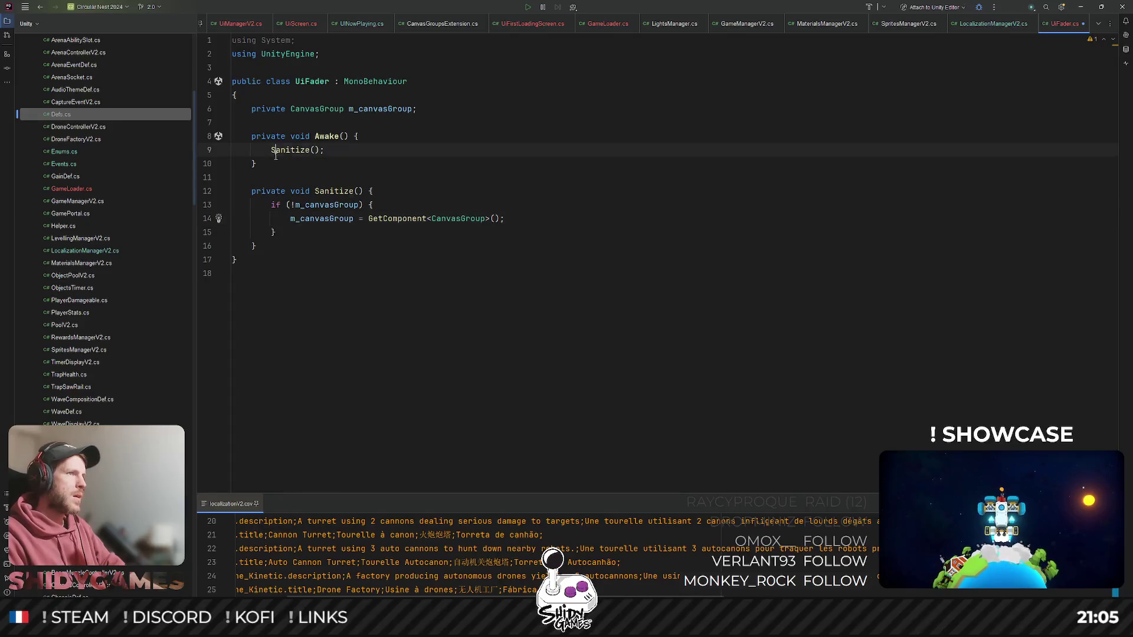
# - Add private OnEnable() and OnDisable() method stubs below Awake
pyautogui.press('Return')
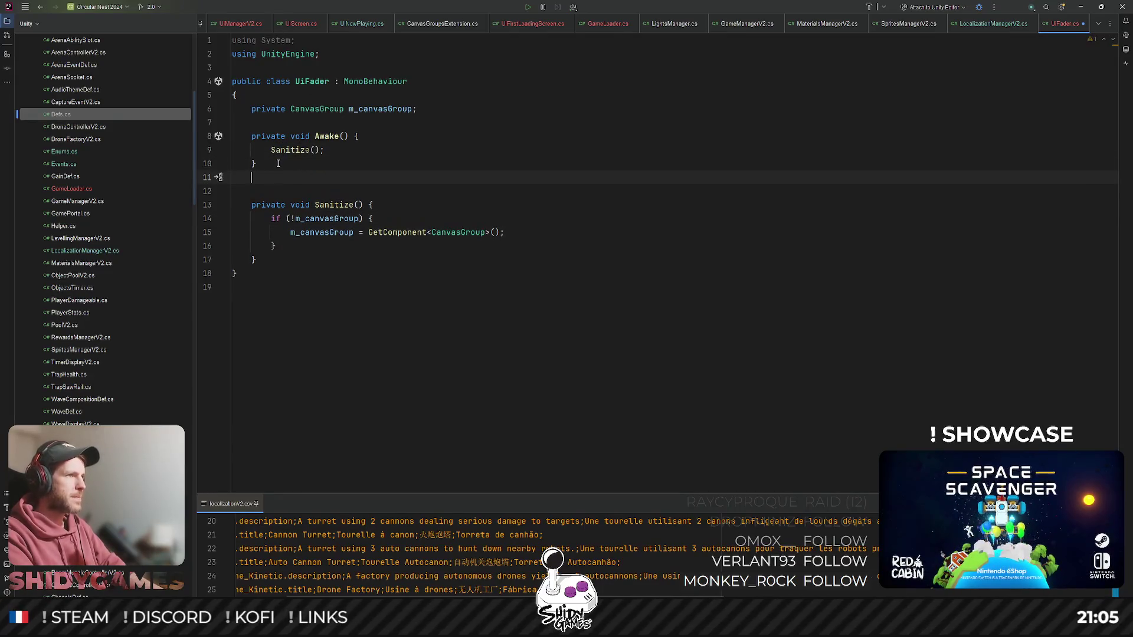
pyautogui.press('Return')
pyautogui.write('pr')
pyautogui.press('Return')
pyautogui.write('private void ')
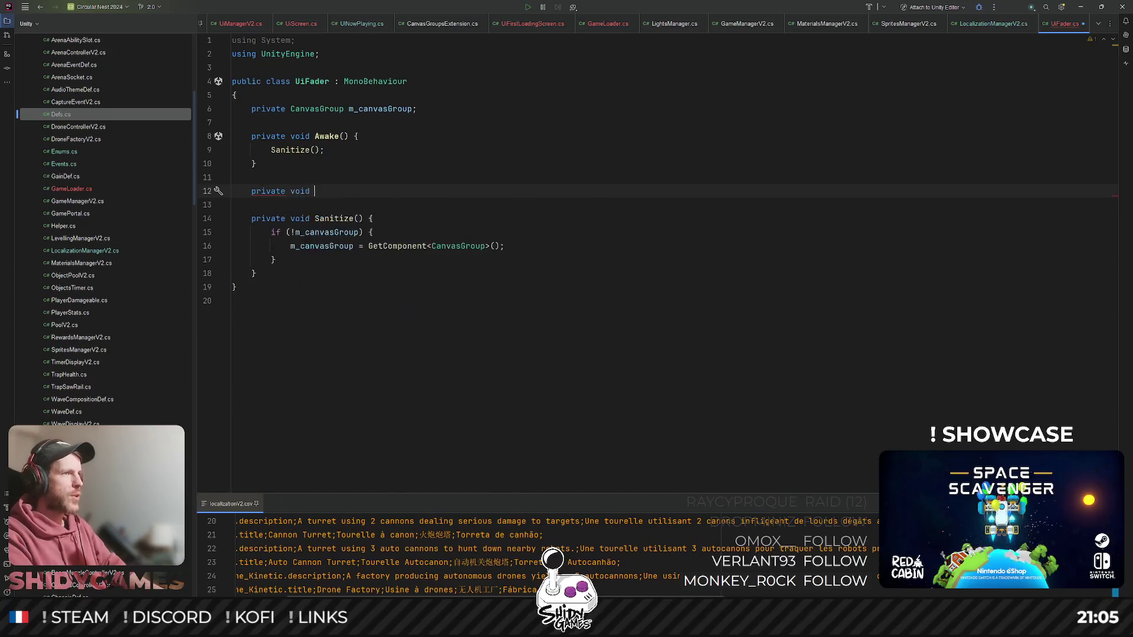
pyautogui.write('One')
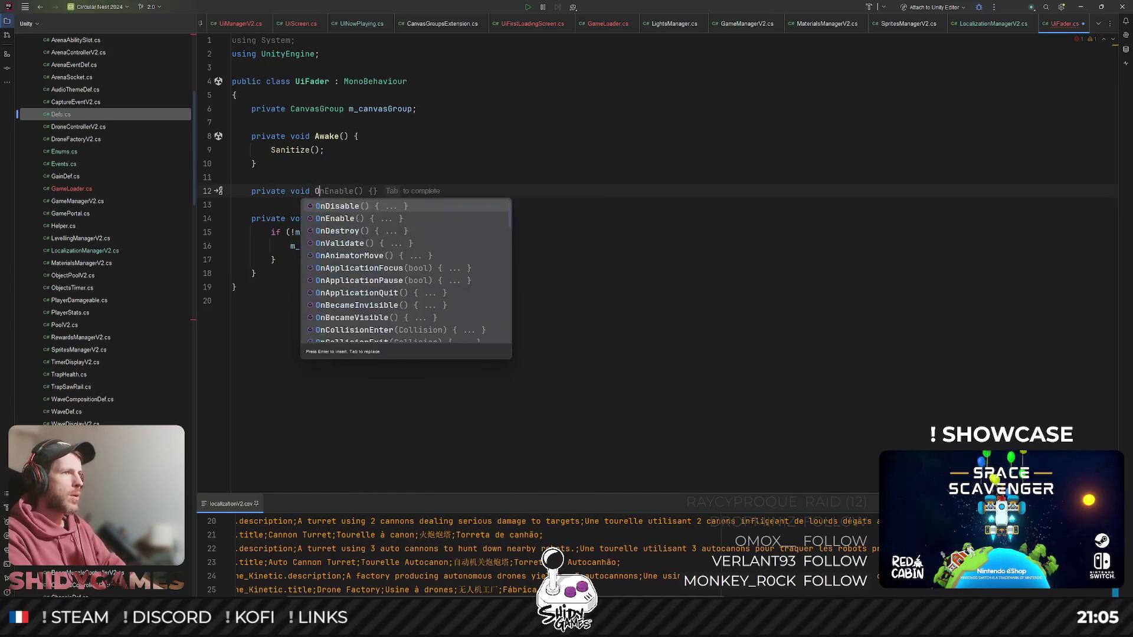
pyautogui.press('Return')
pyautogui.press('Down')
pyautogui.press('End')
pyautogui.press('Return')
pyautogui.press('Return')
pyautogui.write('private void OnD')
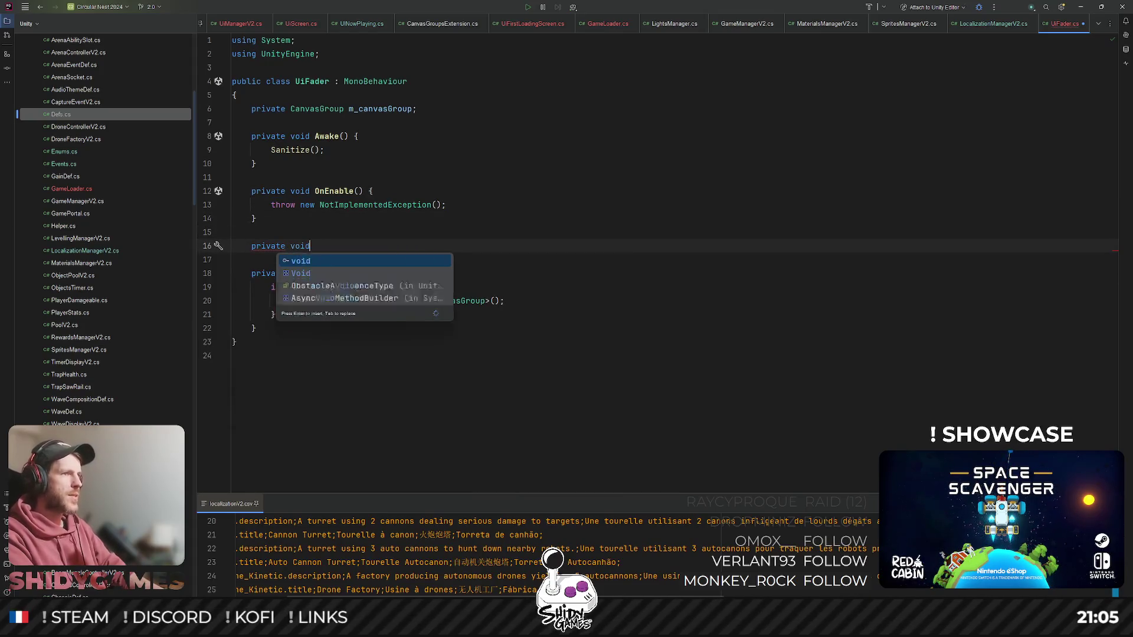
pyautogui.press('Return')
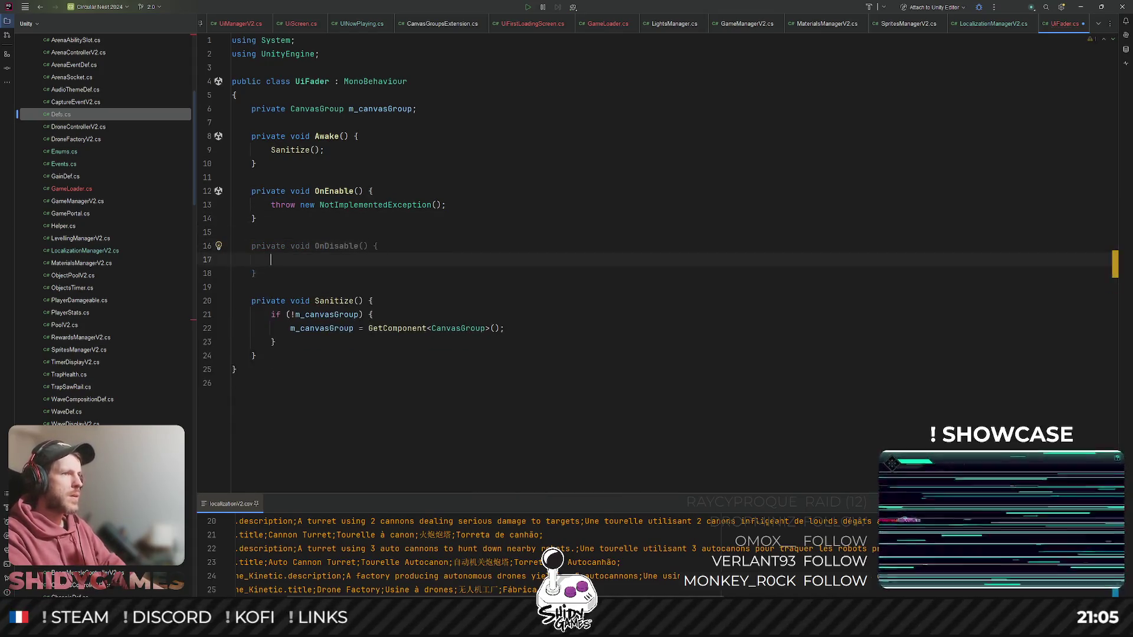
# - Declare 'private void SetFader(bool status)' after Sanitize and open its body
pyautogui.click(257, 273)
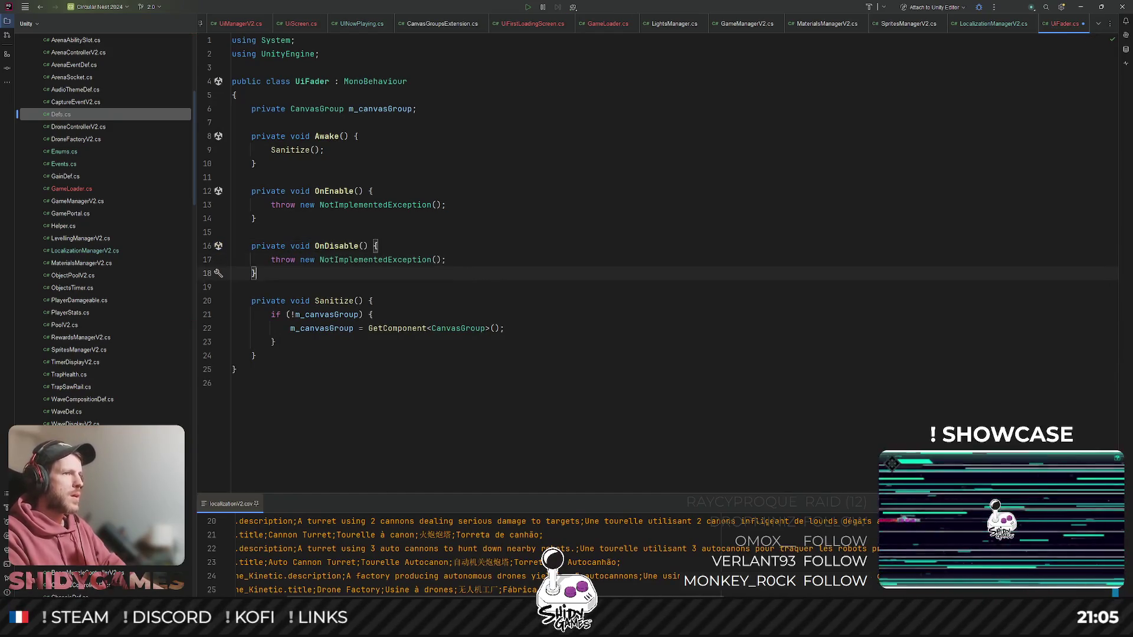
pyautogui.press('Down')
pyautogui.press('Down')
pyautogui.press('Down')
pyautogui.press('Return')
pyautogui.press('Return')
pyautogui.write('priv')
pyautogui.press('Return')
pyautogui.write('void SetFader(bool status')
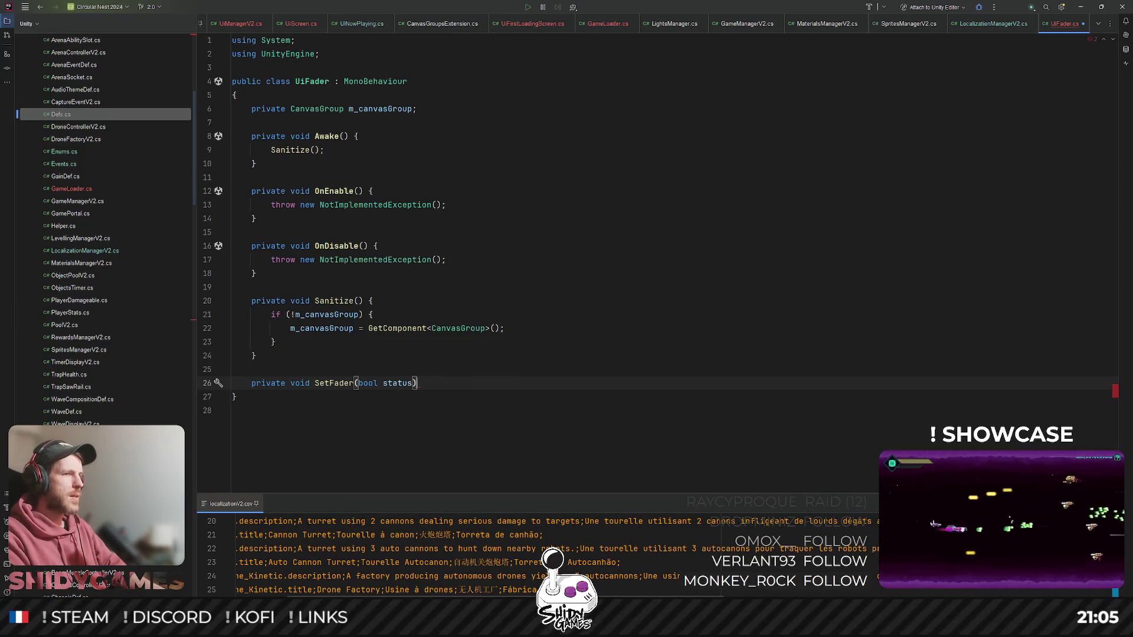
pyautogui.write(') {')
pyautogui.press('Return')
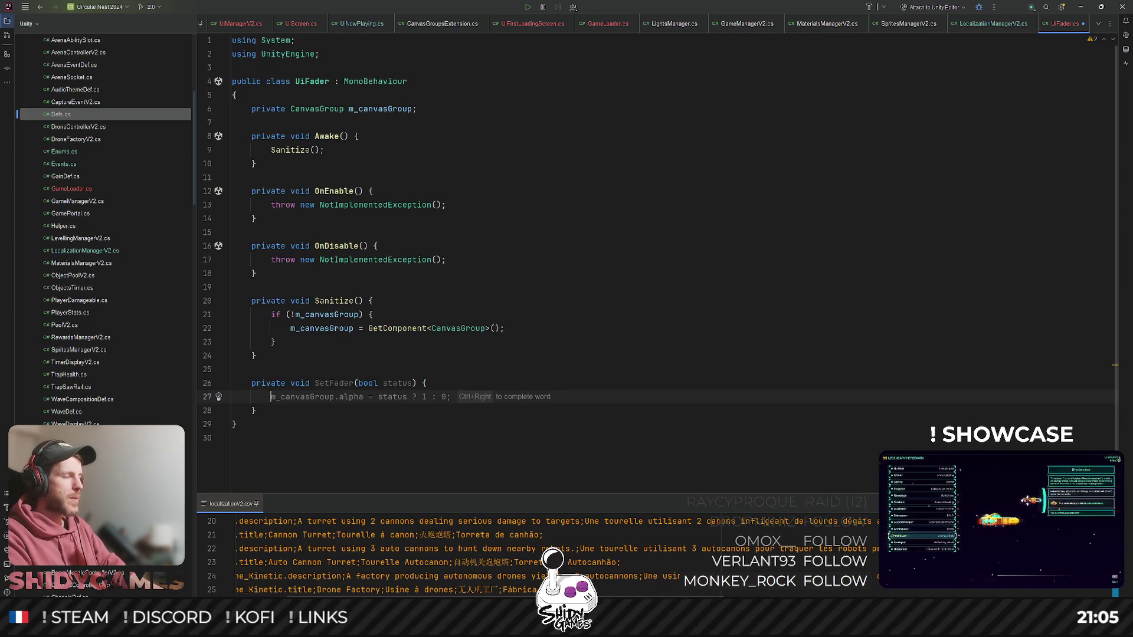
# - Start an if block on the parameter and rename it from status to isActive
pyautogui.write('if ')
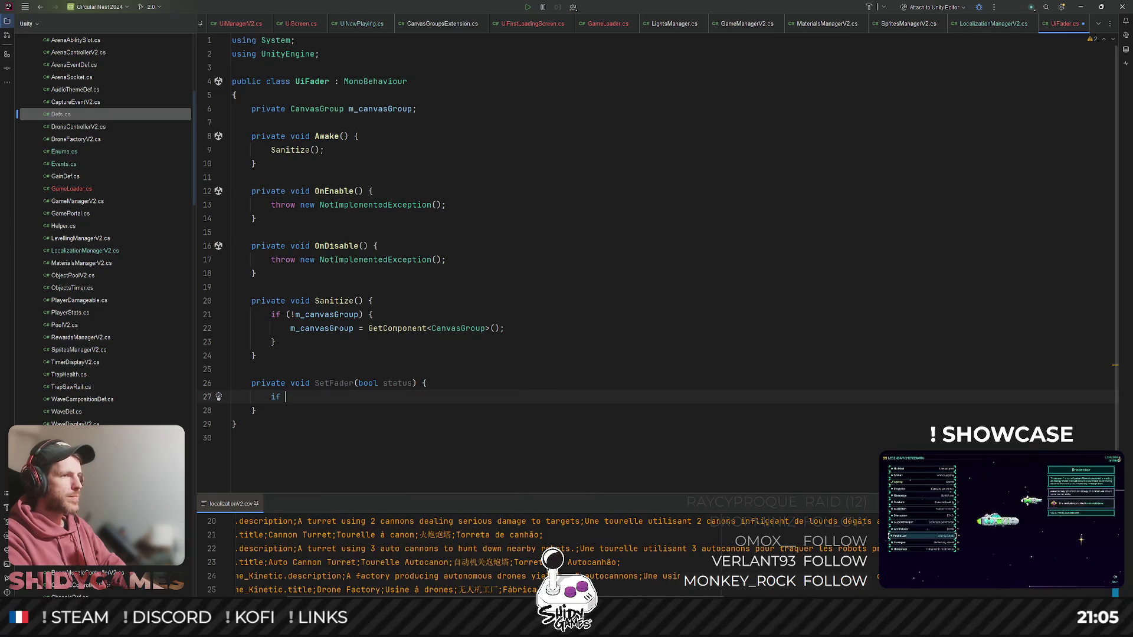
pyautogui.write('(status')
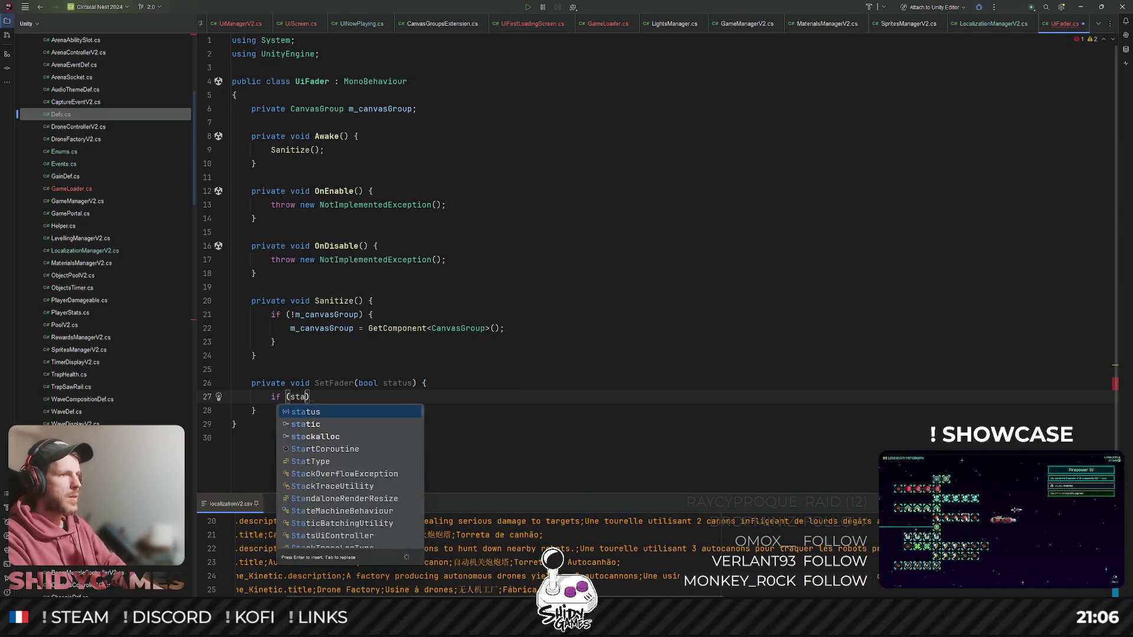
pyautogui.press('Return')
pyautogui.press('End')
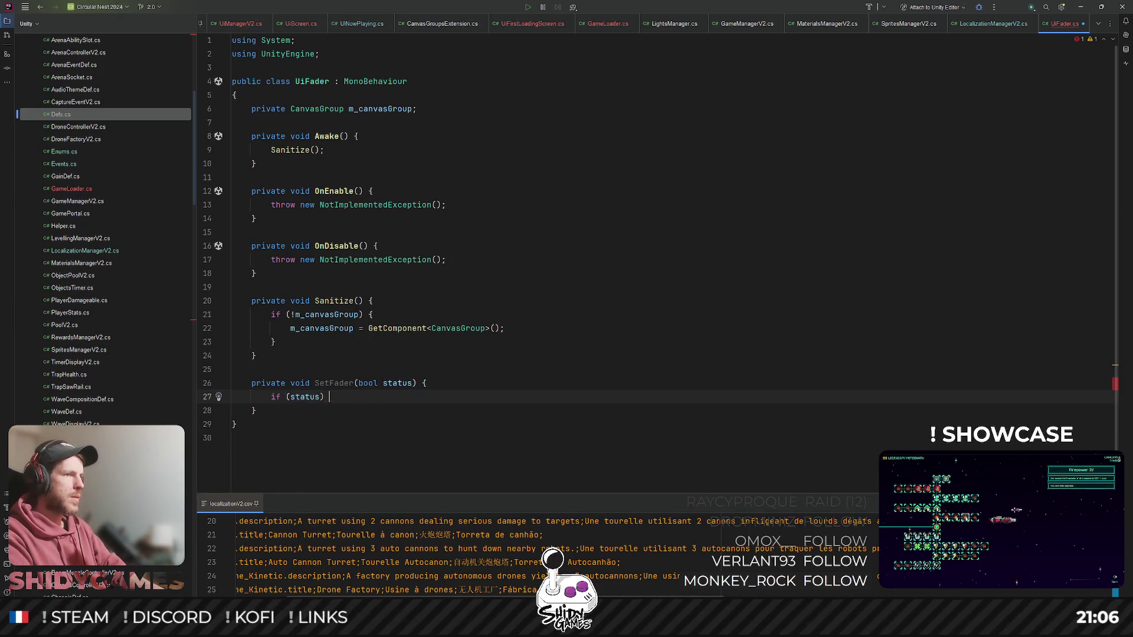
pyautogui.write('{')
pyautogui.press('Return')
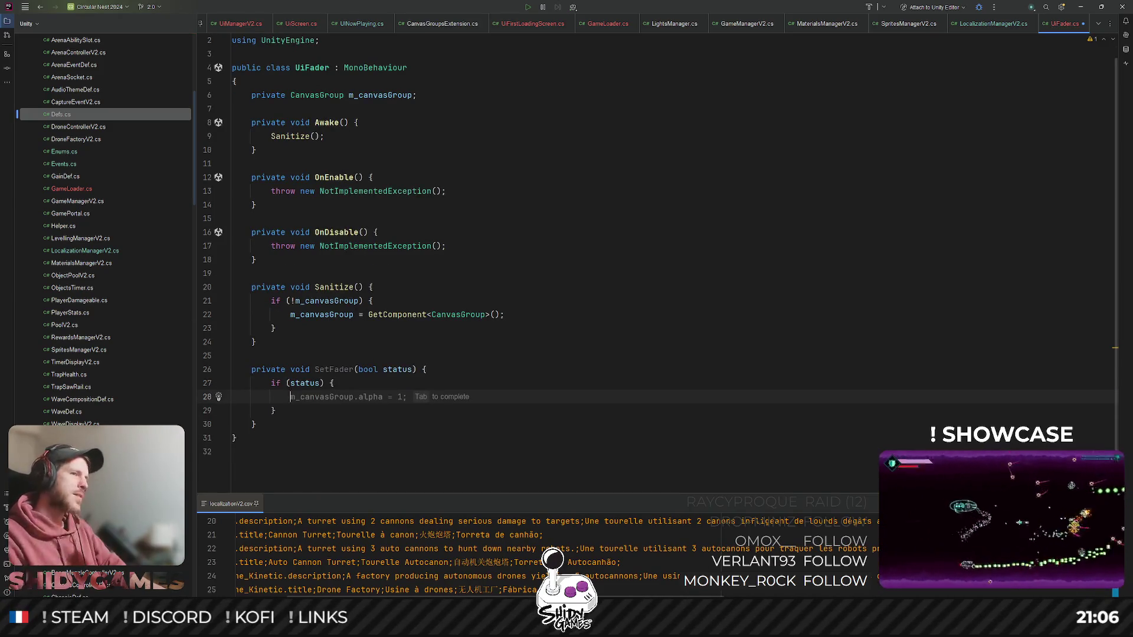
pyautogui.click(394, 370)
pyautogui.hotkey('ctrl', 'r')
pyautogui.hotkey('ctrl', 'r')
pyautogui.write('isActive')
pyautogui.press('Return')
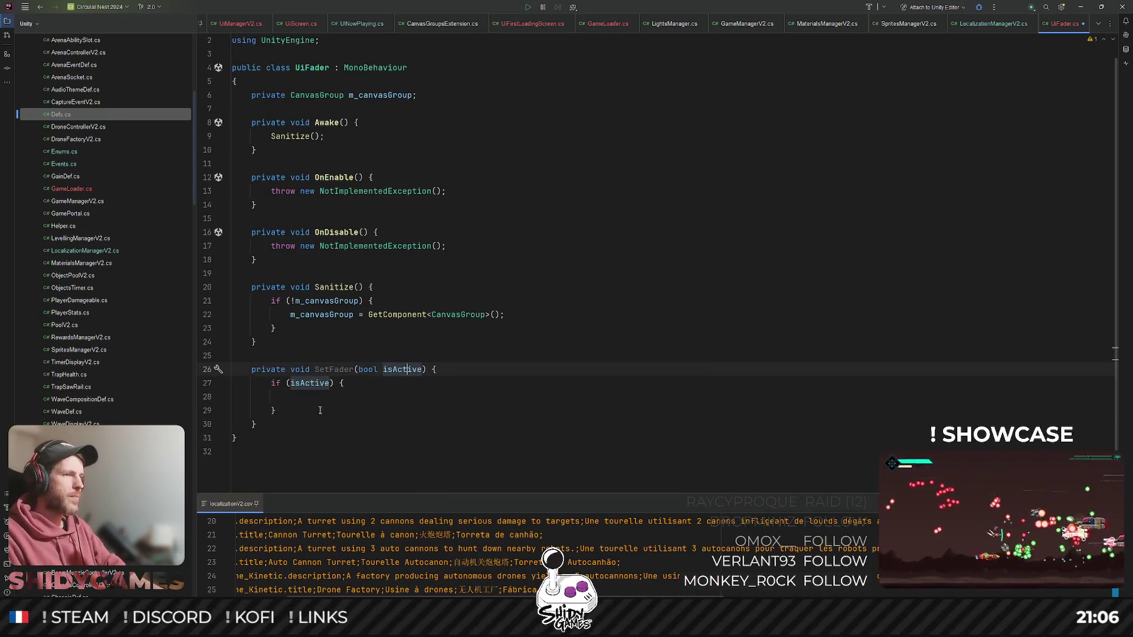
# - Call m_canvasGroup.Show(0.5f) inside the if block
pyautogui.click(444, 398)
pyautogui.press('Return')
pyautogui.write('.Sh')
pyautogui.press('Return')
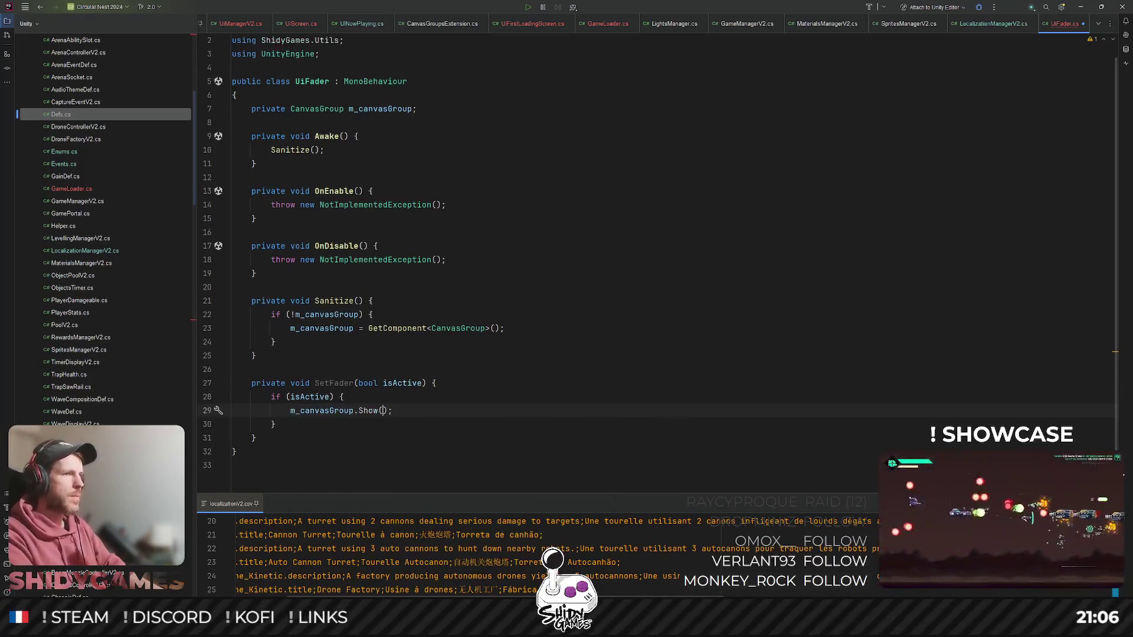
pyautogui.write('0.5f')
pyautogui.press('End')
pyautogui.press('Down')
# - Add an else branch calling m_canvasGroup.Hide(0.5f)
pyautogui.write('lese')
pyautogui.press('BackSpace')
pyautogui.press('BackSpace')
pyautogui.press('BackSpace')
pyautogui.write('else')
pyautogui.press('Return')
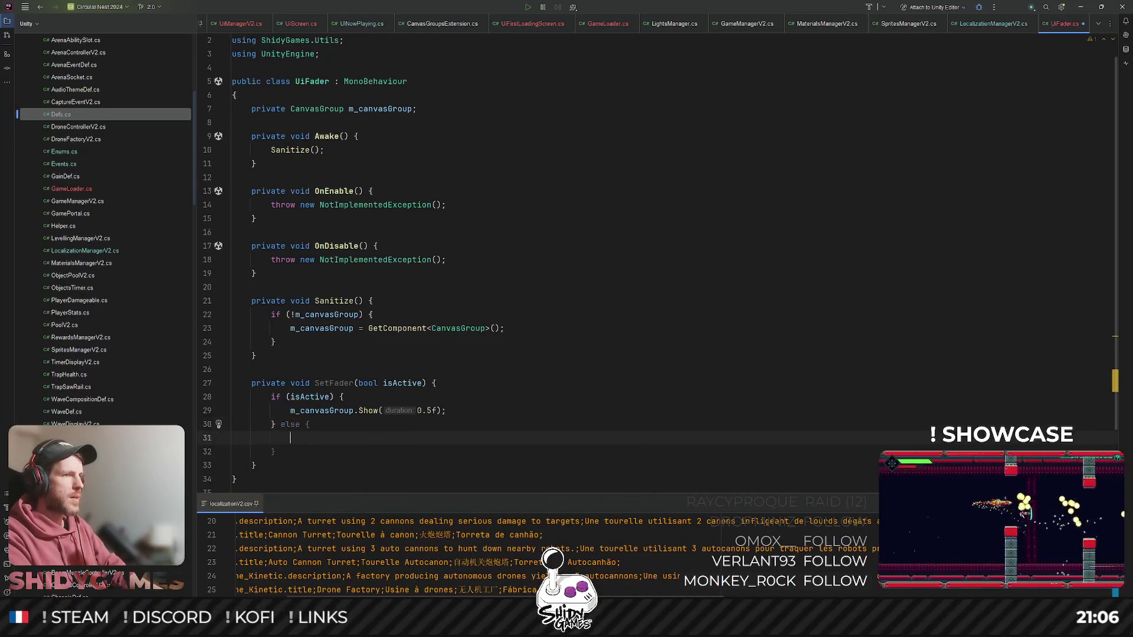
pyautogui.write('m_c')
pyautogui.press('Return')
pyautogui.write('.h')
pyautogui.press('Return')
pyautogui.write('0.5F')
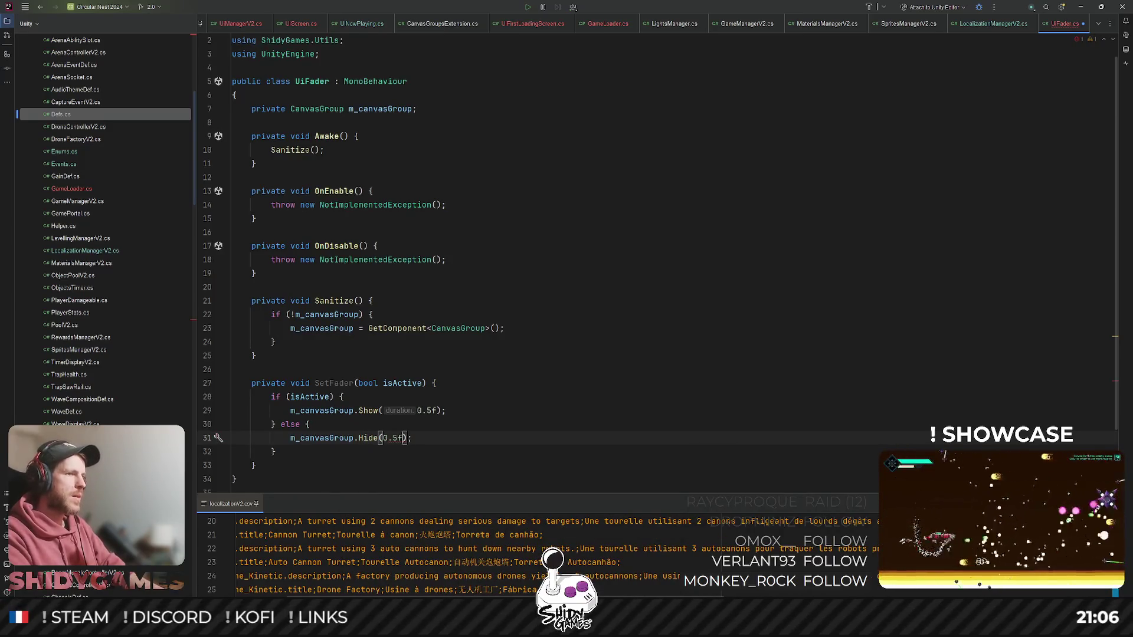
# - Reformat the whole UiFader.cs file with Ctrl+Alt+L
pyautogui.click(579, 337)
pyautogui.hotkey('ctrl', 'alt', 'l')
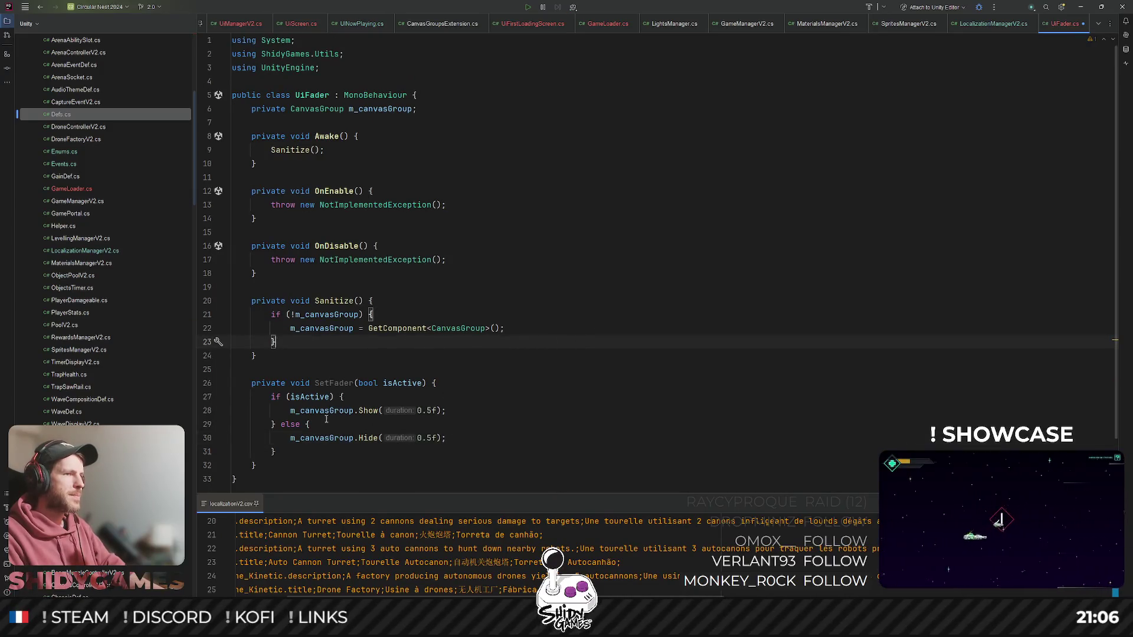
pyautogui.moveTo(366, 409)
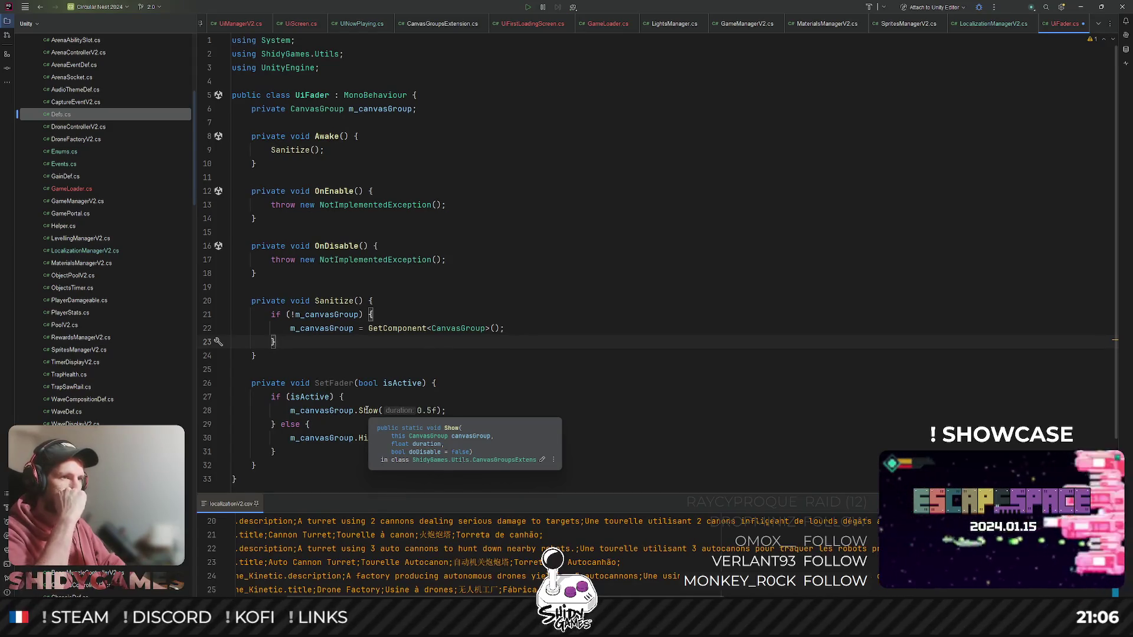
pyautogui.press('Up')
pyautogui.press('Up')
pyautogui.press('Up')
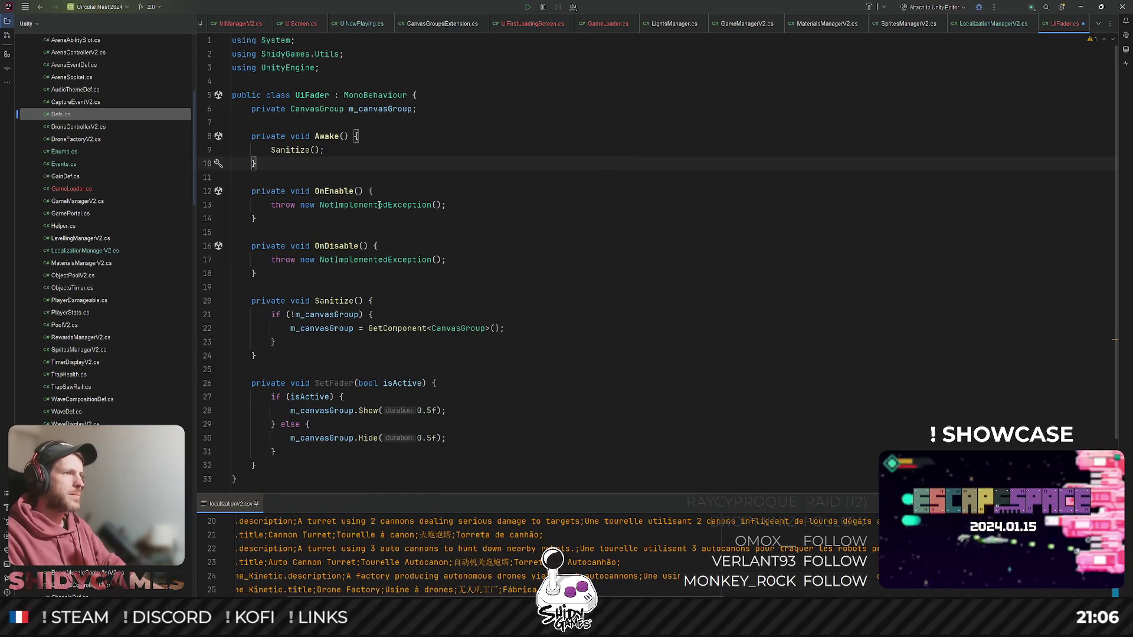
# - Replace the OnEnable placeholder with 'Events.ScreenFaderUpdated += SetFader;'
pyautogui.press('Down')
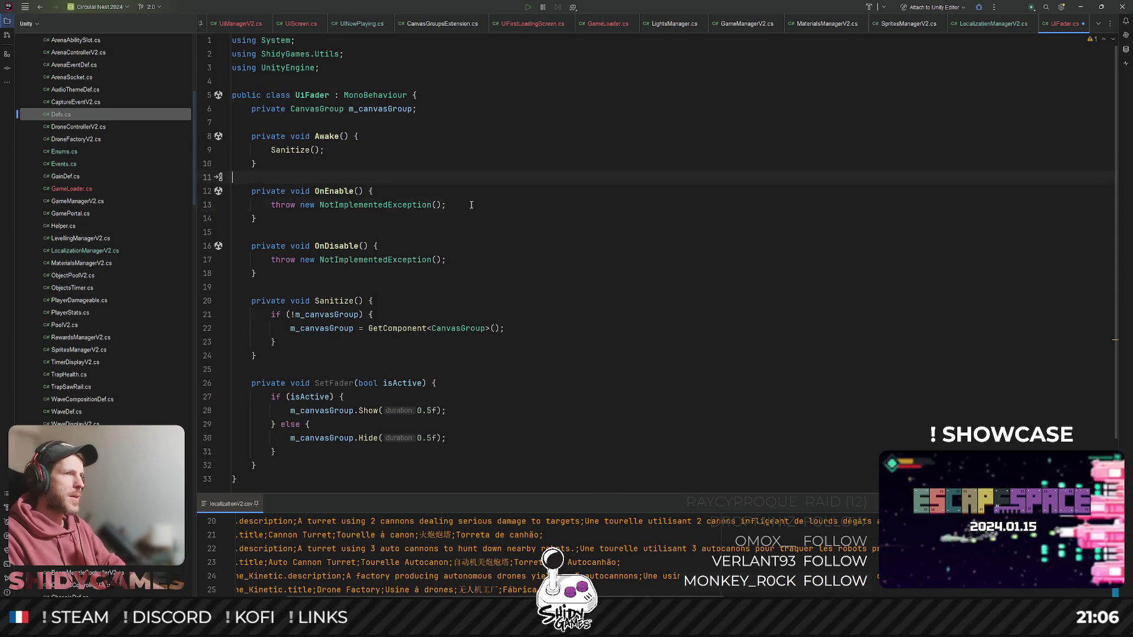
pyautogui.moveTo(470, 205); pyautogui.dragTo(268, 205)
pyautogui.write('Events')
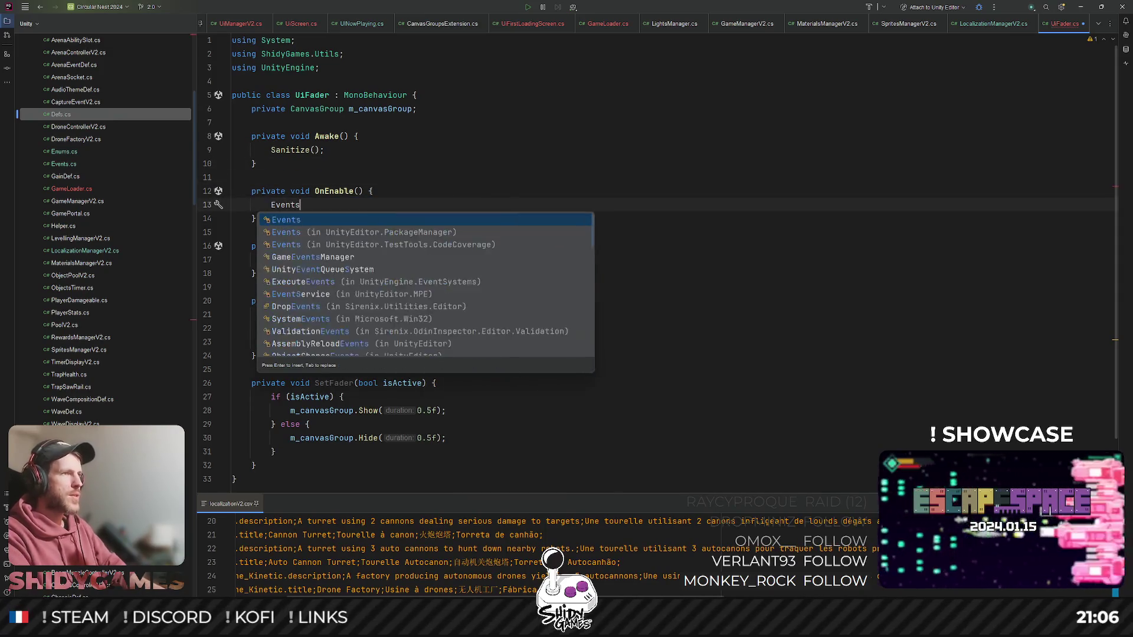
pyautogui.write('.Fade')
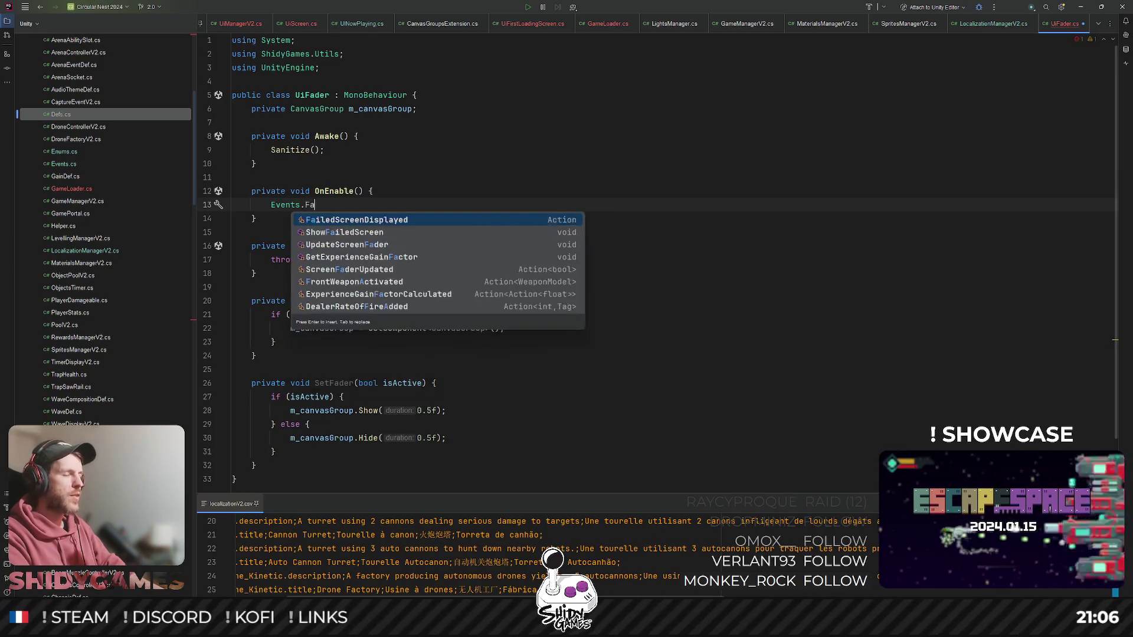
pyautogui.press('Return')
pyautogui.hotkey('ctrl', 'z')
pyautogui.write('r')
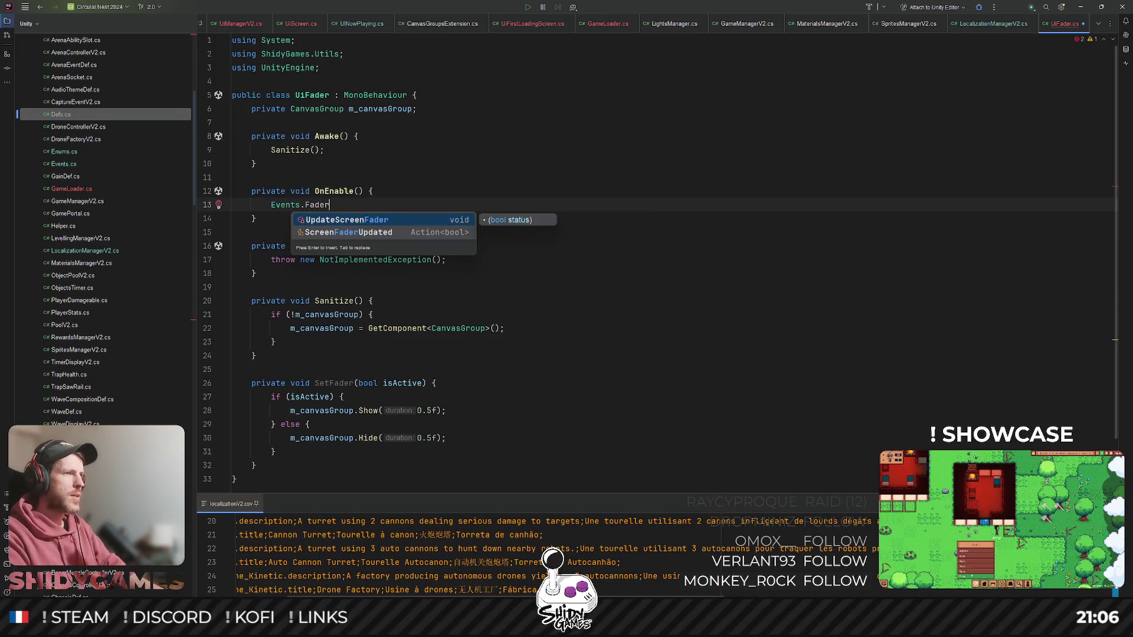
pyautogui.press('Down')
pyautogui.press('Return')
pyautogui.write('+= ')
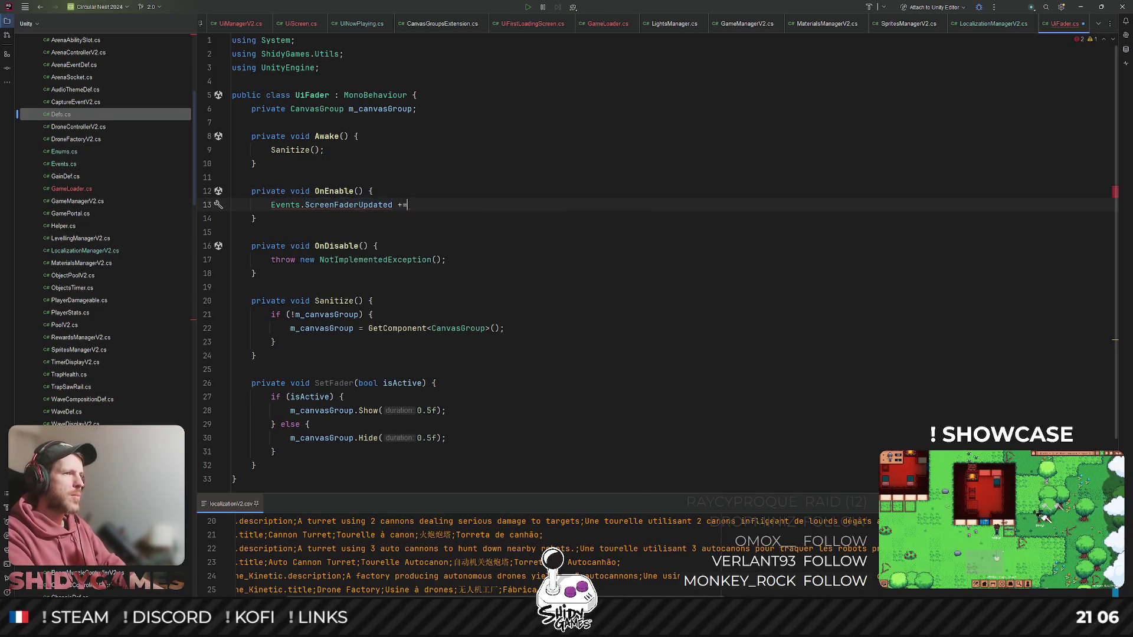
pyautogui.write('Set')
pyautogui.press('Return')
pyautogui.write(';')
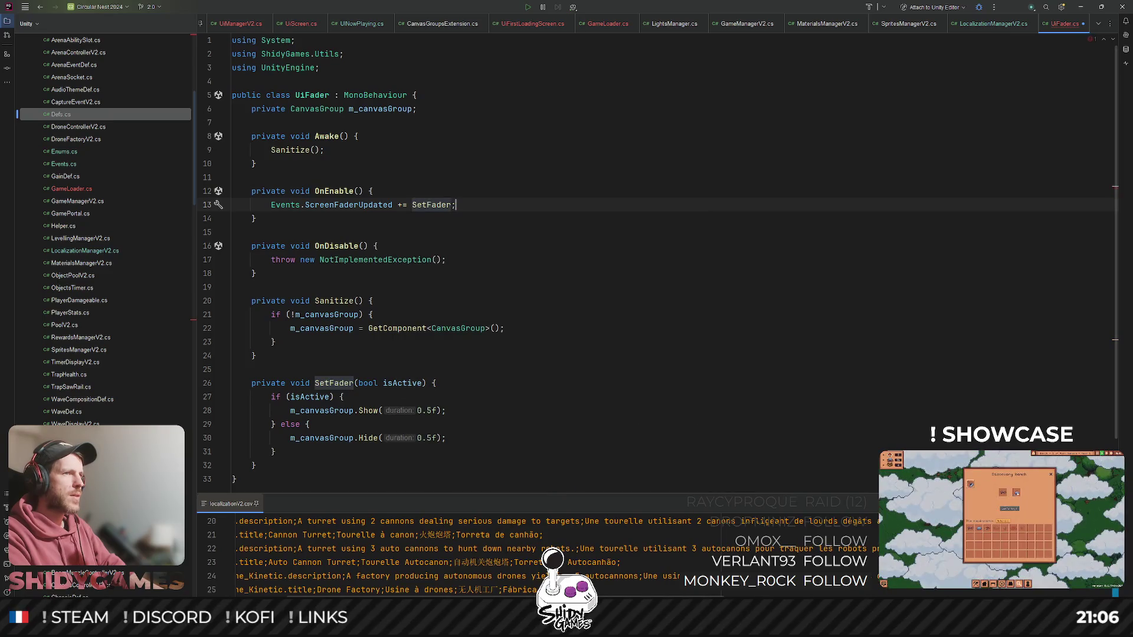
# - Put 'Events.ScreenFaderUpdated -= SetFader;' in OnDisable in place of its throw placeholder
pyautogui.hotkey('ctrl', 'd')
pyautogui.hotkey('alt', 'shift', 'Down')
pyautogui.hotkey('alt', 'shift', 'Down')
pyautogui.hotkey('alt', 'shift', 'Down')
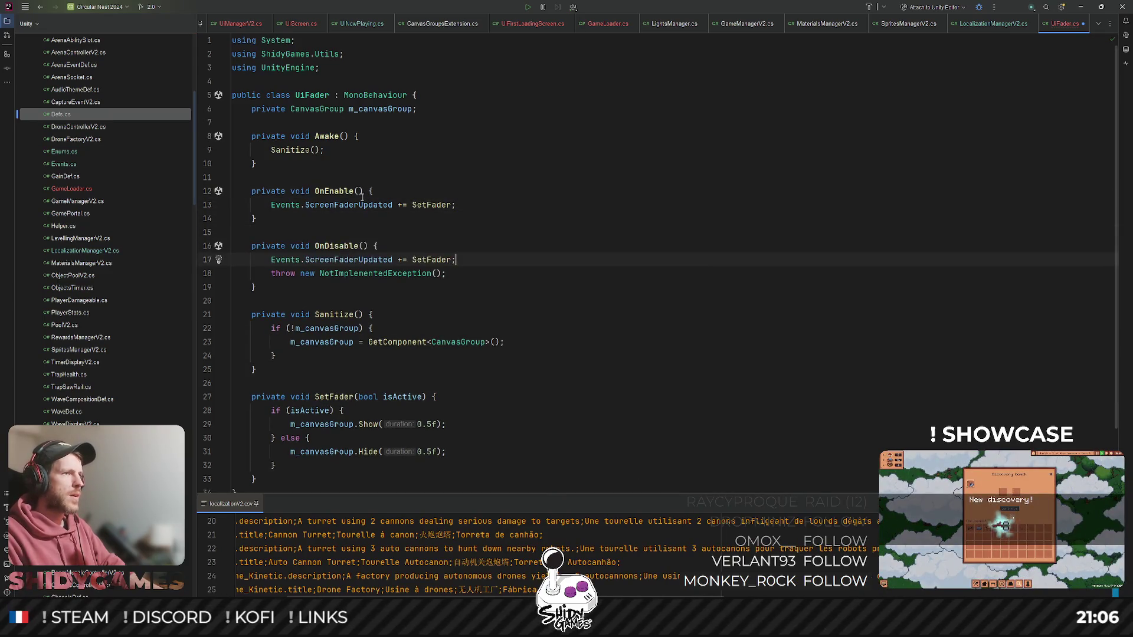
pyautogui.press('Down')
pyautogui.hotkey('ctrl', 'y')
pyautogui.click(405, 259)
pyautogui.press('BackSpace')
pyautogui.write('-')
pyautogui.click(472, 205)
pyautogui.click(745, 275)
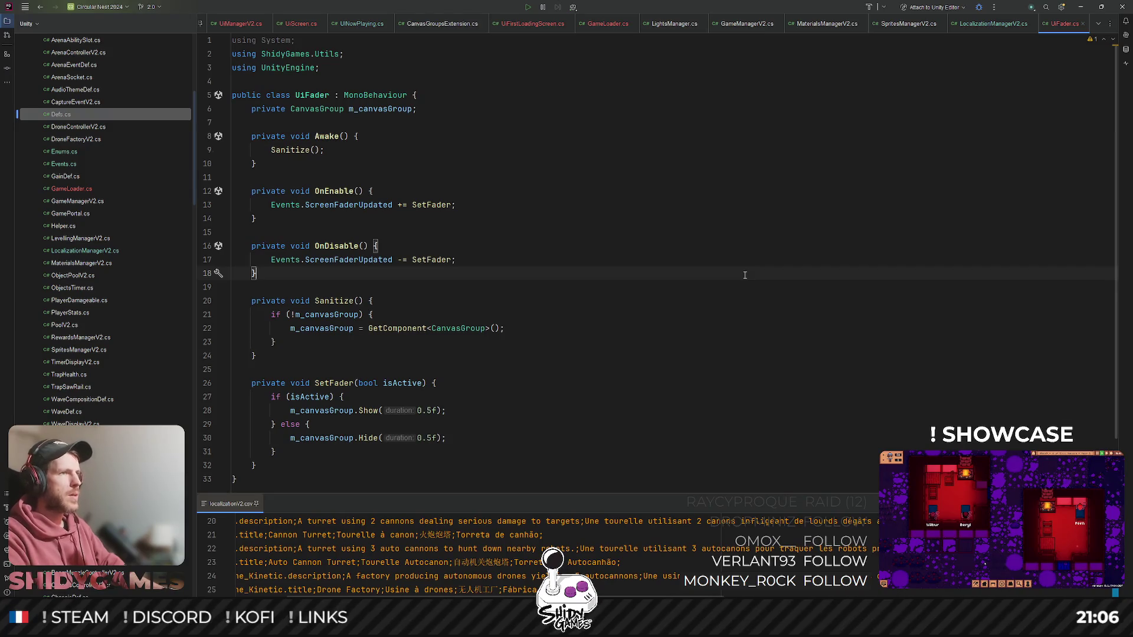
# - Delete the unused 'using System;' line and save UiFader.cs
pyautogui.hotkey('ctrl', 'Home')
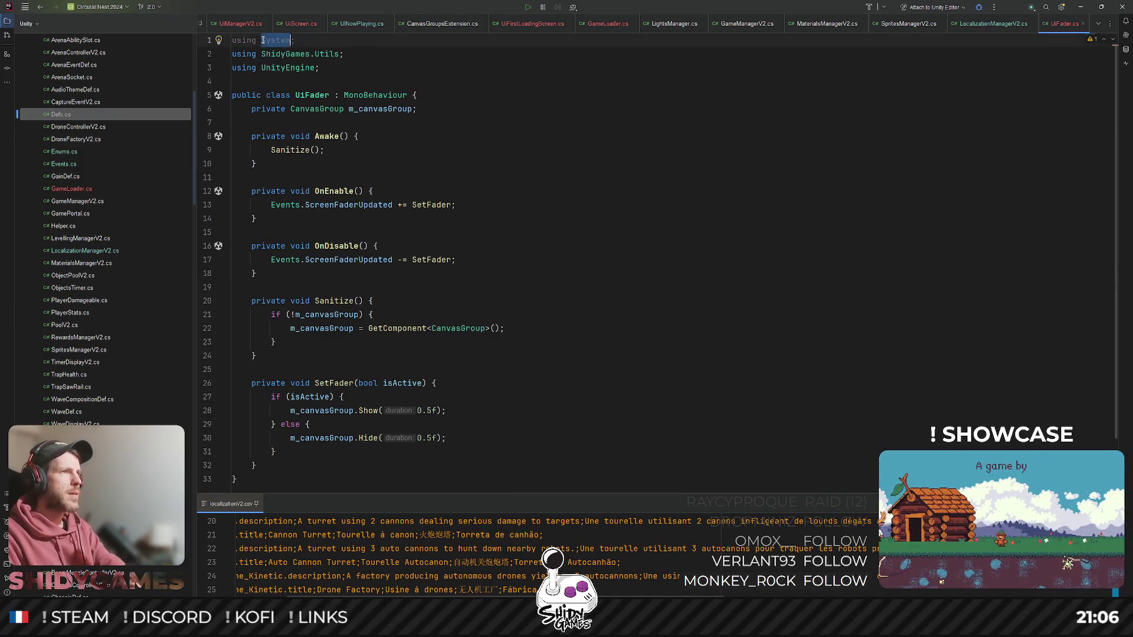
pyautogui.hotkey('ctrl', 'y')
pyautogui.hotkey('ctrl', 's')
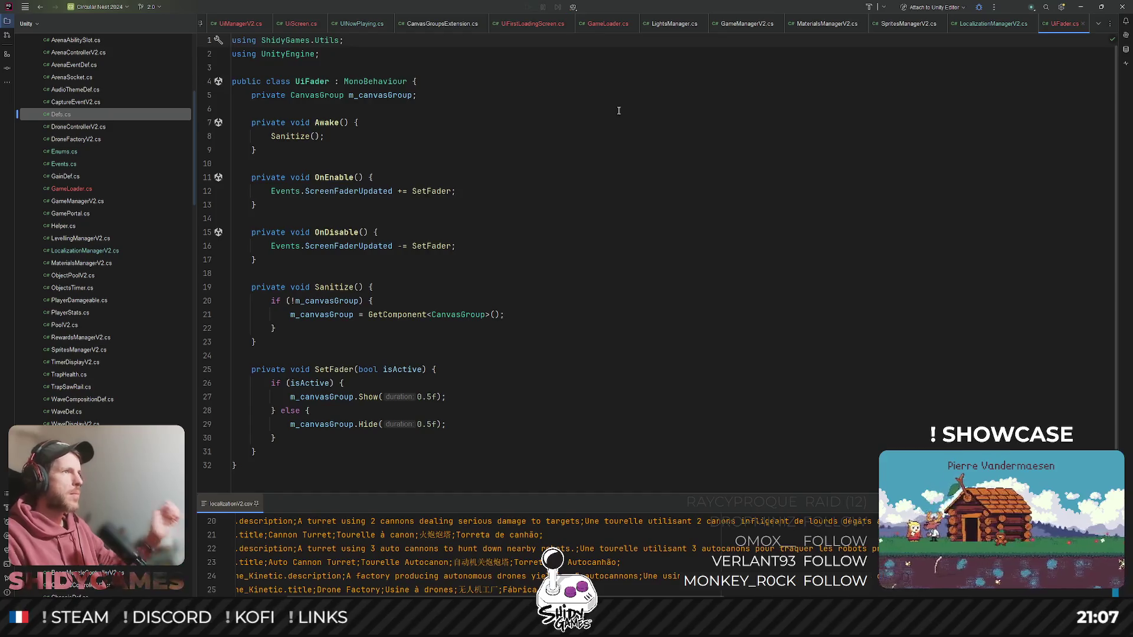
# - Return to Unity, let the scripts recompile, and select OVERLAY_Fader in the Hierarchy
pyautogui.click(1081, 6)
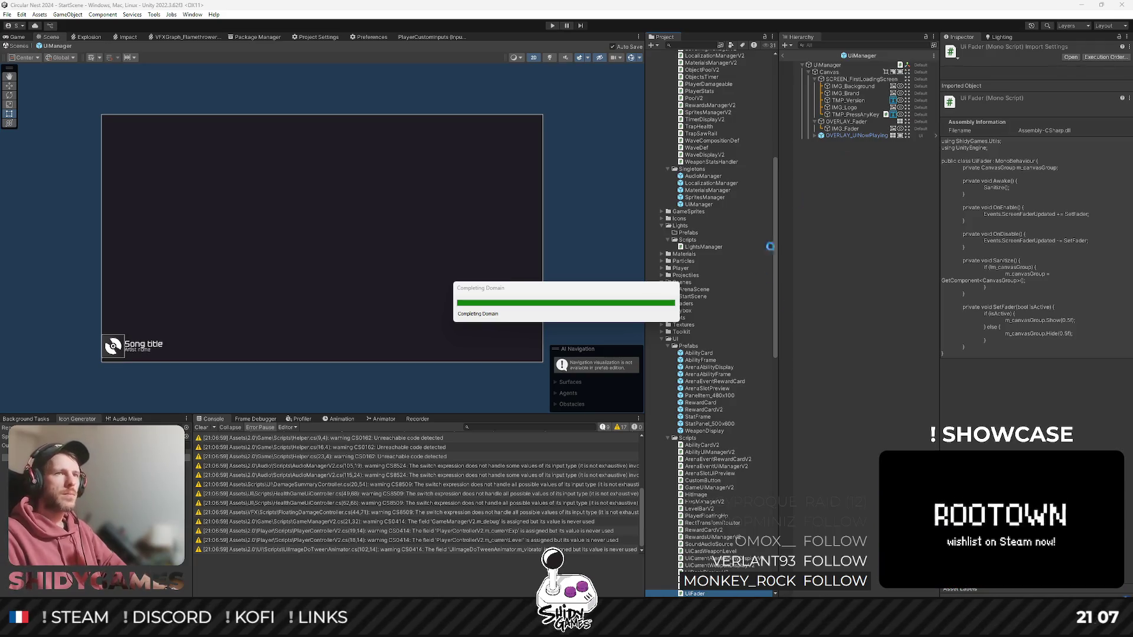
pyautogui.click(858, 310)
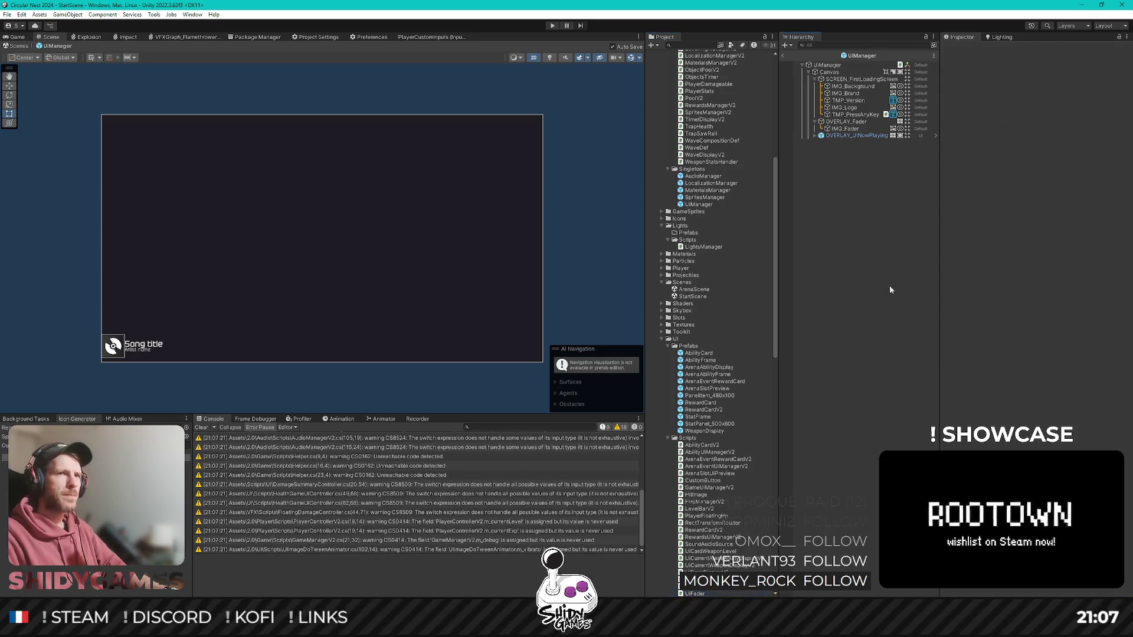
pyautogui.click(848, 121)
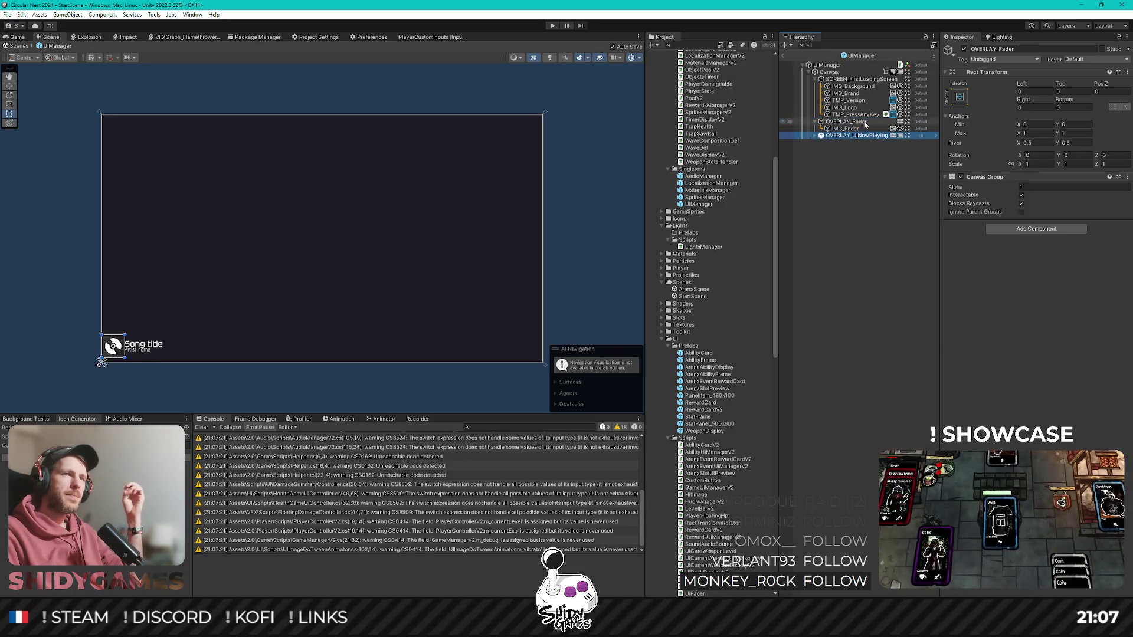
# - Add the UiFader script component to OVERLAY_Fader, undoing a mistakenly added Fader Controller
pyautogui.click(1026, 230)
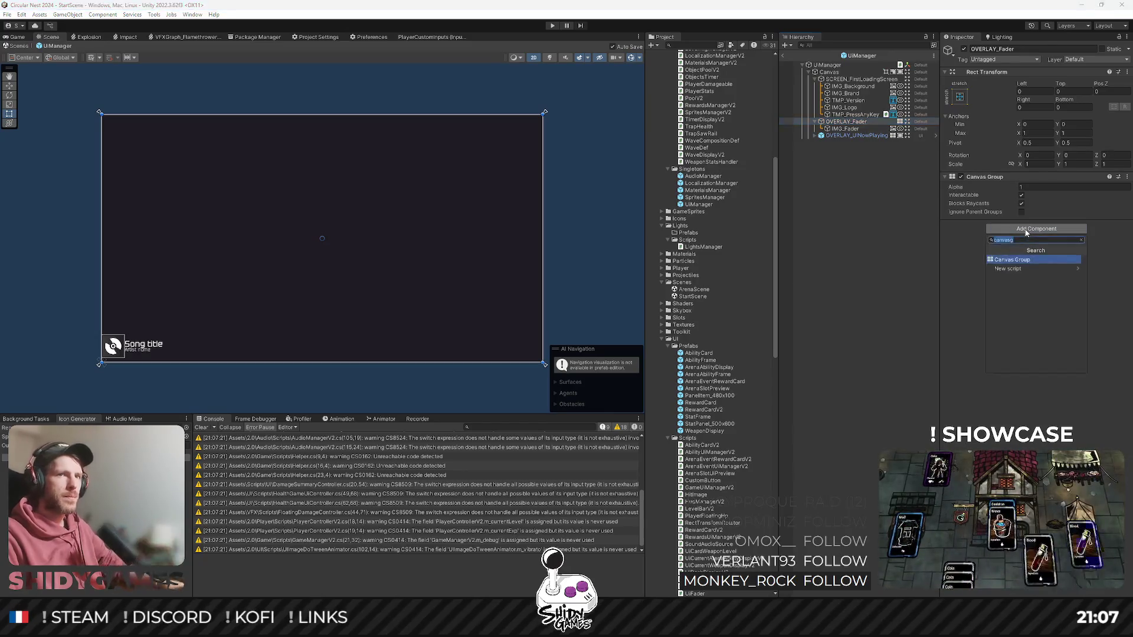
pyautogui.write('fader')
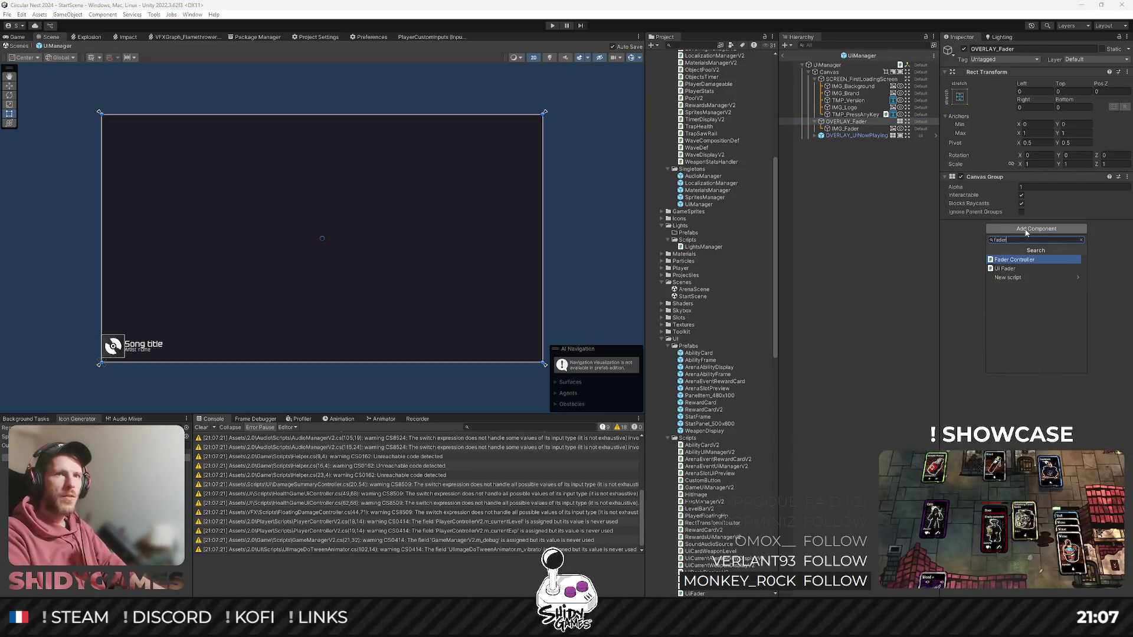
pyautogui.press('Return')
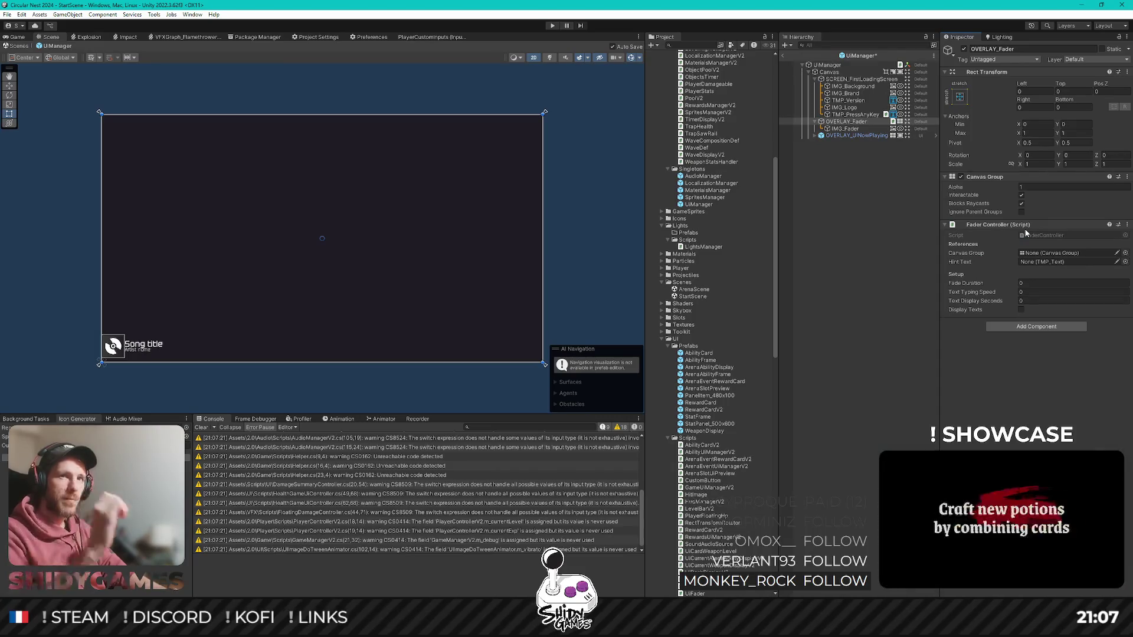
pyautogui.hotkey('ctrl', 'z')
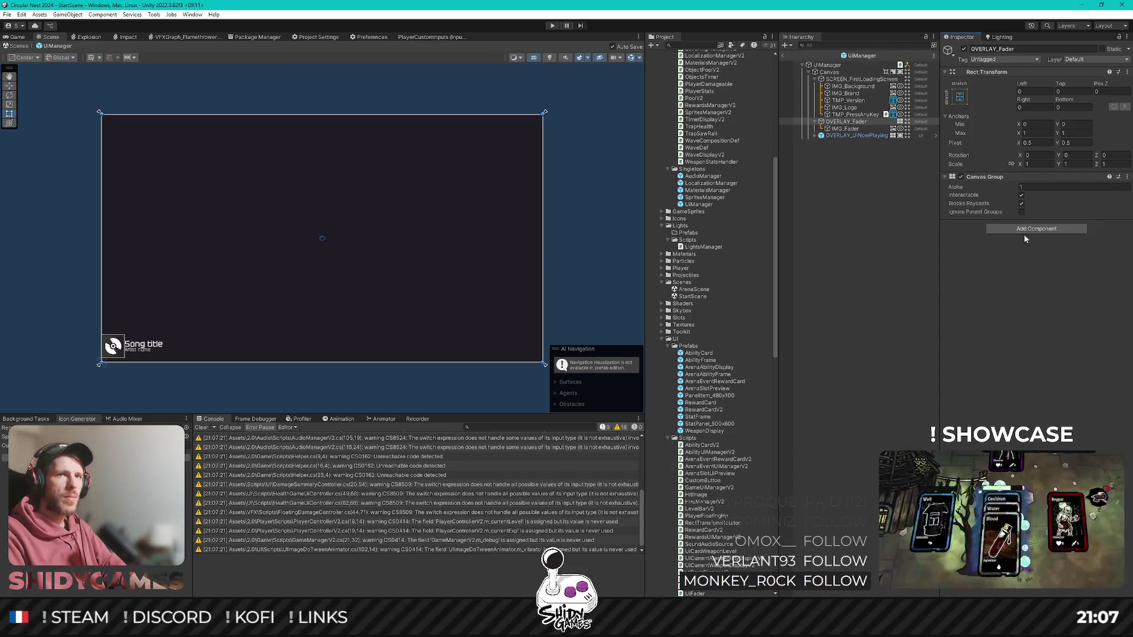
pyautogui.click(1031, 229)
pyautogui.press('BackSpace')
pyautogui.press('BackSpace')
pyautogui.press('BackSpace')
pyautogui.write('uifader')
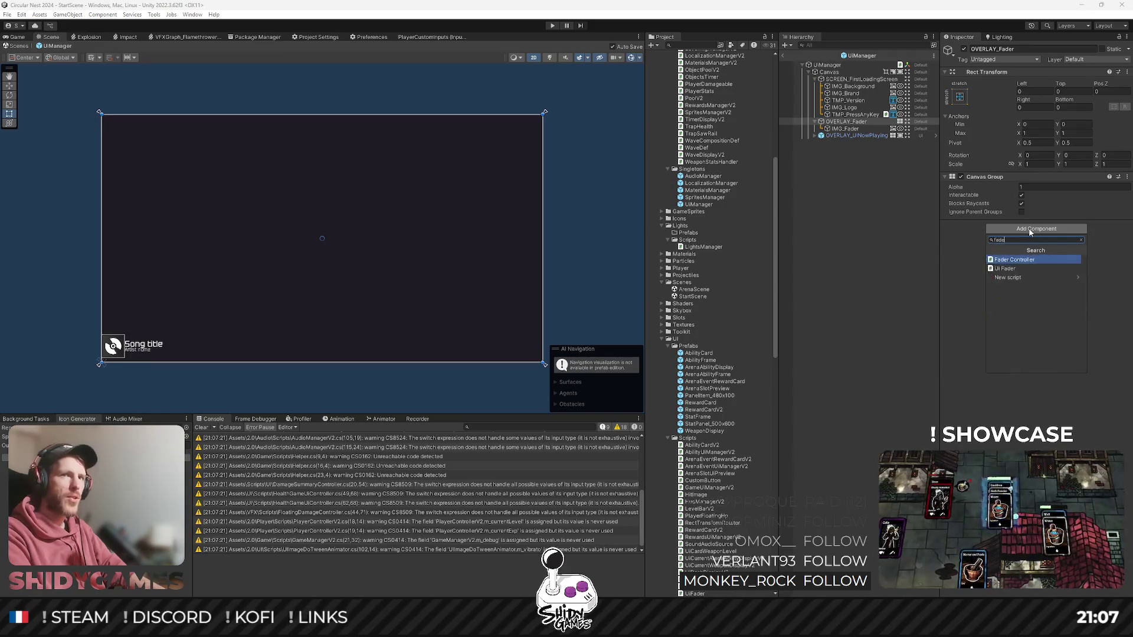
pyautogui.press('Return')
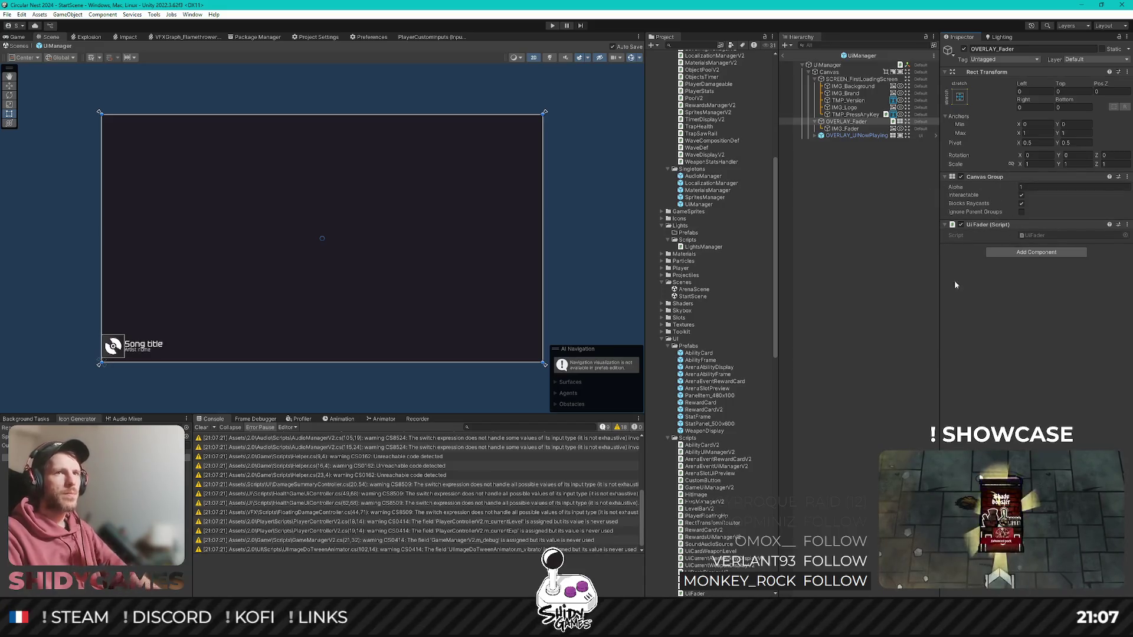
pyautogui.click(867, 235)
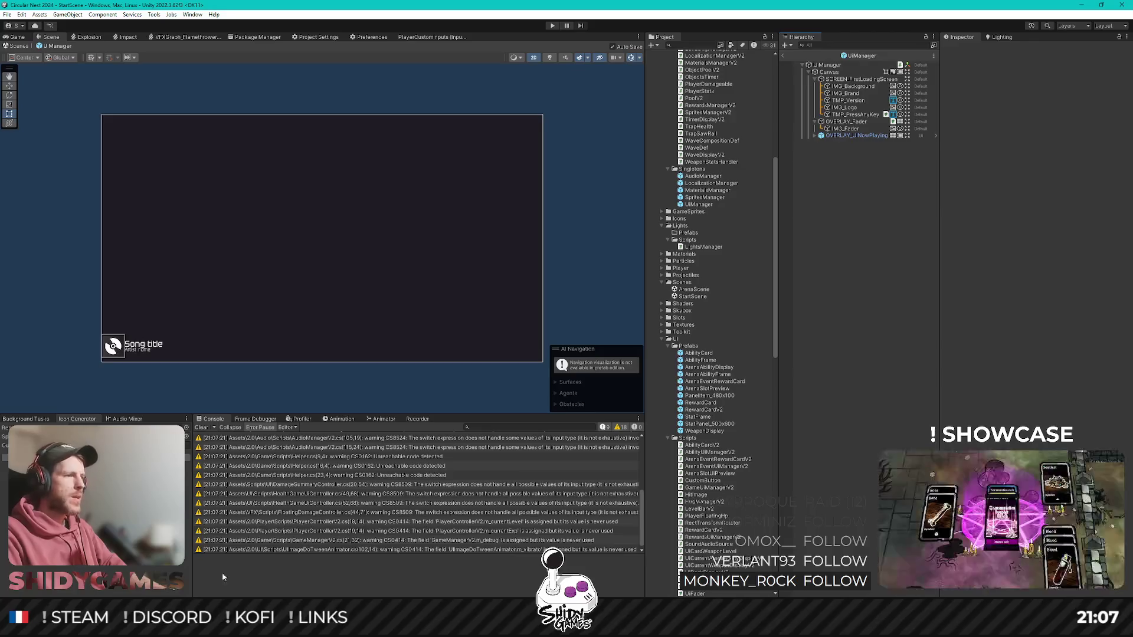
pyautogui.hotkey('alt', 'Tab')
# - Move the Sanitize(); call from Awake to the top of SetFader
pyautogui.click(370, 131)
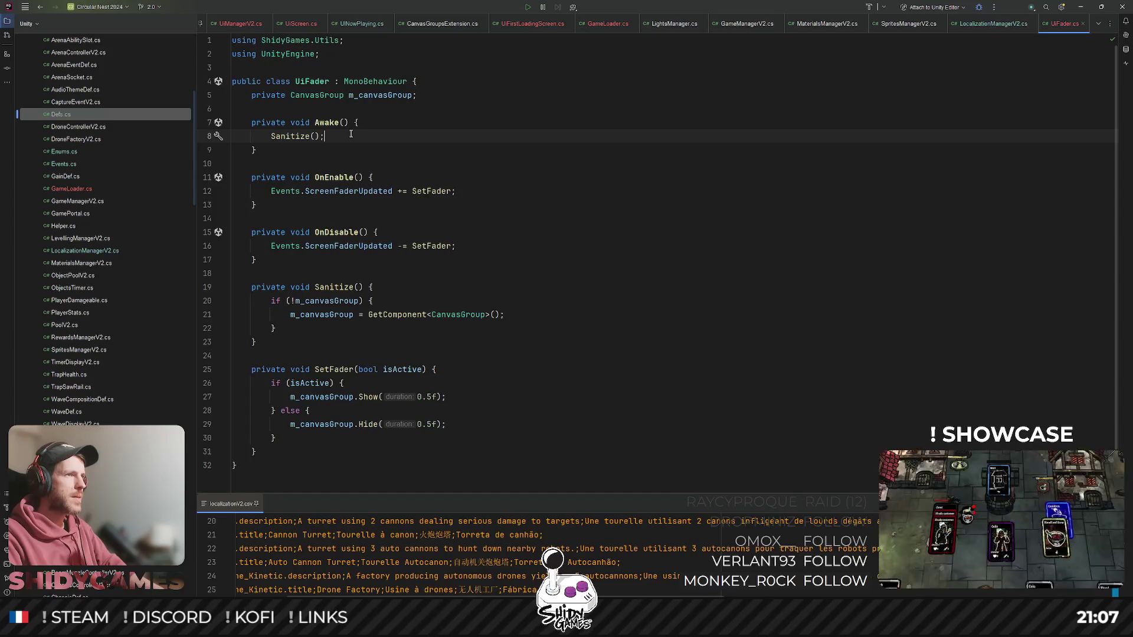
pyautogui.press('Left')
pyautogui.press('Left')
pyautogui.press('Left')
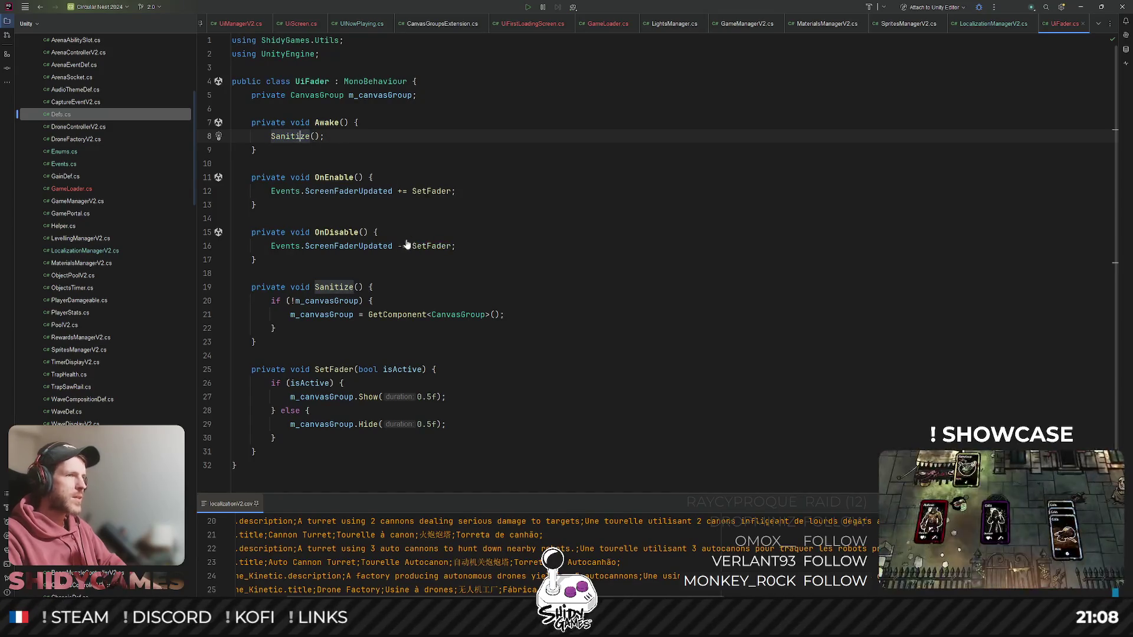
pyautogui.hotkey('ctrl', 'x')
pyautogui.click(492, 356)
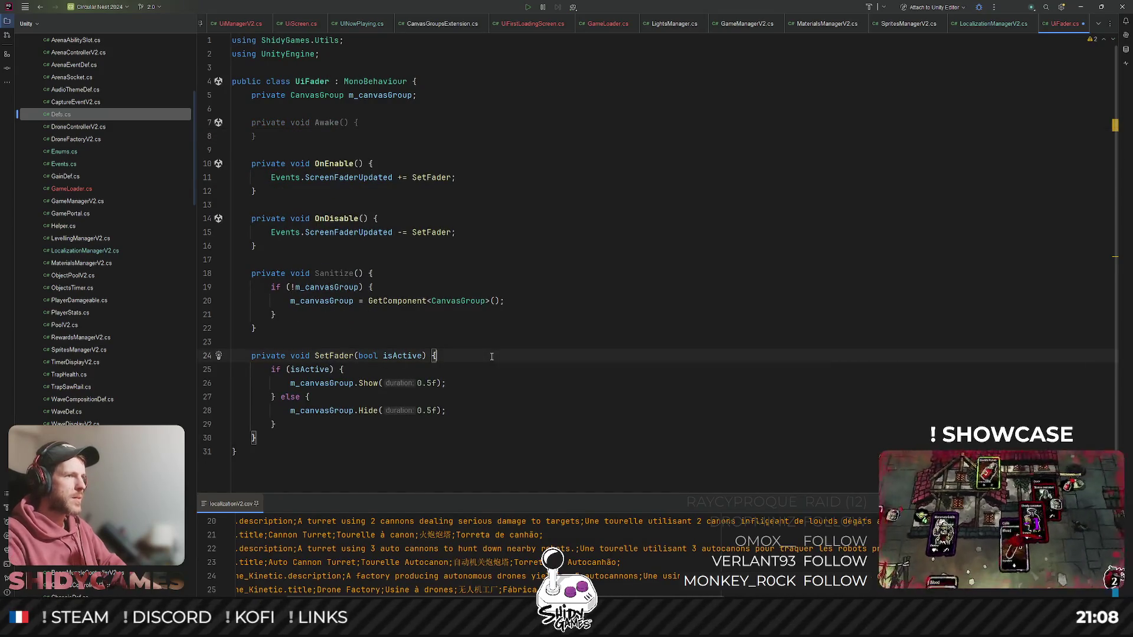
pyautogui.press('Return')
pyautogui.hotkey('ctrl', 'v')
# - Add a 'SetFader(false);' call inside Awake
pyautogui.doubleClick(336, 347)
pyautogui.hotkey('ctrl', 'c')
pyautogui.click(381, 103)
pyautogui.press('Return')
pyautogui.hotkey('ctrl', 'v')
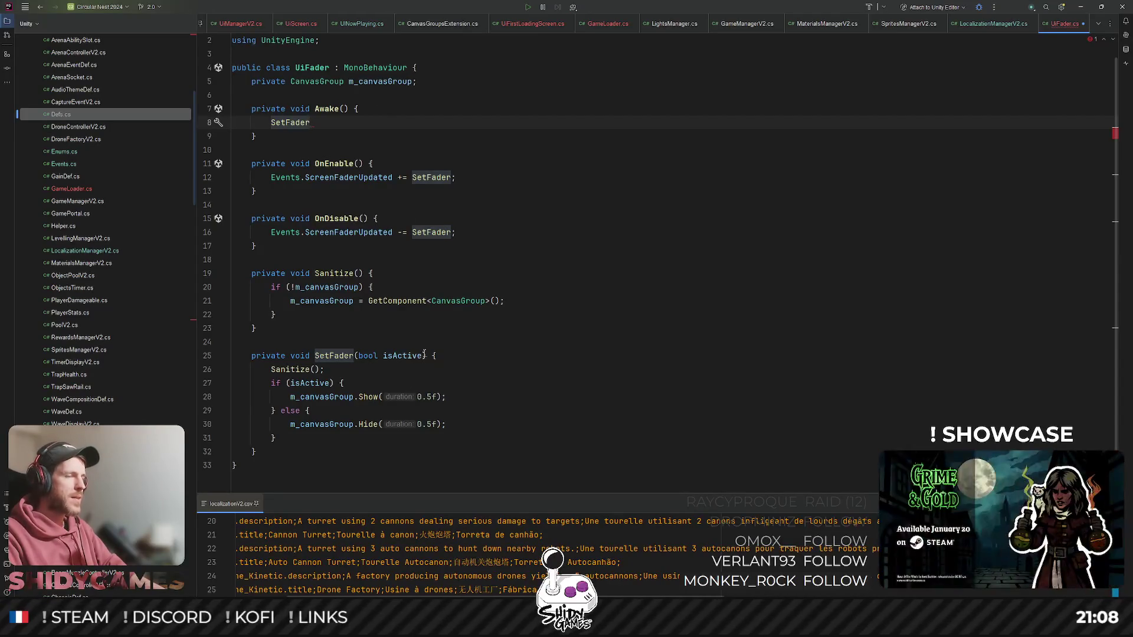
pyautogui.click(287, 447)
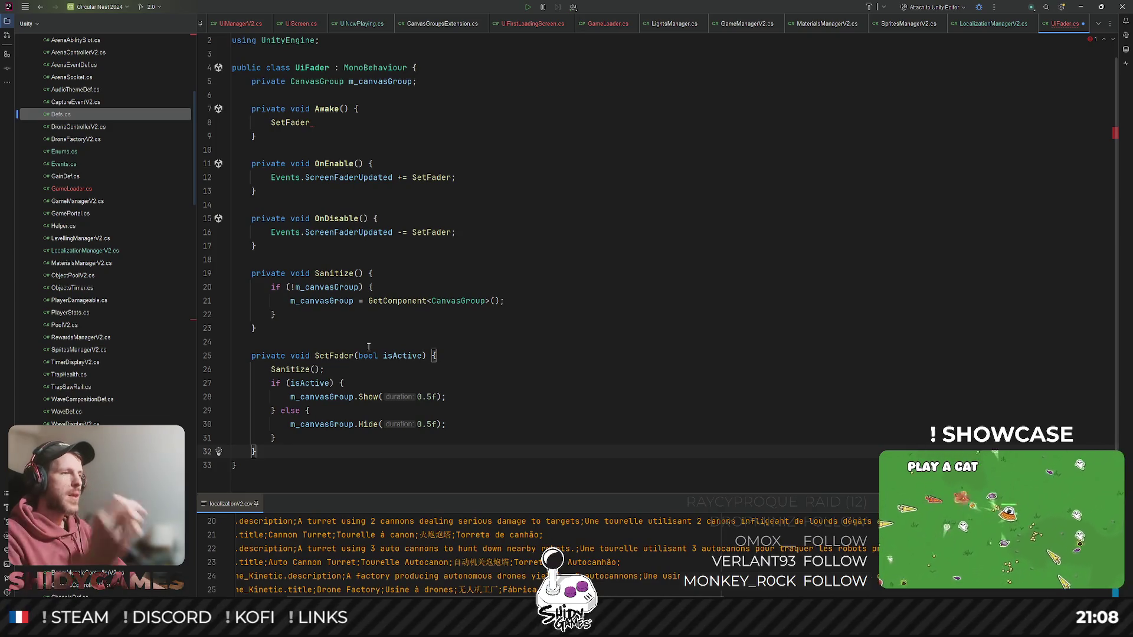
pyautogui.click(310, 122)
pyautogui.write('(fas')
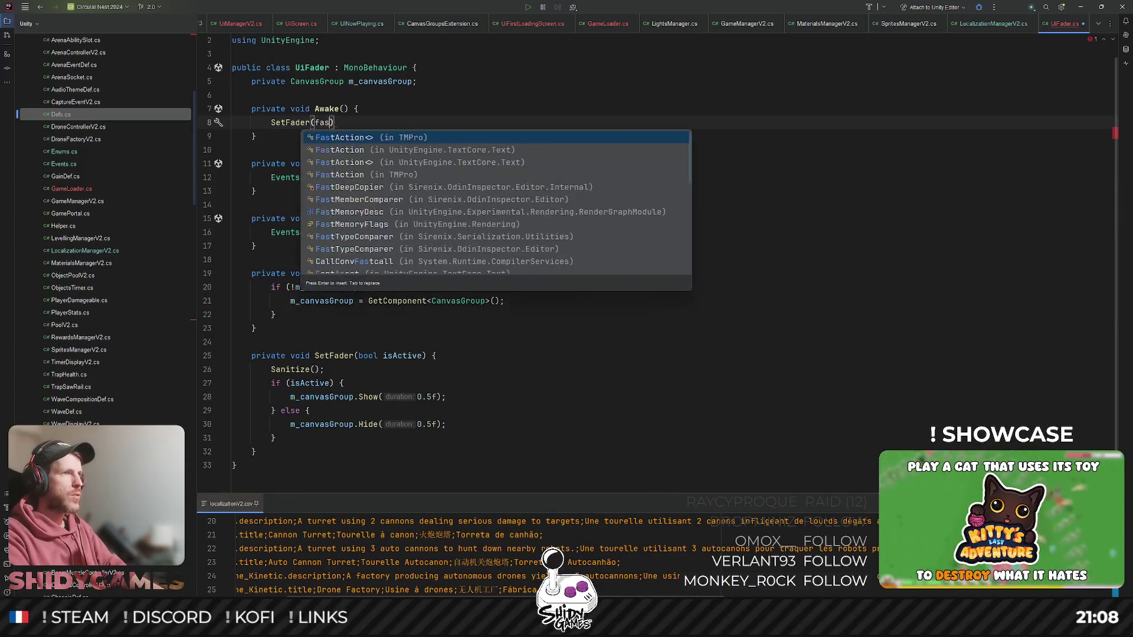
pyautogui.press('Return')
pyautogui.hotkey('ctrl', 'BackSpace')
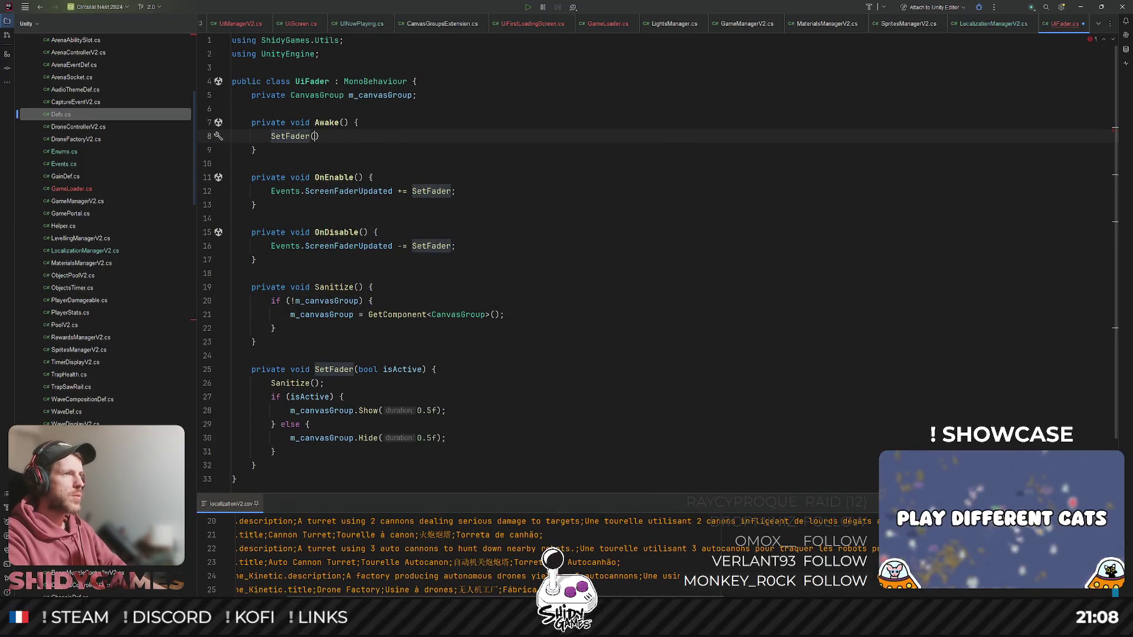
pyautogui.write('f')
pyautogui.press('Return')
pyautogui.write(';')
# - Change the Awake call's argument from false to true
pyautogui.press('Down')
pyautogui.press('Down')
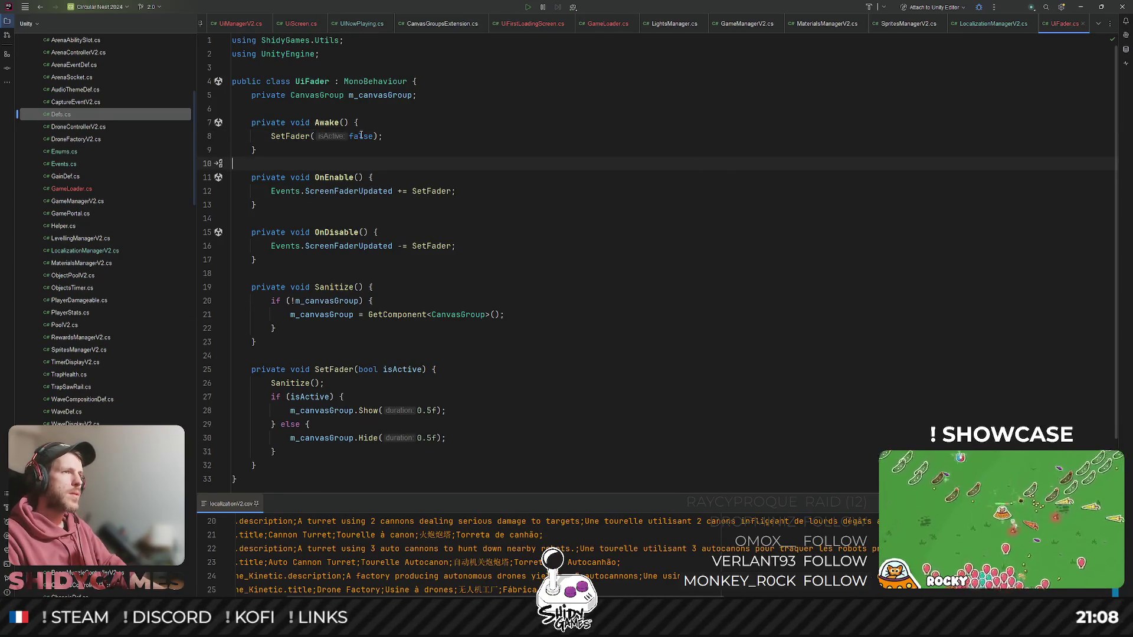
pyautogui.doubleClick(361, 135)
pyautogui.write('true')
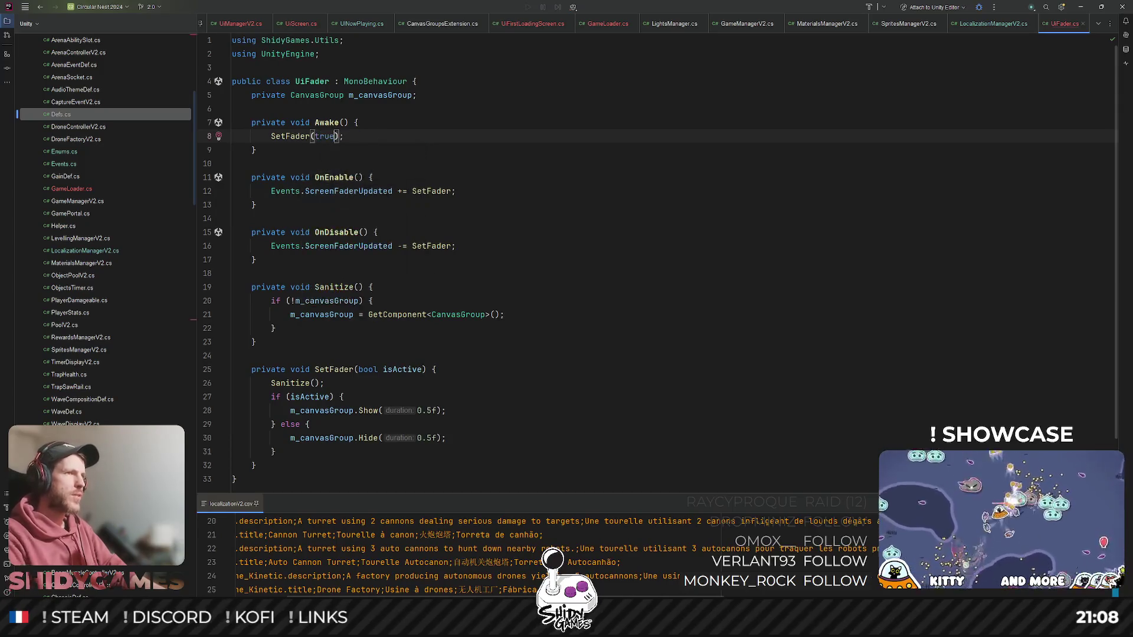
pyautogui.click(725, 176)
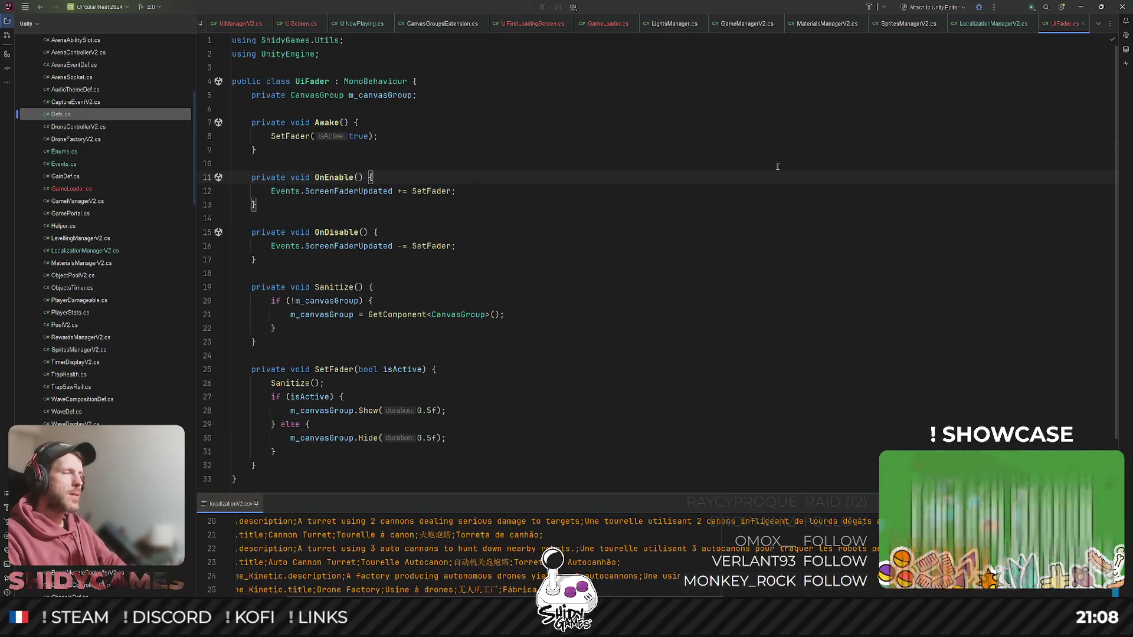
pyautogui.click(1085, 9)
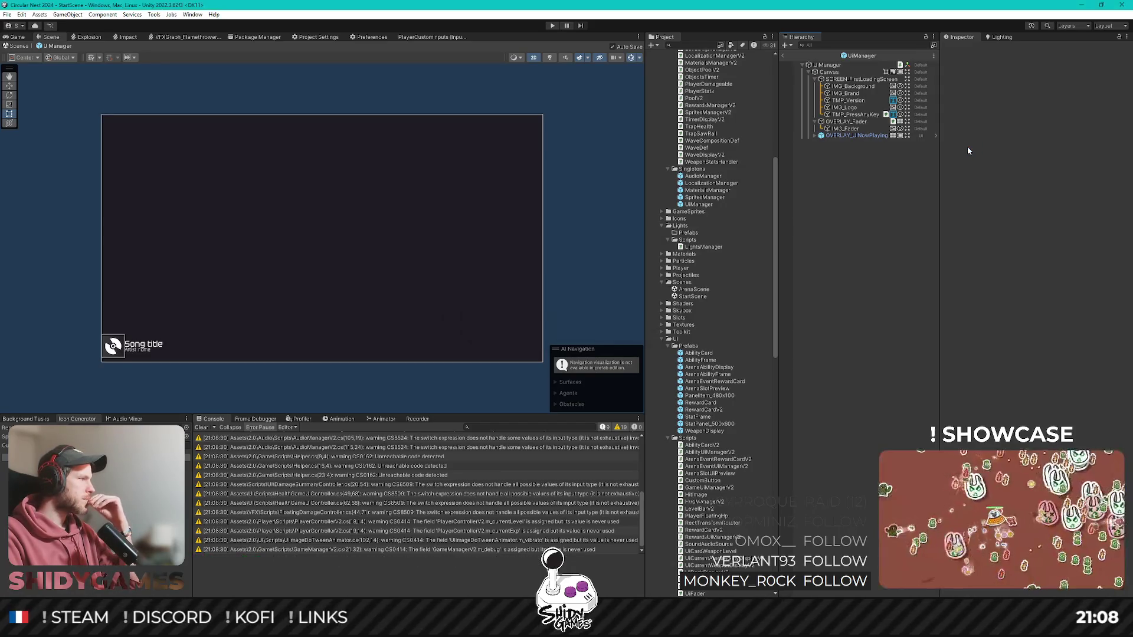
# - Set OVERLAY_Fader's Canvas Group alpha to 0 and turn off Interactable and Blocks Raycasts
pyautogui.click(860, 122)
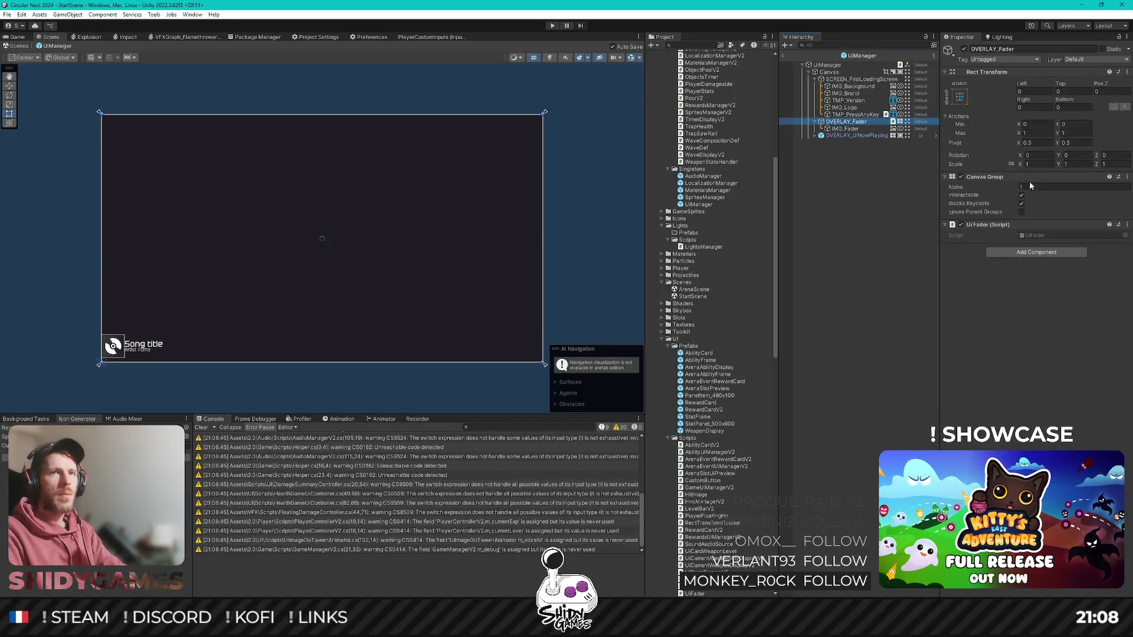
pyautogui.click(1031, 186)
pyautogui.write('0')
pyautogui.click(1022, 195)
pyautogui.click(1021, 203)
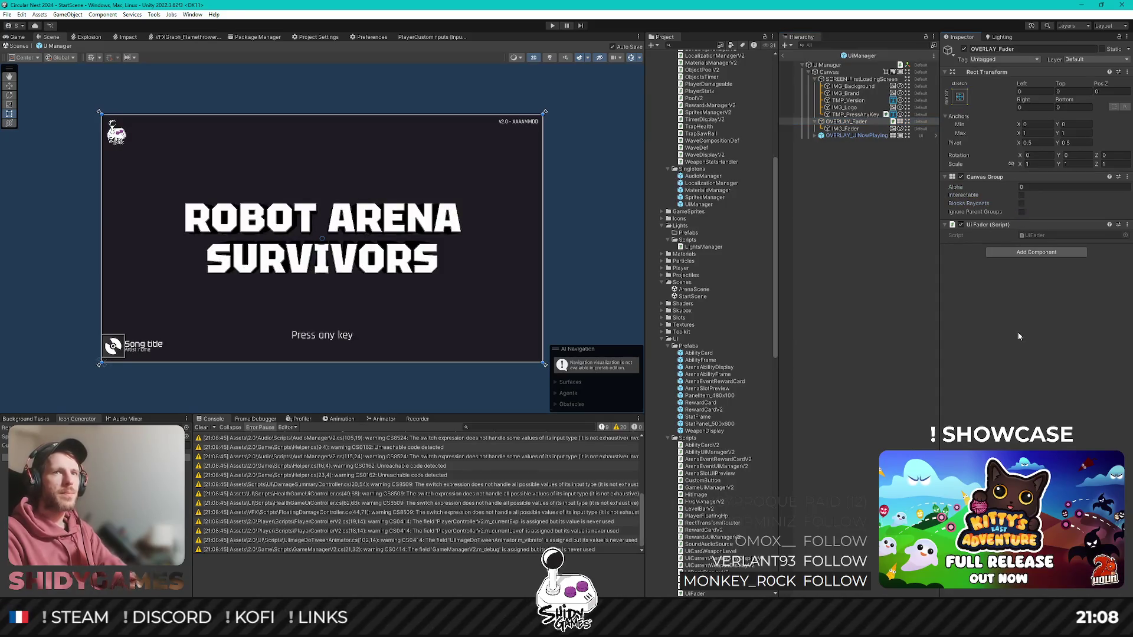
# - Exit prefab mode back to StartScene and run play mode briefly to test it
pyautogui.click(784, 56)
pyautogui.click(552, 26)
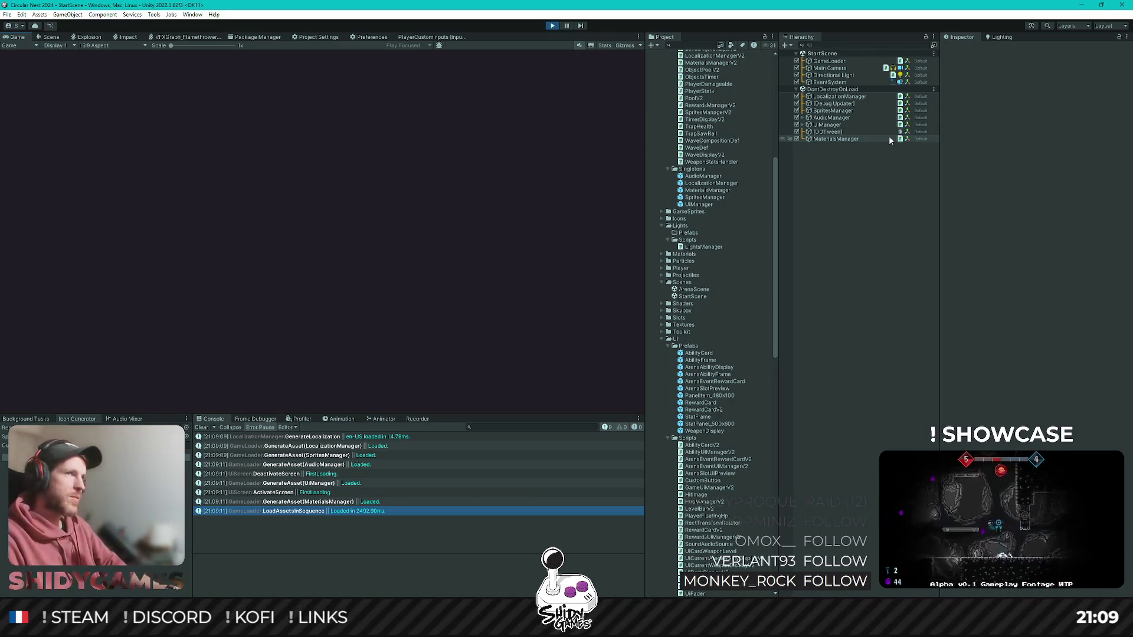
pyautogui.click(551, 26)
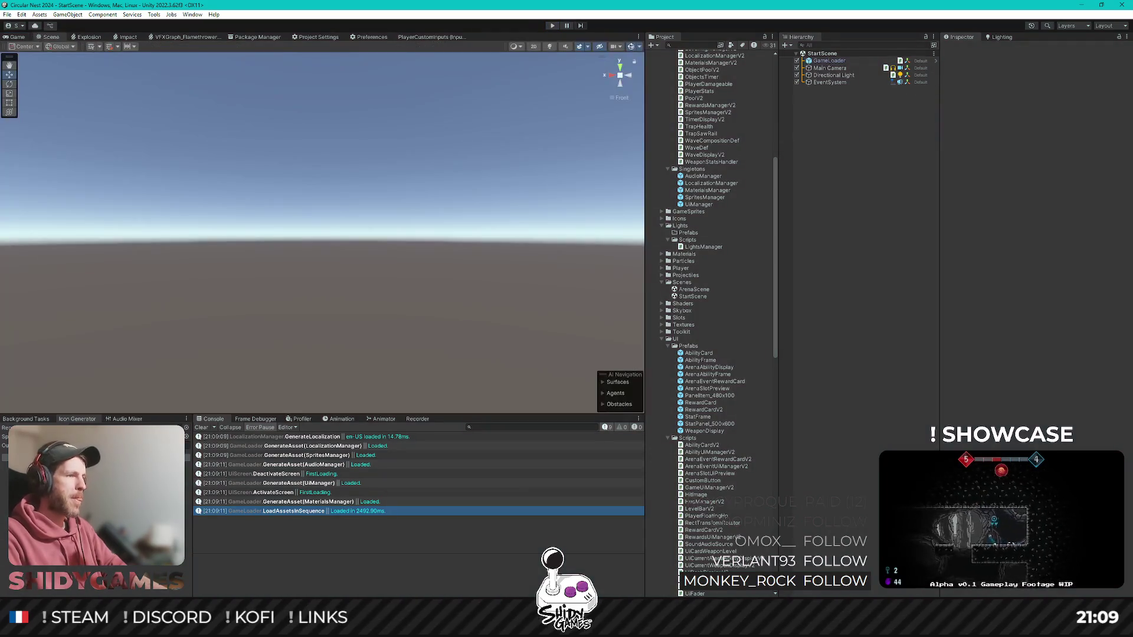
# - Add a new private void InitializeFader() method after the Sanitize method in UiFader.cs
pyautogui.hotkey('alt', 'Tab')
pyautogui.click(416, 141)
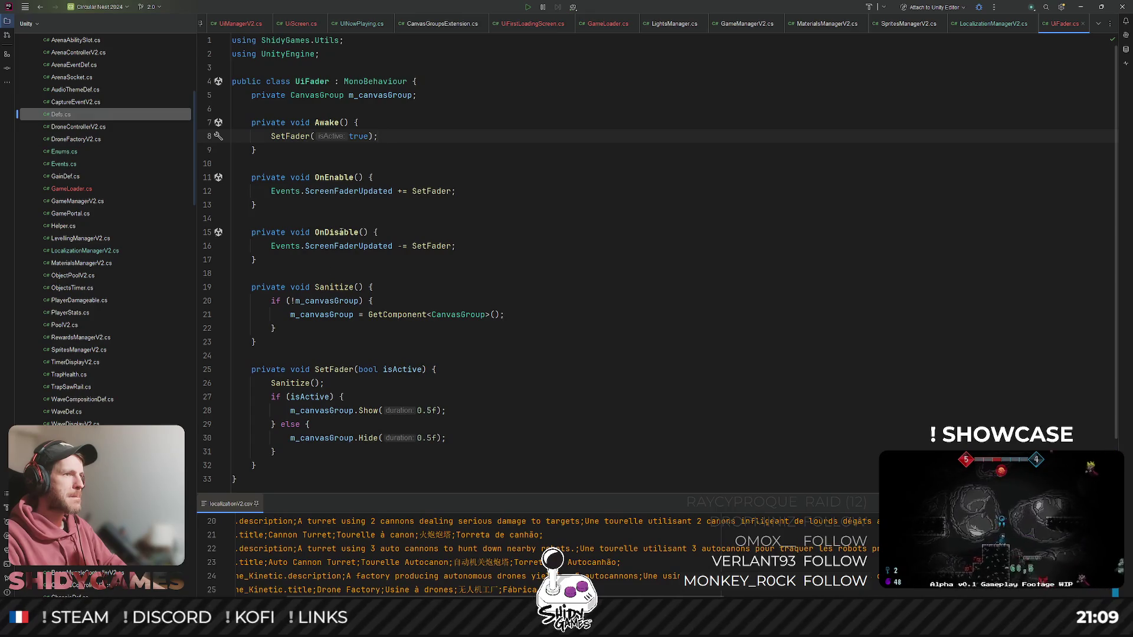
pyautogui.click(278, 345)
pyautogui.press('Return')
pyautogui.press('Return')
pyautogui.write('pr')
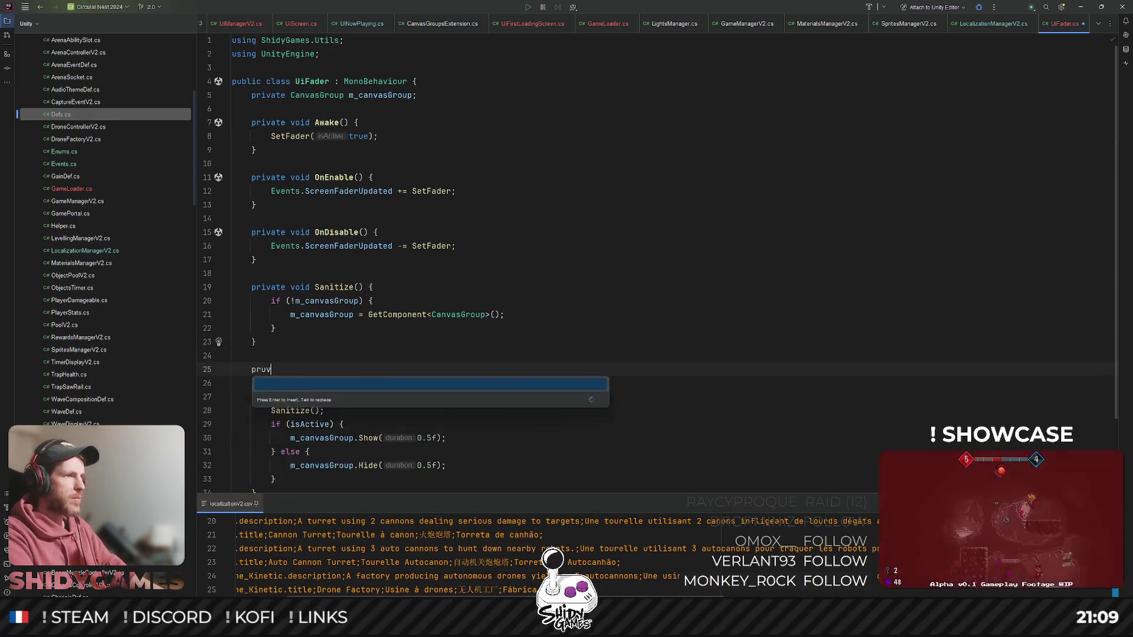
pyautogui.press('Return')
pyautogui.write('vate v')
pyautogui.press('Return')
pyautogui.write('In')
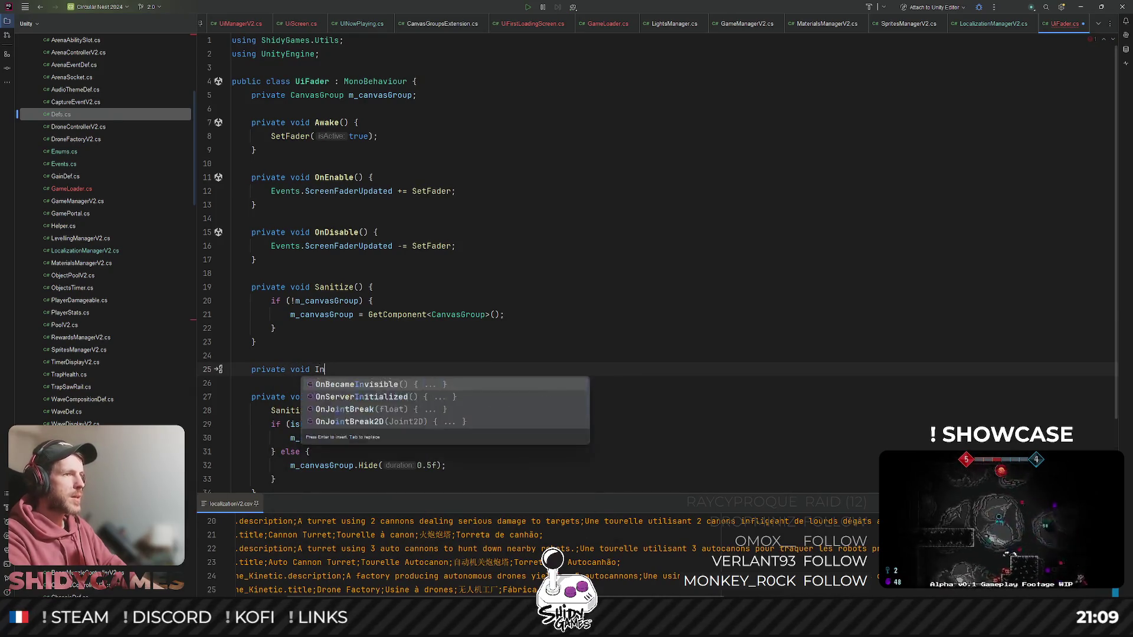
pyautogui.write('itializeFader(')
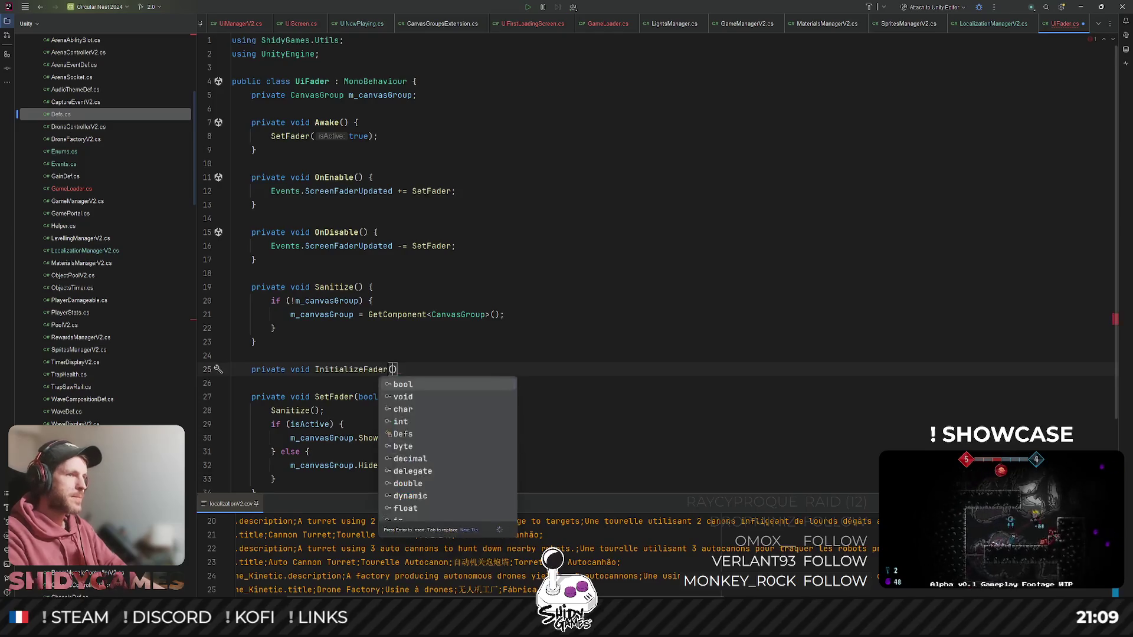
pyautogui.write(') {')
pyautogui.scroll(-1, 421, 337)
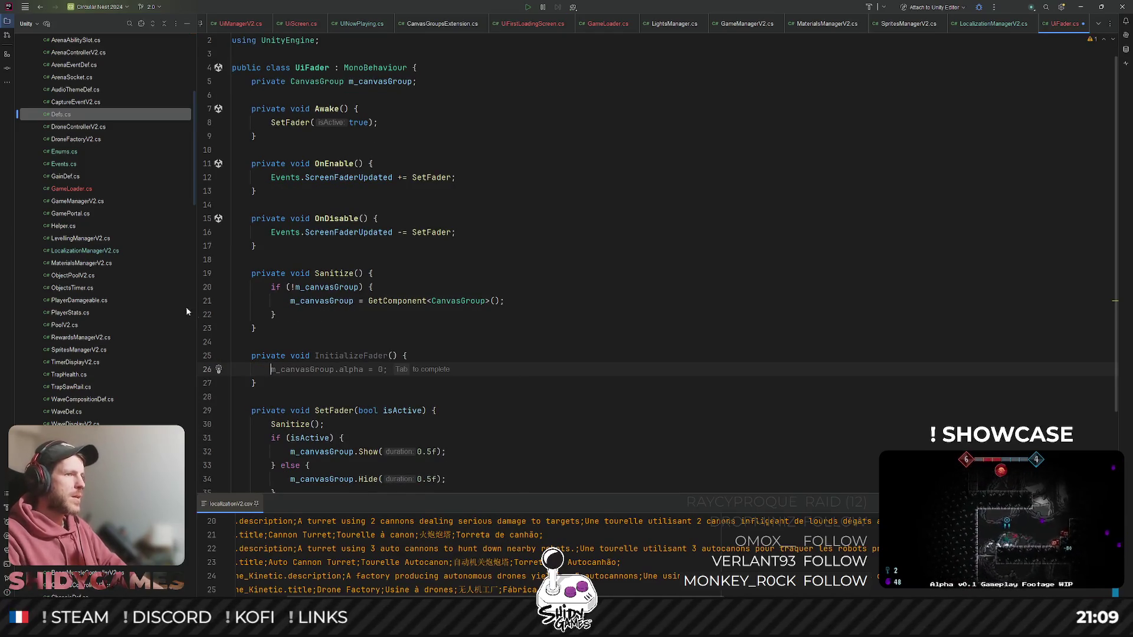
pyautogui.press('Return')
# - Copy the m_canvasGroup.Show line into InitializeFader and set its duration to 0f
pyautogui.scroll(-1, 398, 373)
pyautogui.click(331, 369)
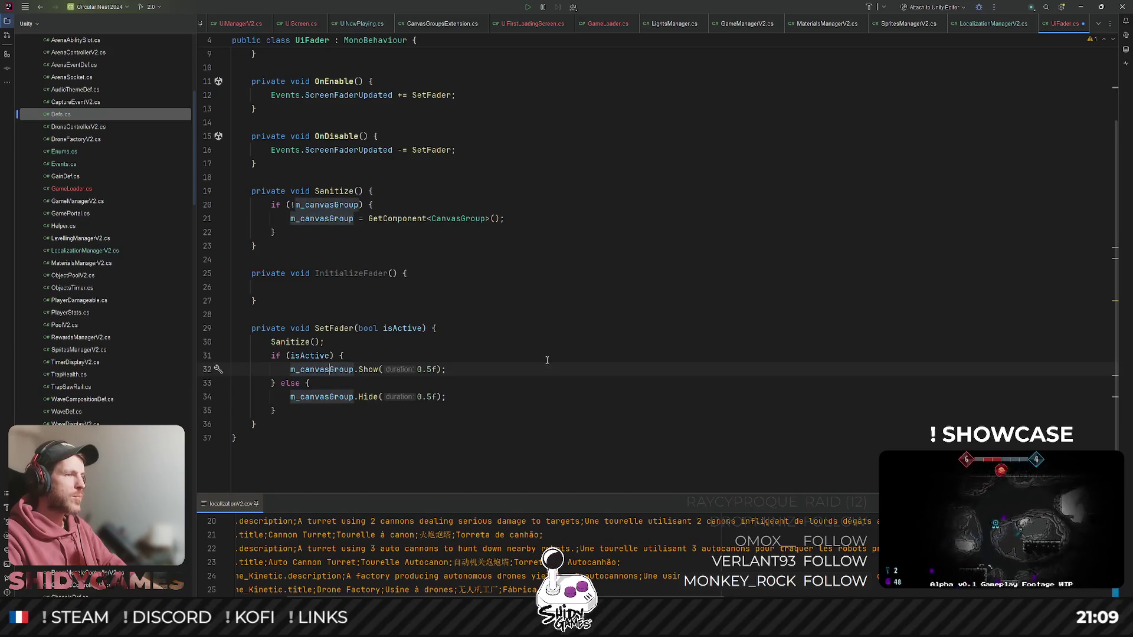
pyautogui.tripleClick(354, 369)
pyautogui.hotkey('ctrl', 'c')
pyautogui.click(354, 287)
pyautogui.hotkey('ctrl', 'v')
pyautogui.scroll(-1, 367, 295)
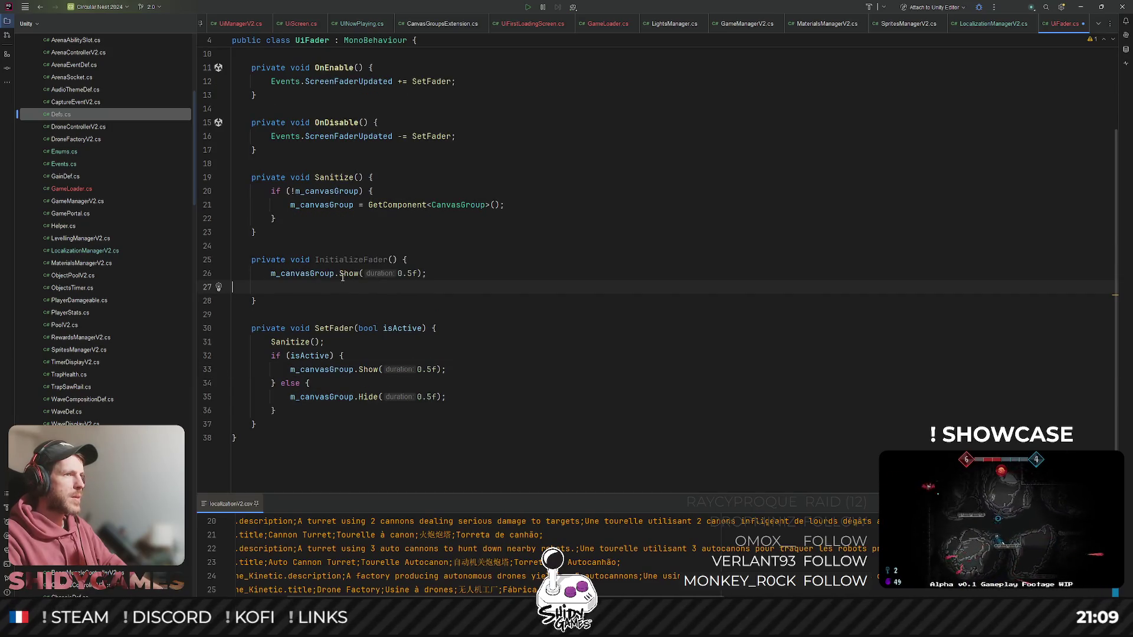
pyautogui.click(414, 274)
pyautogui.press('BackSpace')
pyautogui.press('BackSpace')
# - Copy the Sanitize call into the top of InitializeFader
pyautogui.scroll(2, 470, 271)
pyautogui.click(306, 424)
pyautogui.hotkey('ctrl', 'c')
pyautogui.click(407, 341)
pyautogui.scroll(-1, 445, 344)
pyautogui.press('Return')
pyautogui.hotkey('ctrl', 'v')
pyautogui.press('BackSpace')
# - Replace Awake's SetFader(true) call with InitializeFader();
pyautogui.click(295, 341)
pyautogui.click(351, 328)
pyautogui.scroll(2, 384, 265)
pyautogui.click(410, 141)
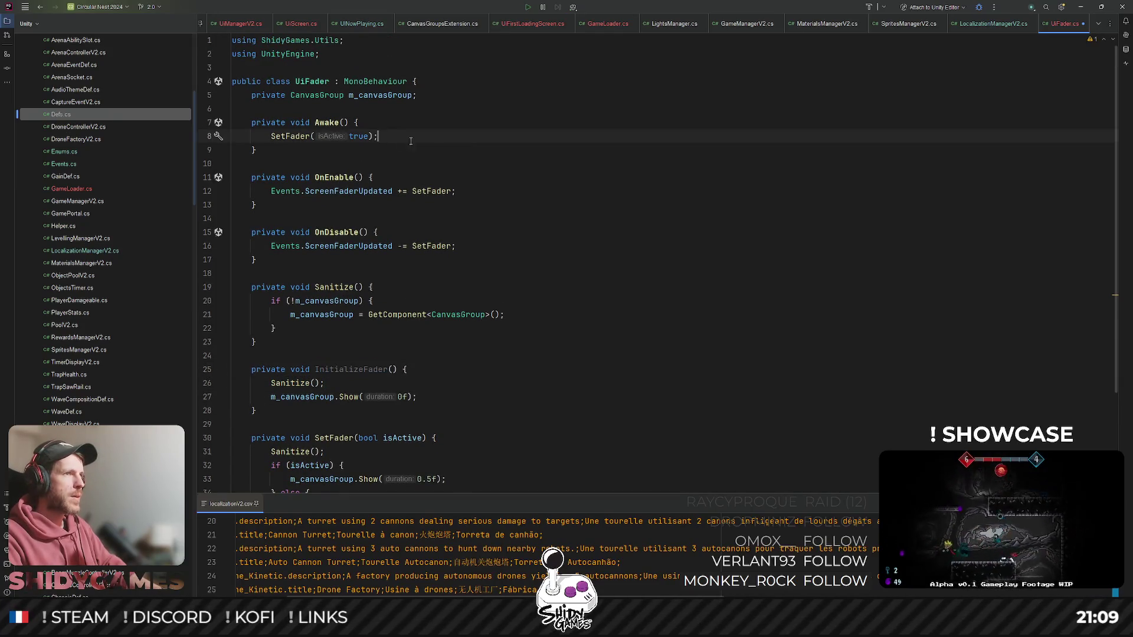
pyautogui.doubleClick(293, 136)
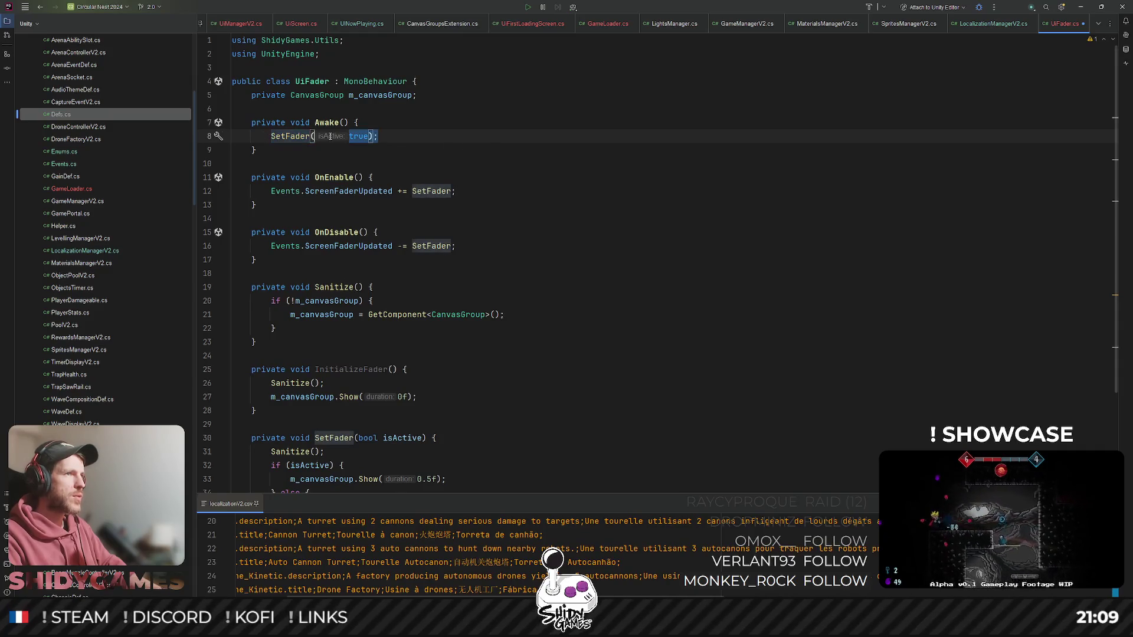
pyautogui.hotkey('shift', 'End')
pyautogui.hotkey('ctrl', 'v')
pyautogui.write('();')
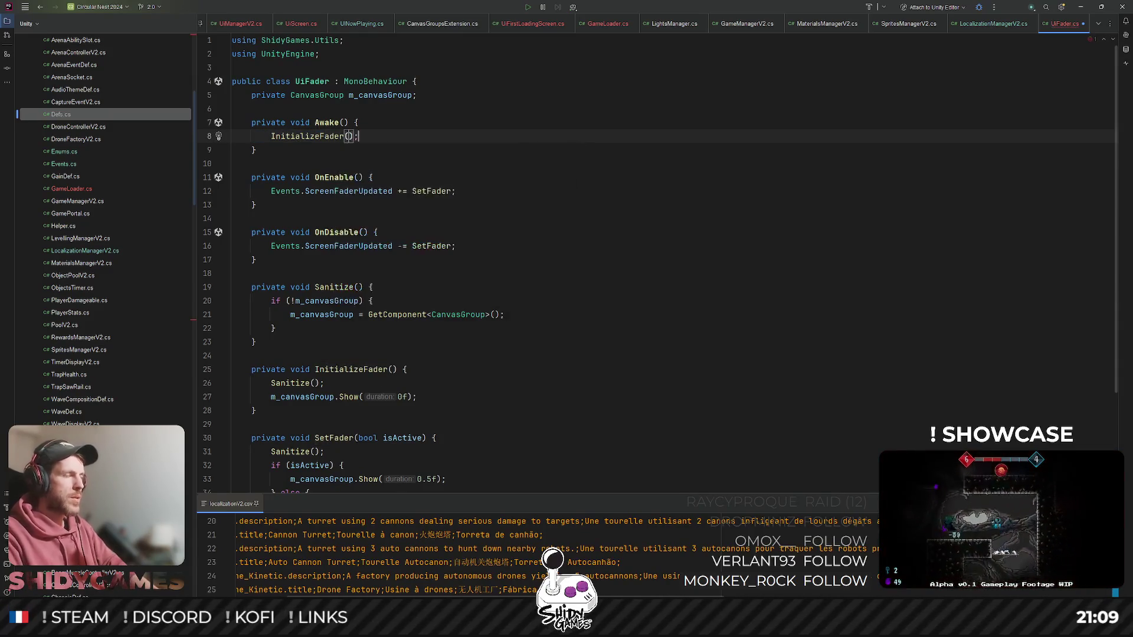
# - Review OnEnable, then switch to Unity so it recompiles
pyautogui.click(741, 177)
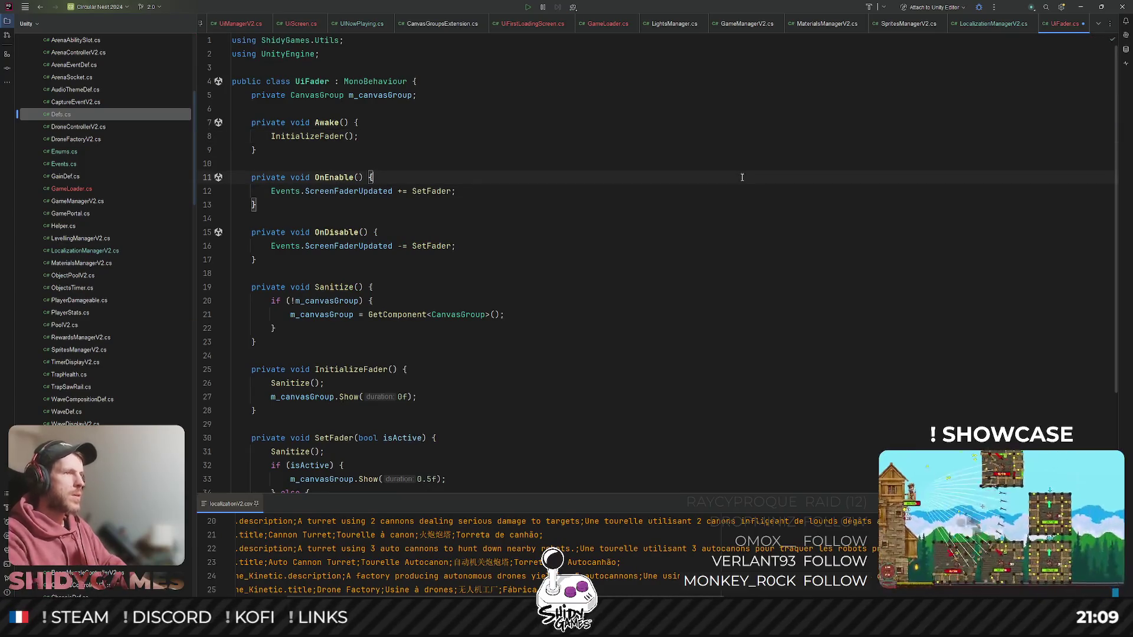
pyautogui.scroll(-3, 784, 342)
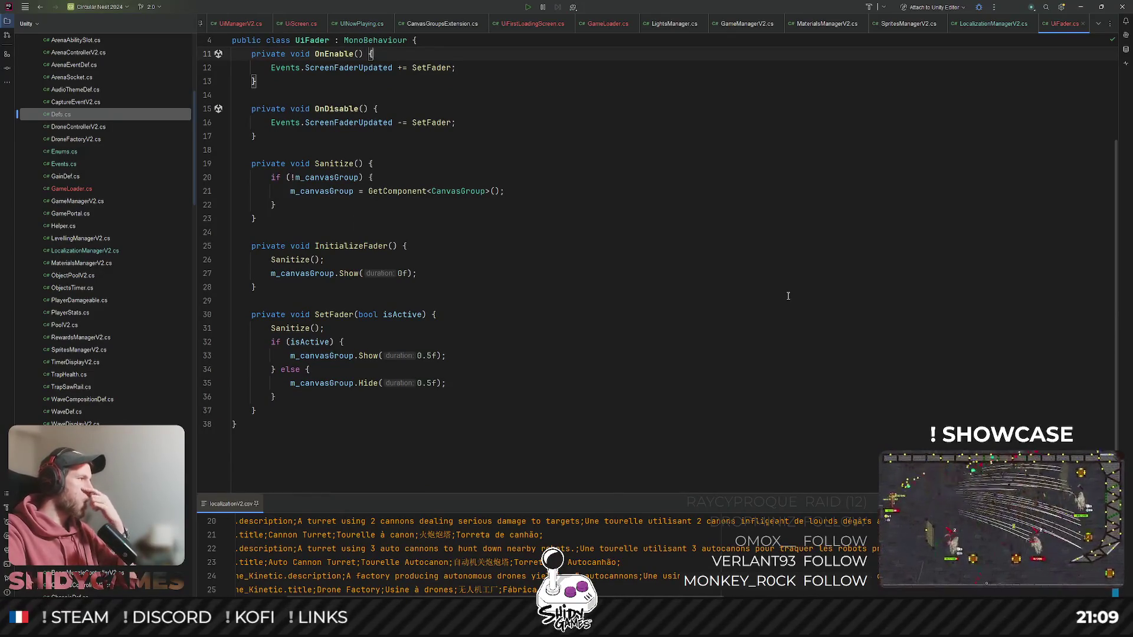
pyautogui.click(1081, 6)
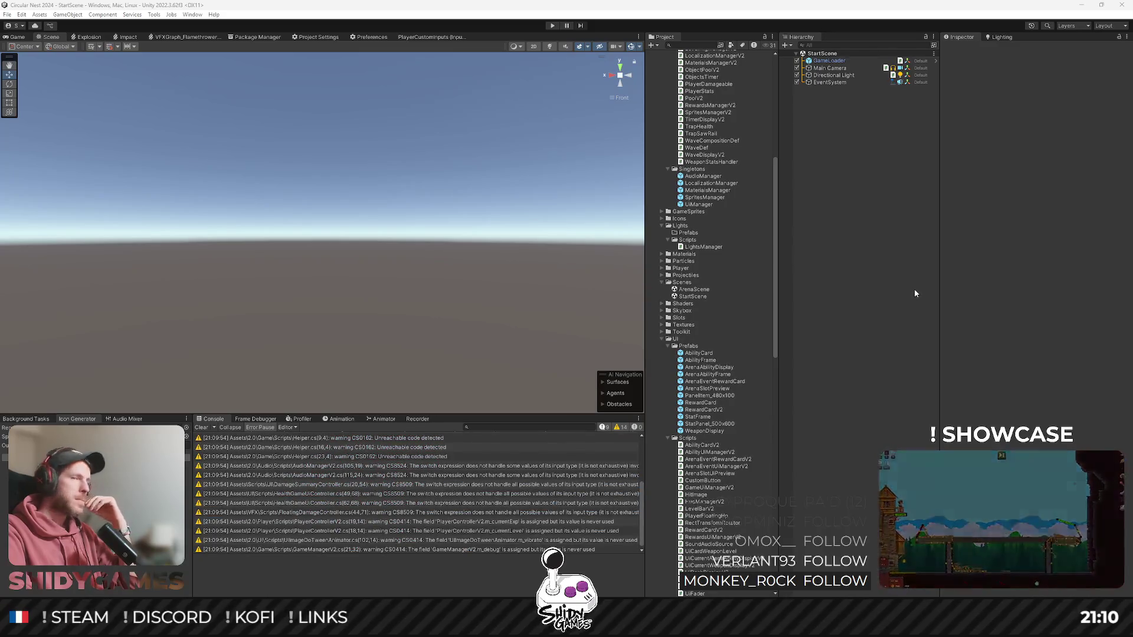
# - Enter play mode with Ctrl+P to test the fader, stop it, and return to Rider
pyautogui.hotkey('ctrl', 'p')
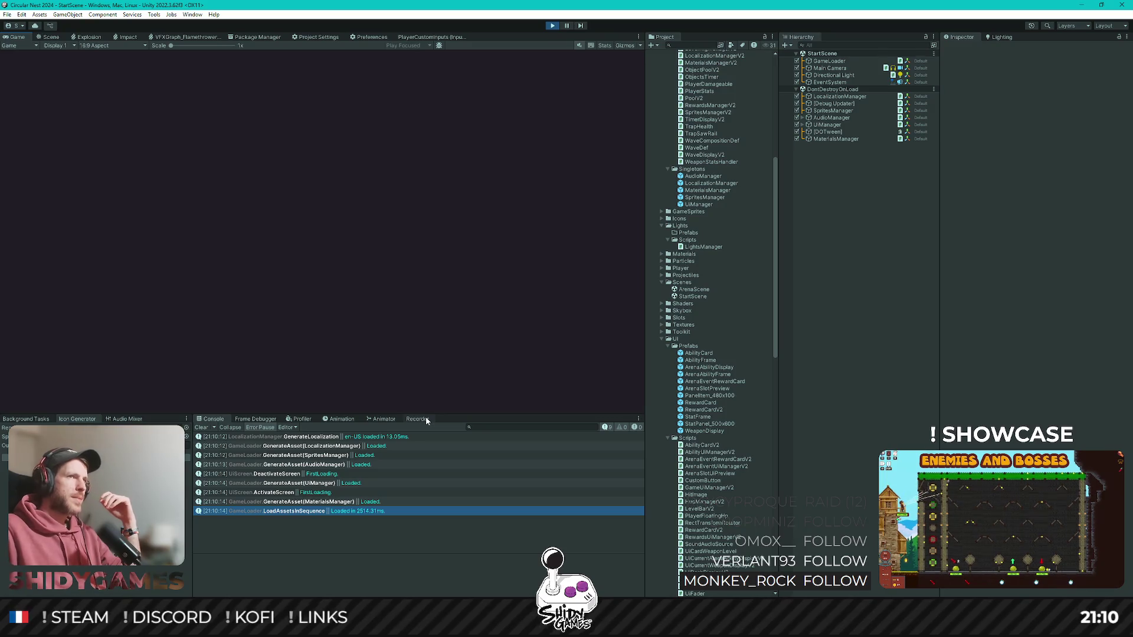
pyautogui.click(546, 26)
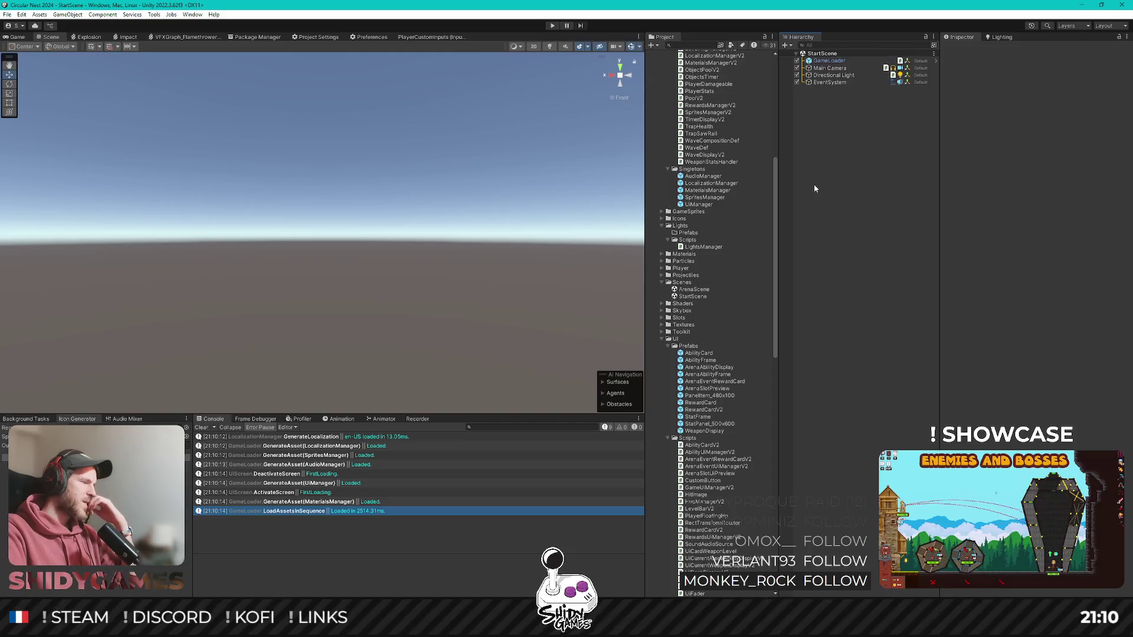
pyautogui.hotkey('alt', 'Tab')
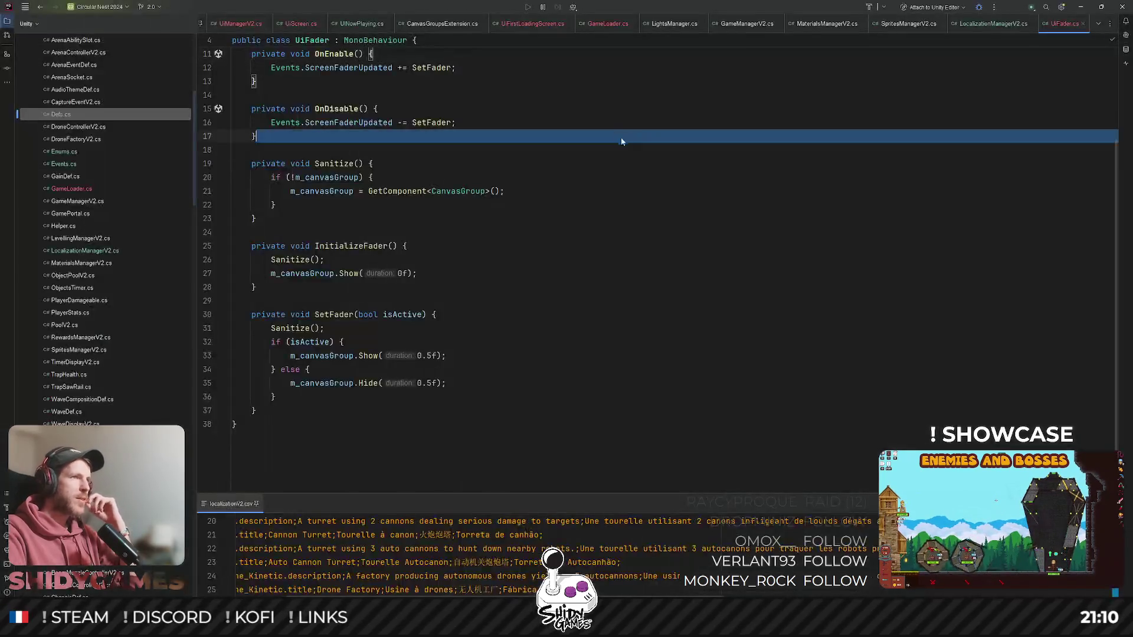
# - Open UiFirstLoadingScreen.cs and trace how Awake calls Initialize, which calls SetTexts
pyautogui.click(532, 24)
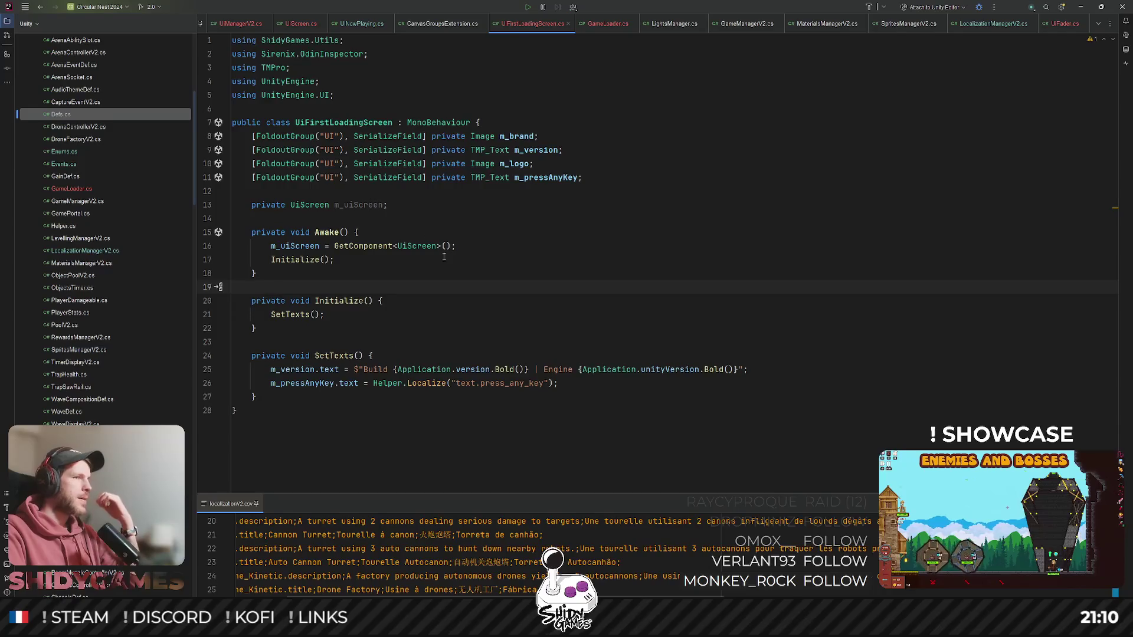
pyautogui.doubleClick(301, 315)
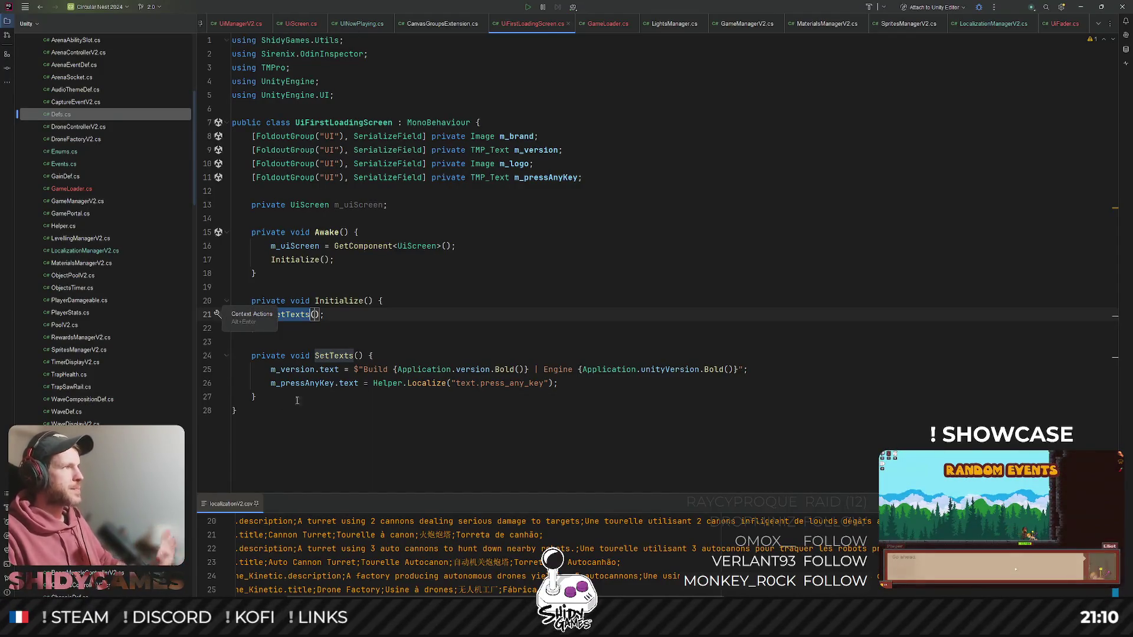
pyautogui.click(519, 322)
pyautogui.write('}')
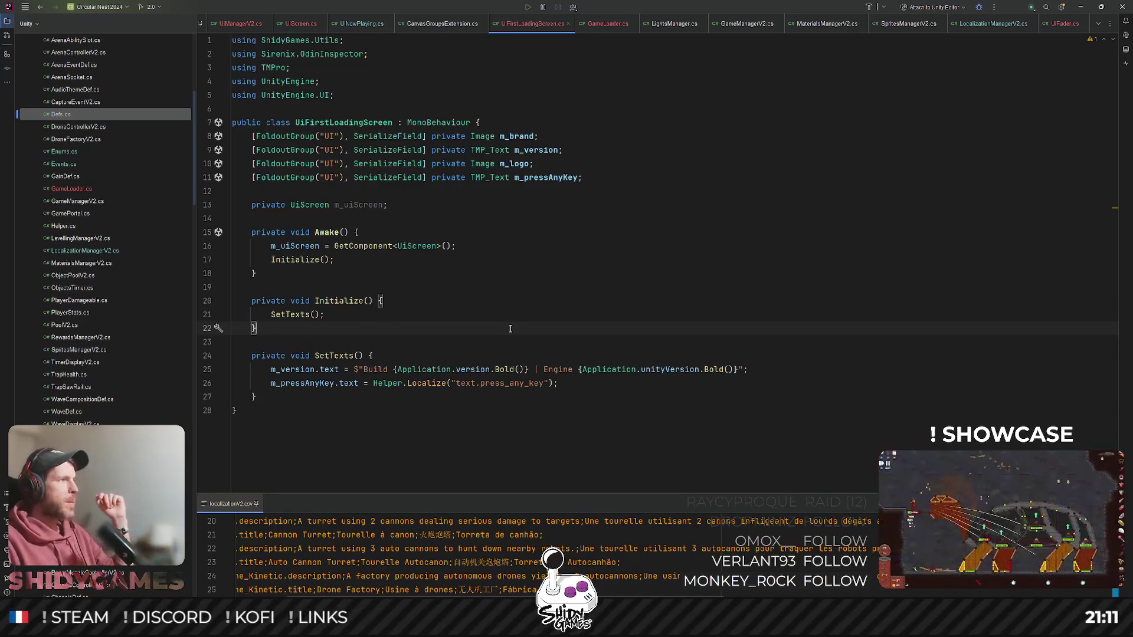
pyautogui.click(582, 237)
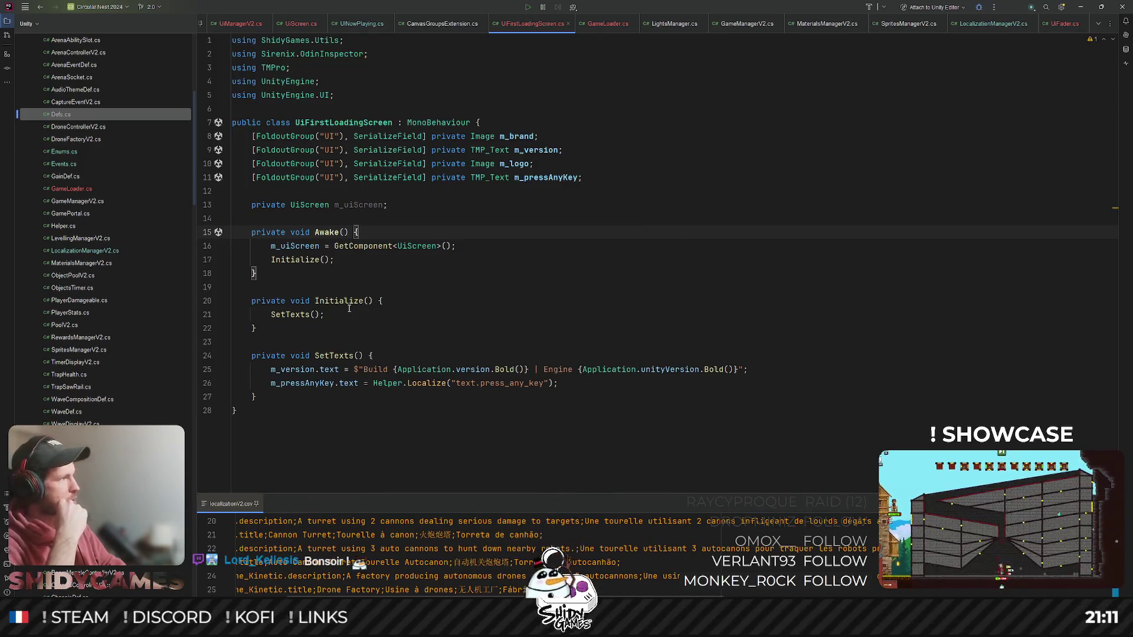
pyautogui.click(349, 309)
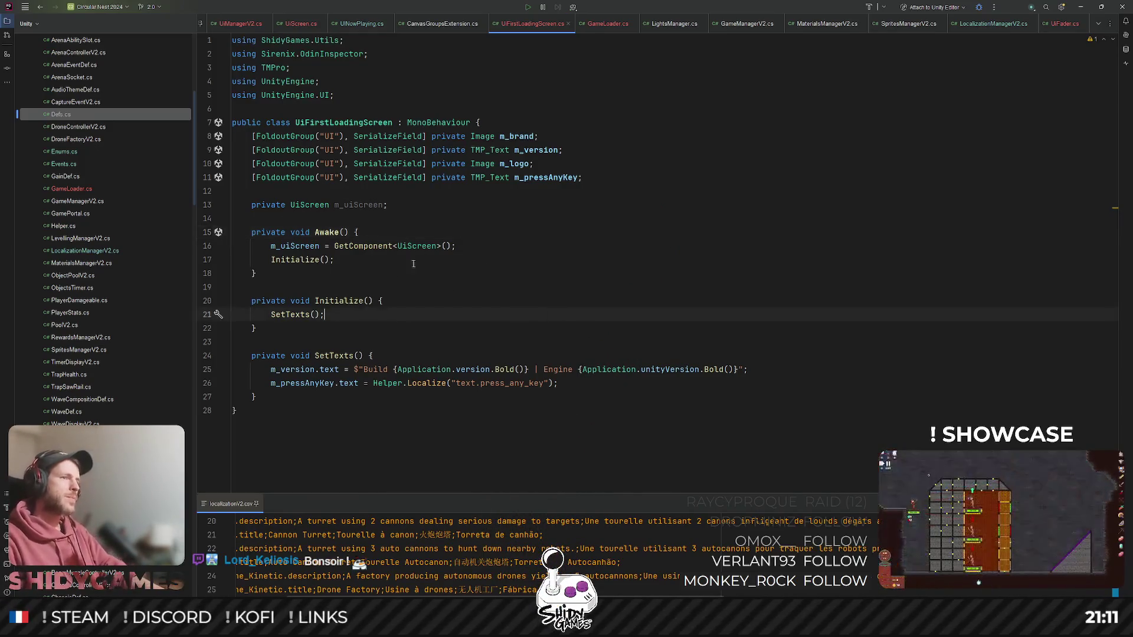
pyautogui.click(305, 396)
pyautogui.press('Return')
pyautogui.press('BackSpace')
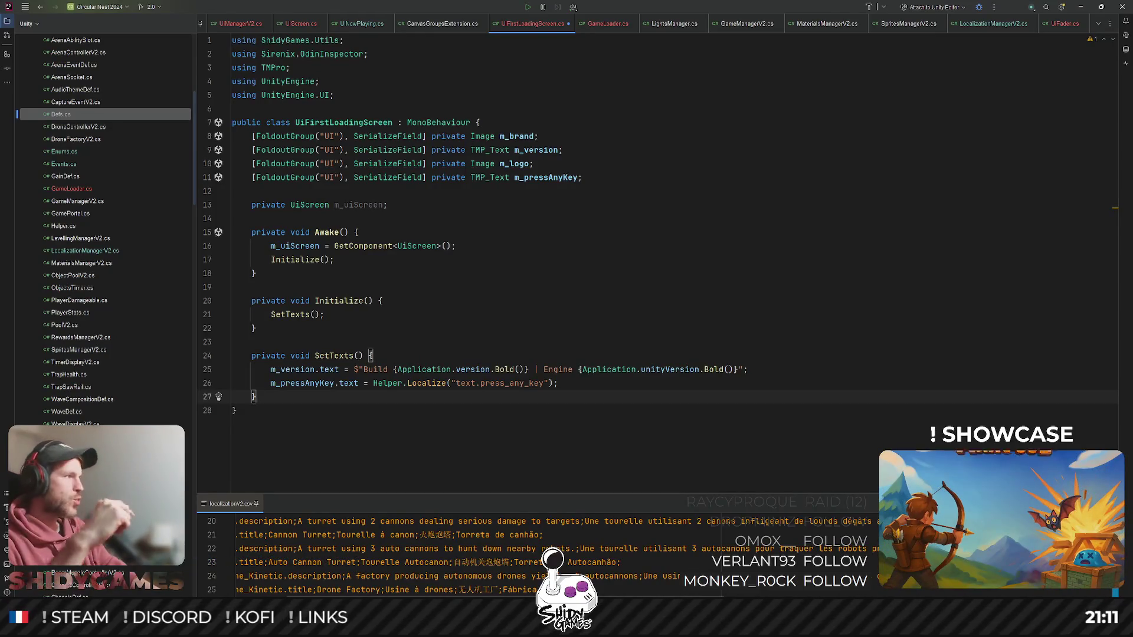
pyautogui.click(373, 342)
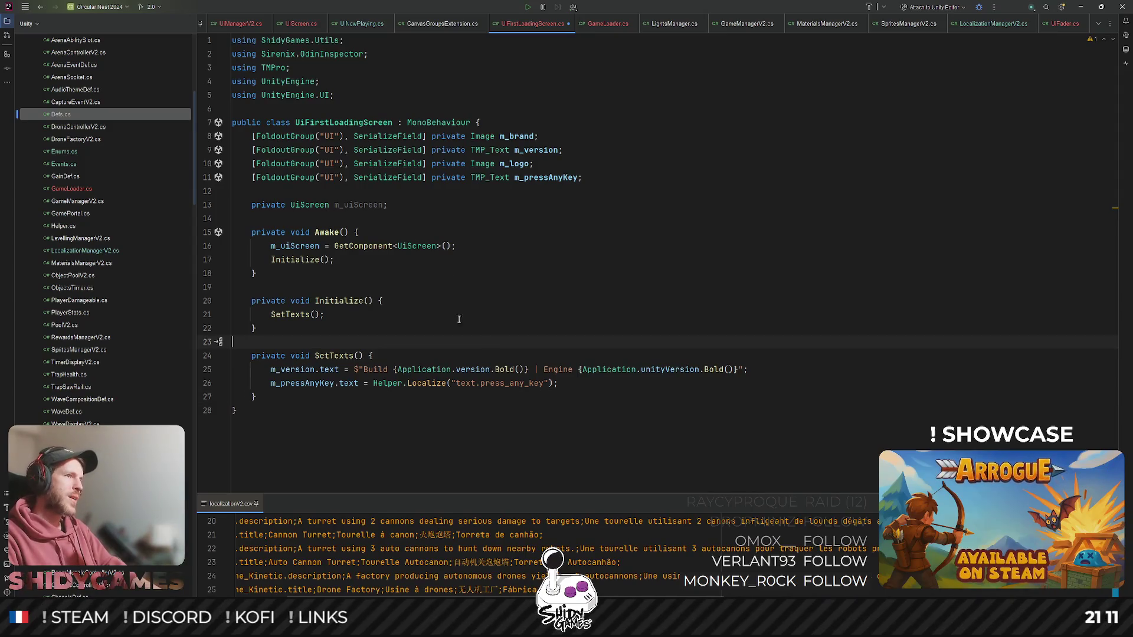
pyautogui.click(372, 289)
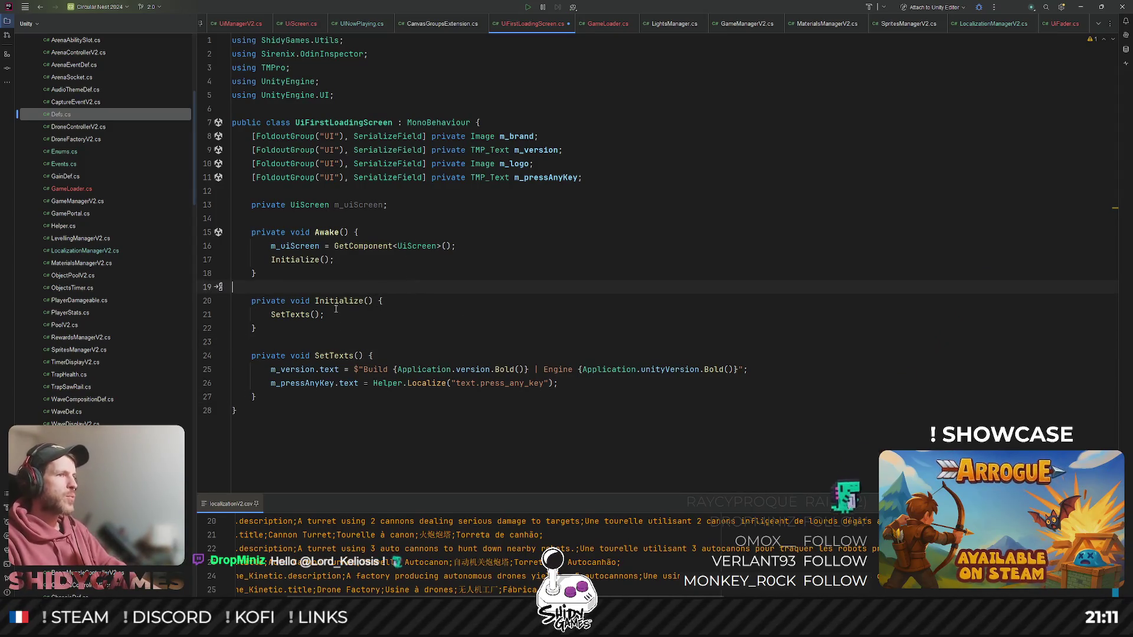
pyautogui.click(365, 301)
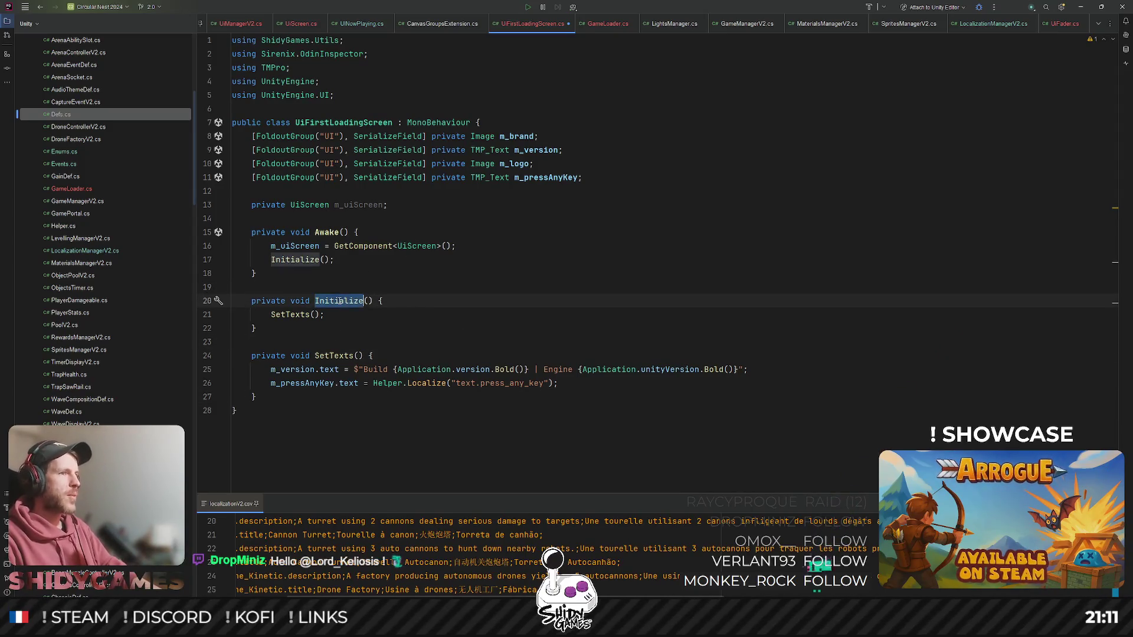
pyautogui.click(315, 259)
# - Delete the Initialize call from Awake and remove the unused Initialize method
pyautogui.hotkey('ctrl', 'y')
pyautogui.press('Down')
pyautogui.hotkey('shift', 'Down')
pyautogui.hotkey('shift', 'Down')
pyautogui.hotkey('shift', 'Down')
pyautogui.press('Delete')
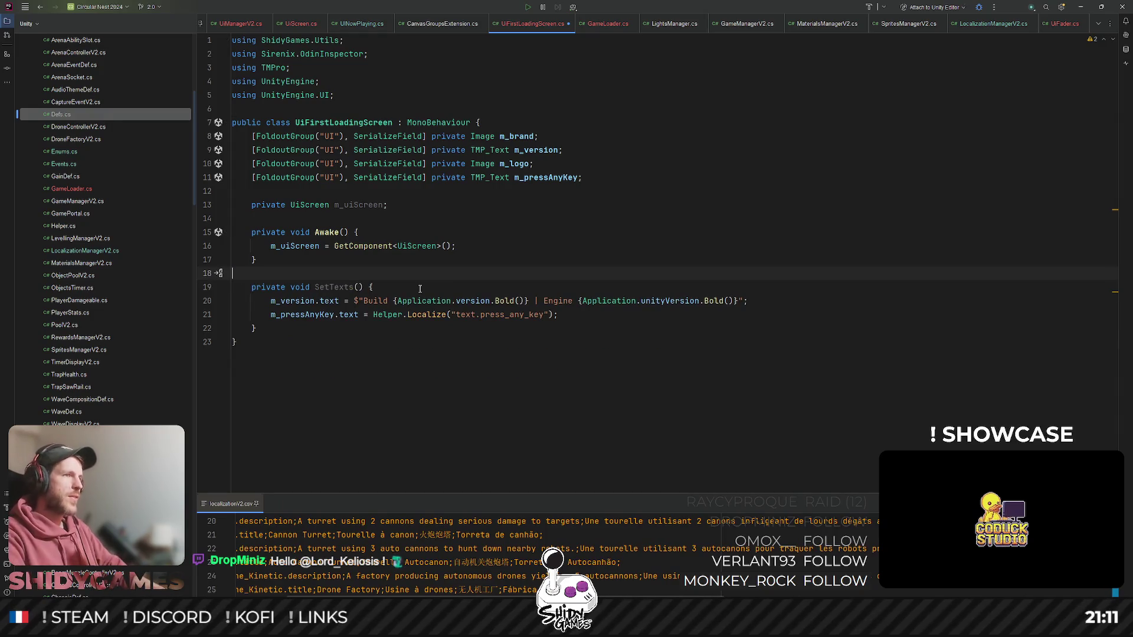
pyautogui.press('Return')
pyautogui.press('Return')
pyautogui.press('Up')
# - Declare a private IEnumerator Start() coroutine that calls SetTexts()
pyautogui.write('private Inue')
pyautogui.press('BackSpace')
pyautogui.press('BackSpace')
pyautogui.press('BackSpace')
pyautogui.write('E')
pyautogui.press('Return')
pyautogui.write('St')
pyautogui.press('Return')
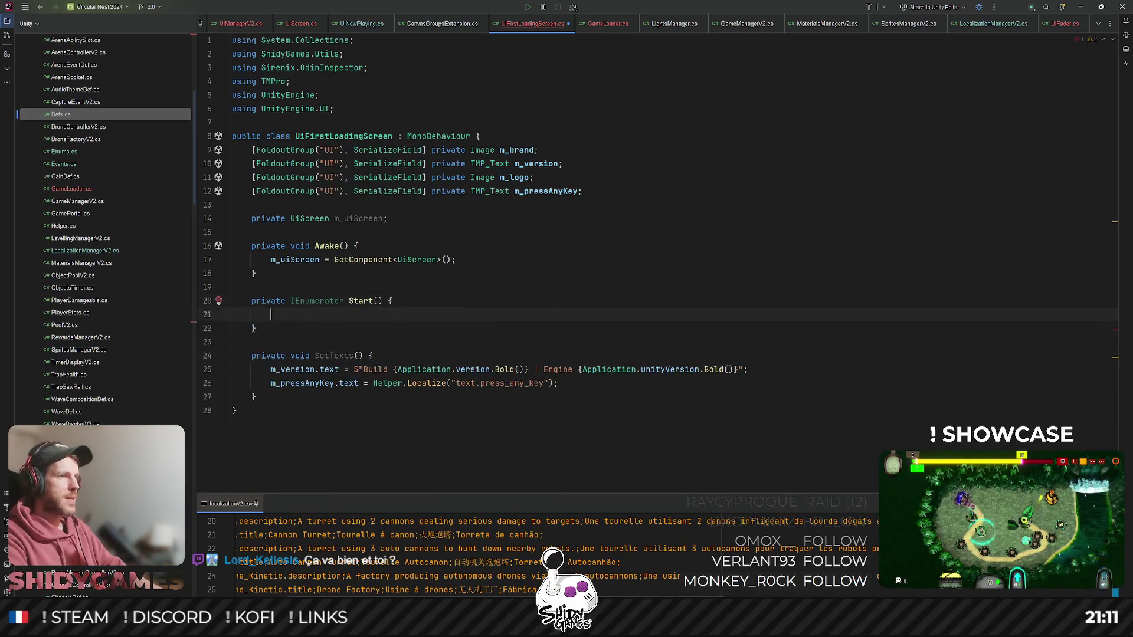
pyautogui.write('SetT')
pyautogui.press('Return')
pyautogui.write(';')
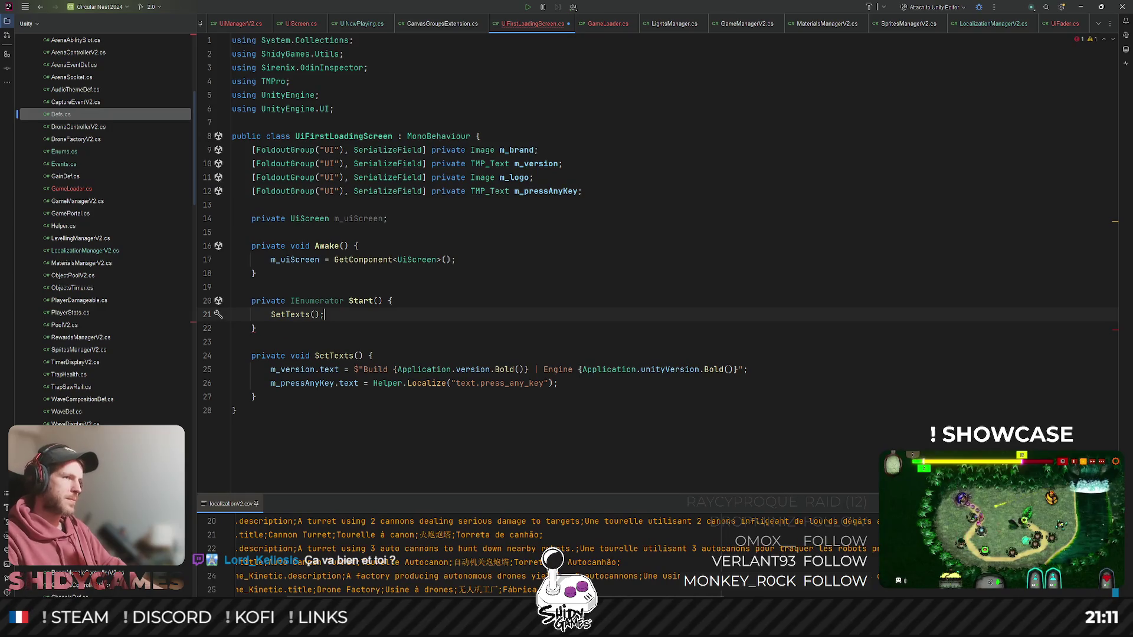
# - Insert yield return new WaitForSecondsRealtime(0.5f) before the SetTexts call
pyautogui.click(431, 304)
pyautogui.press('Return')
pyautogui.write('yield r')
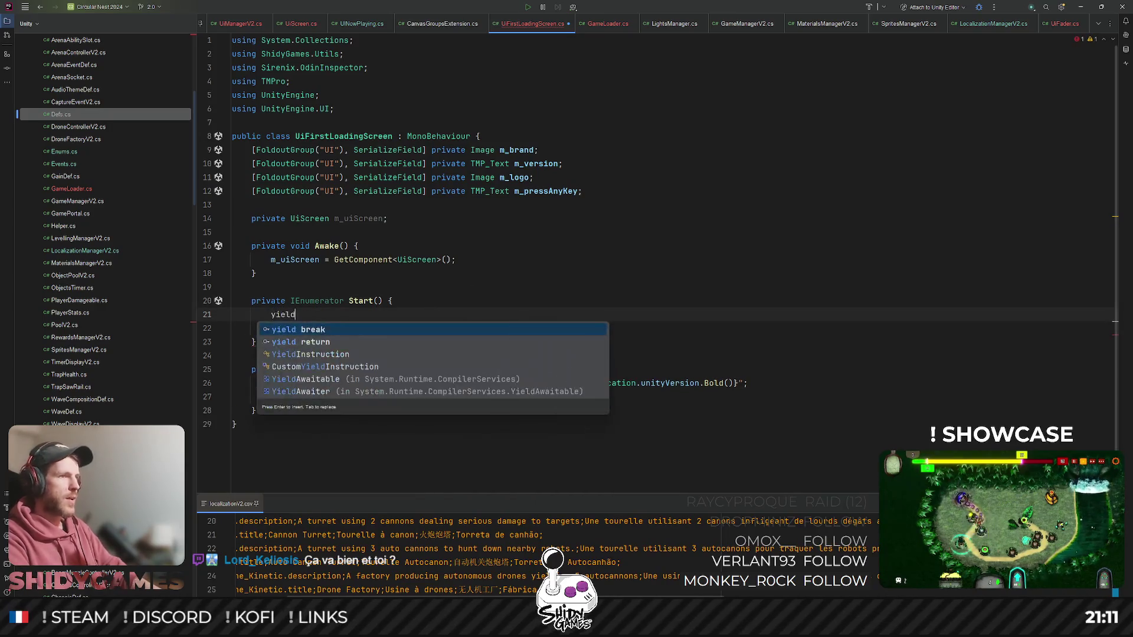
pyautogui.press('Tab')
pyautogui.write('new Wa')
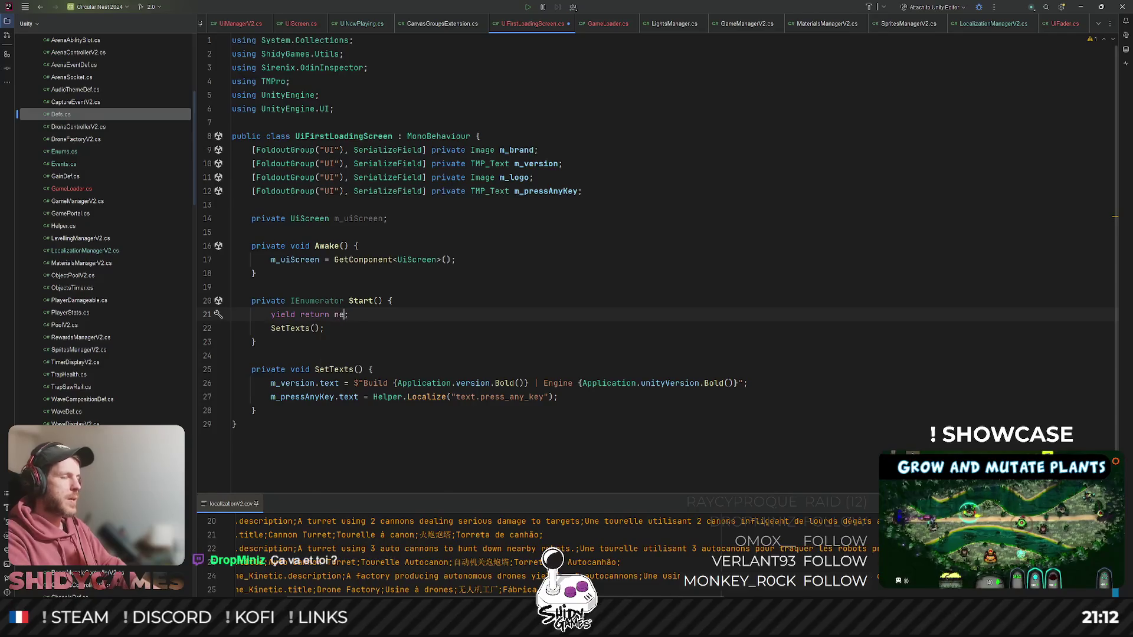
pyautogui.write('itFo')
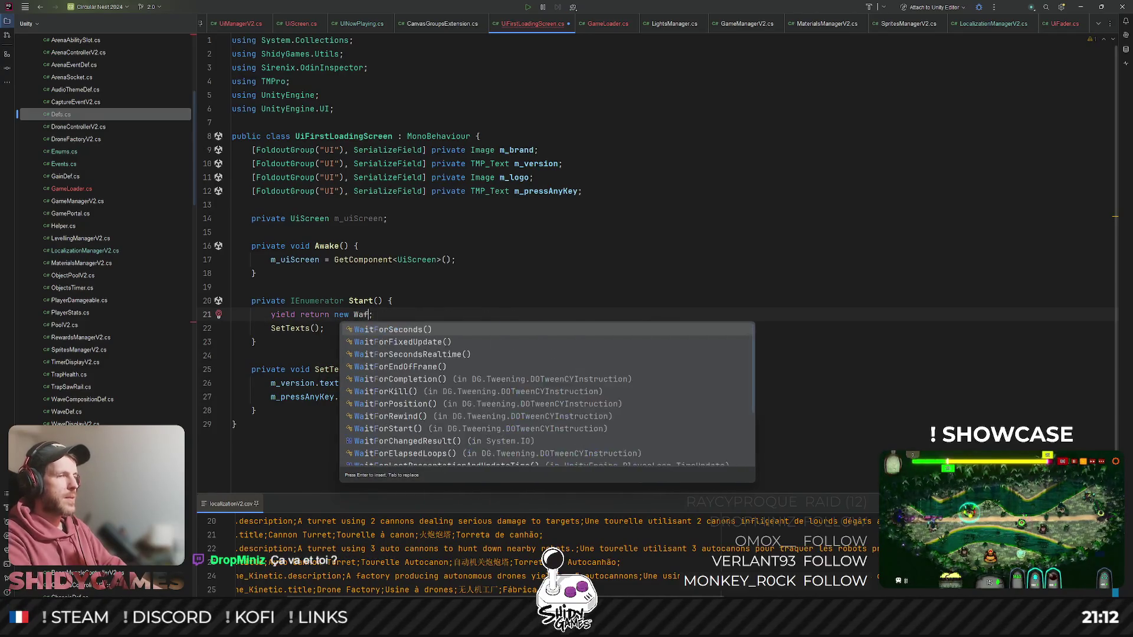
pyautogui.write('r')
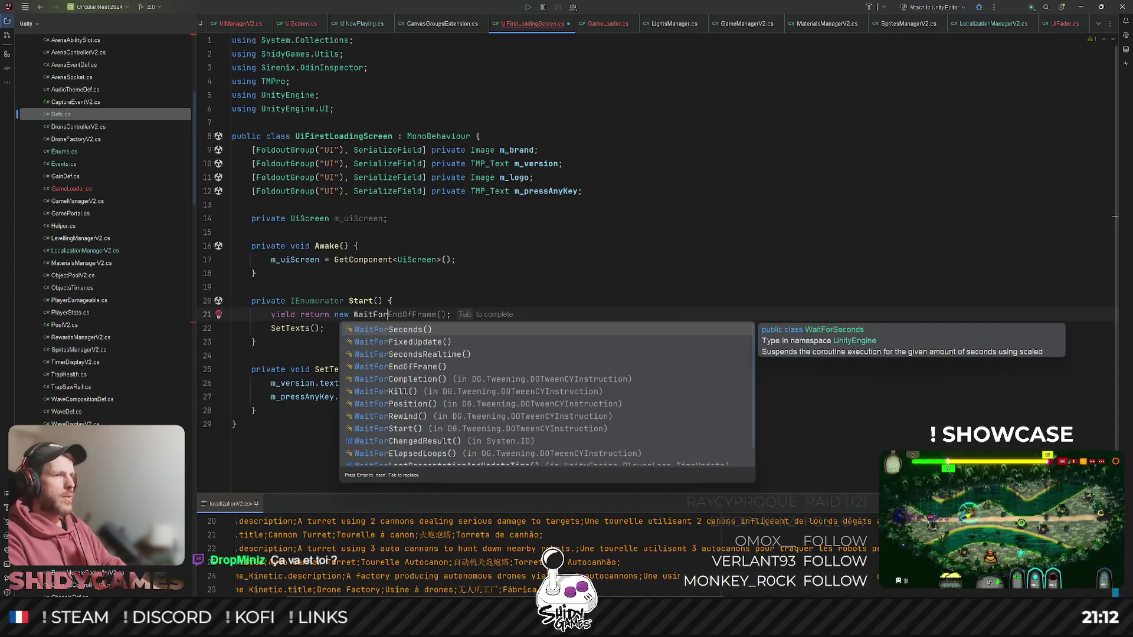
pyautogui.press('Down')
pyautogui.press('Down')
pyautogui.press('Return')
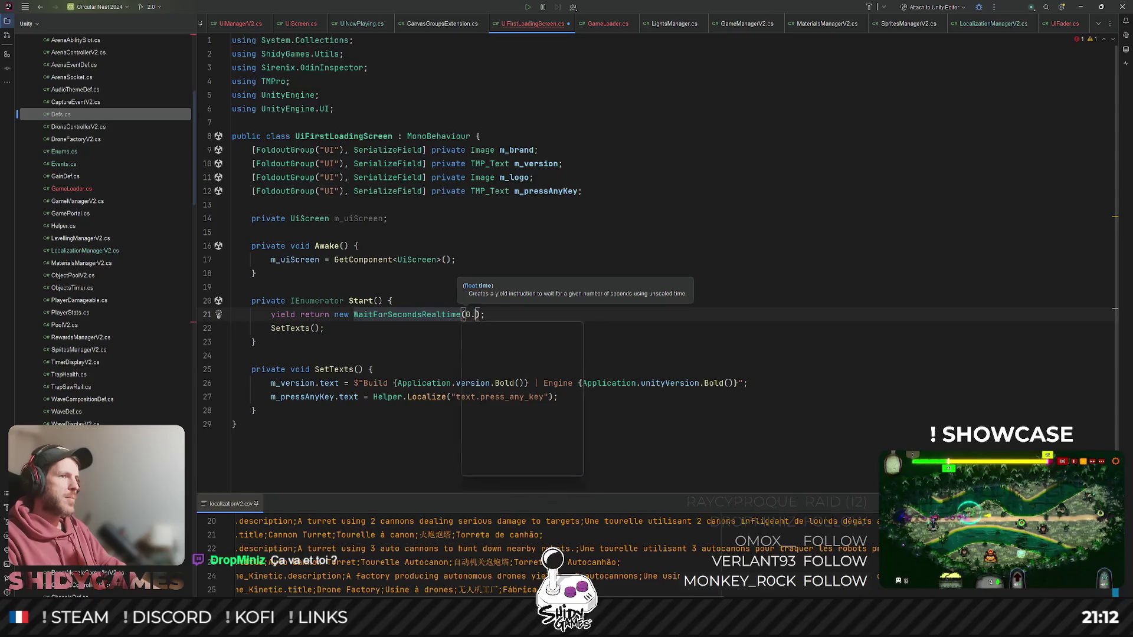
pyautogui.write('0.5f')
# - Review Awake and the m_uiScreen field, then switch to Unity to recompile
pyautogui.click(636, 276)
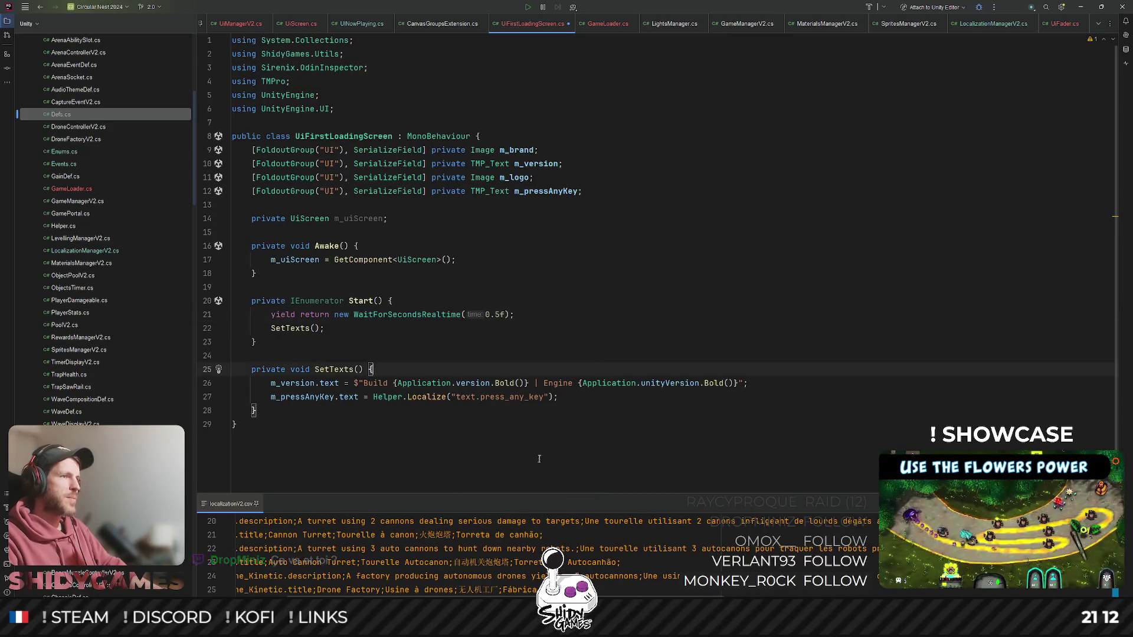
pyautogui.click(590, 222)
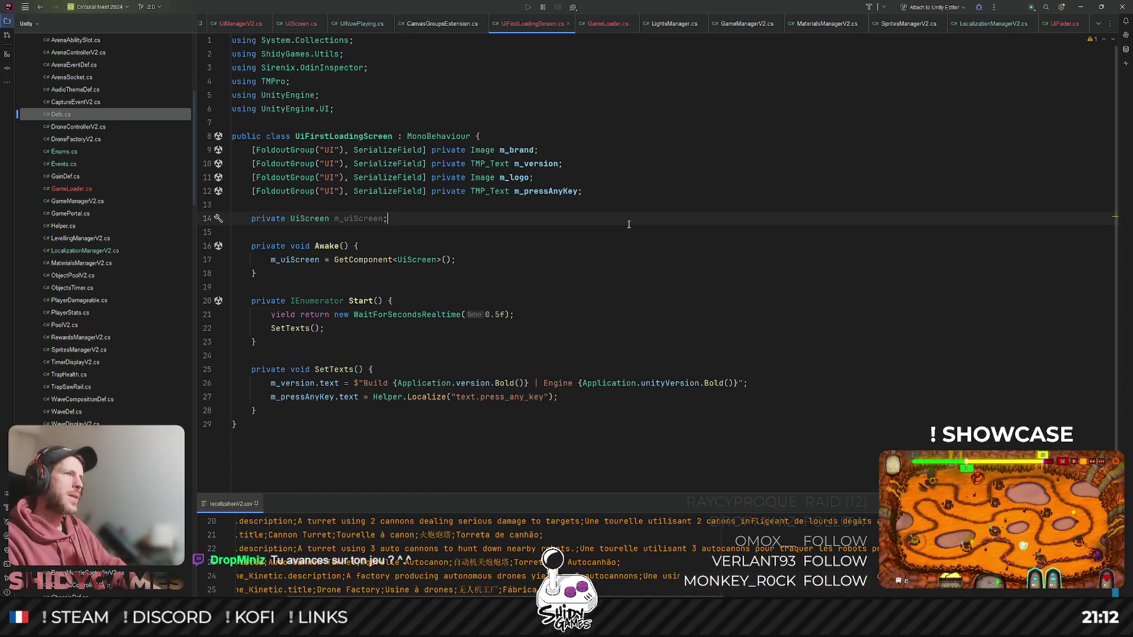
pyautogui.click(764, 248)
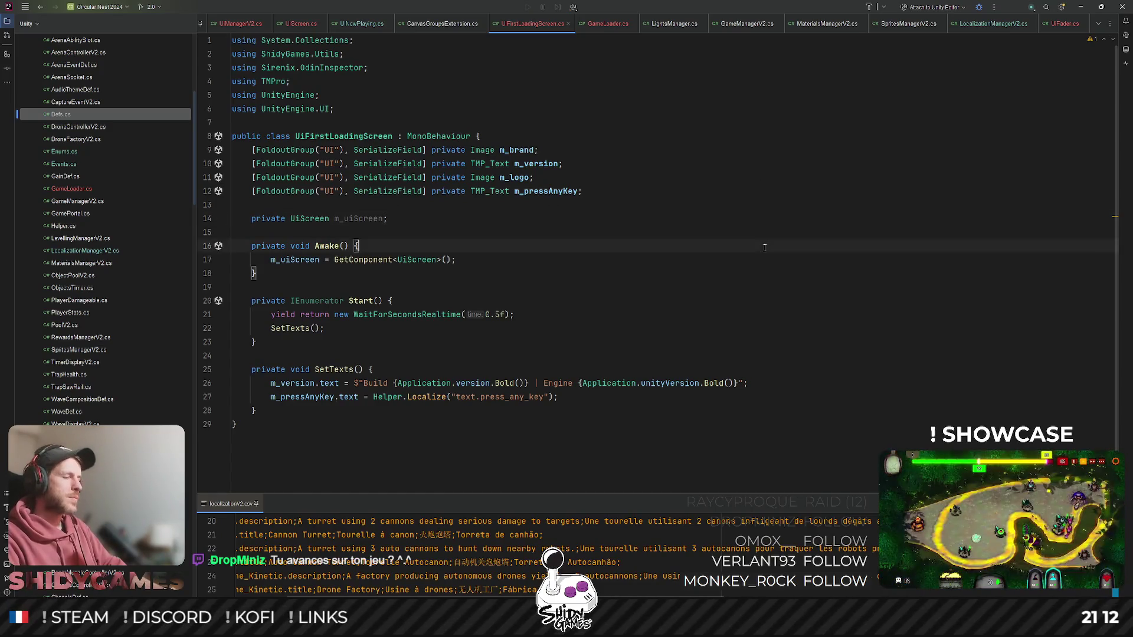
pyautogui.click(1081, 9)
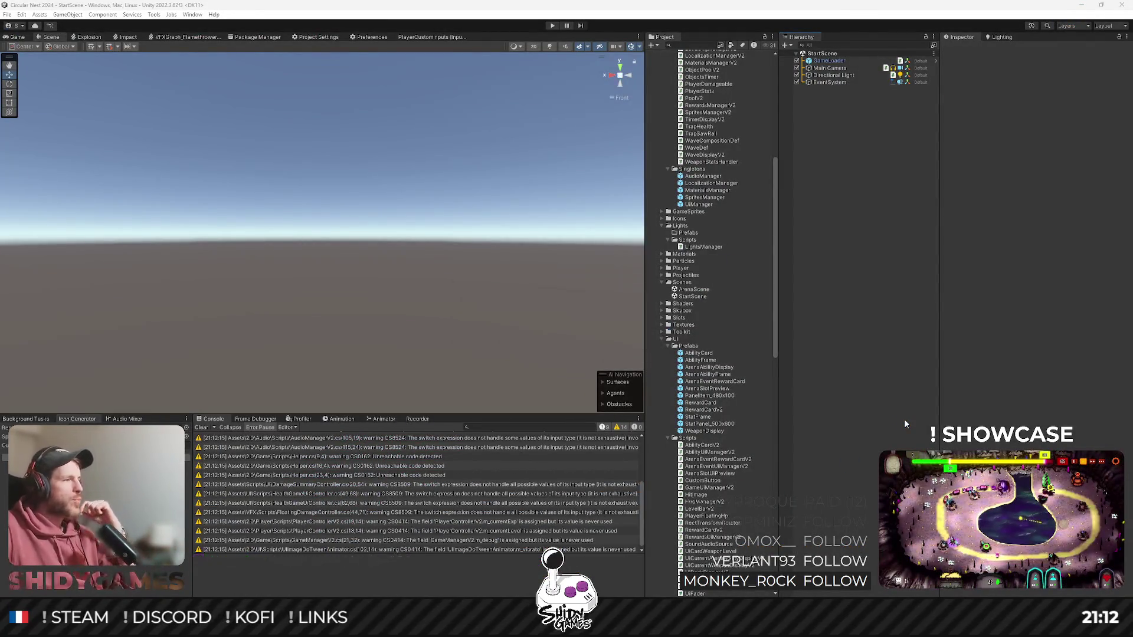
# - Play StartScene to test the delayed loading screen, stop, and return to the wait call in Rider
pyautogui.click(570, 12)
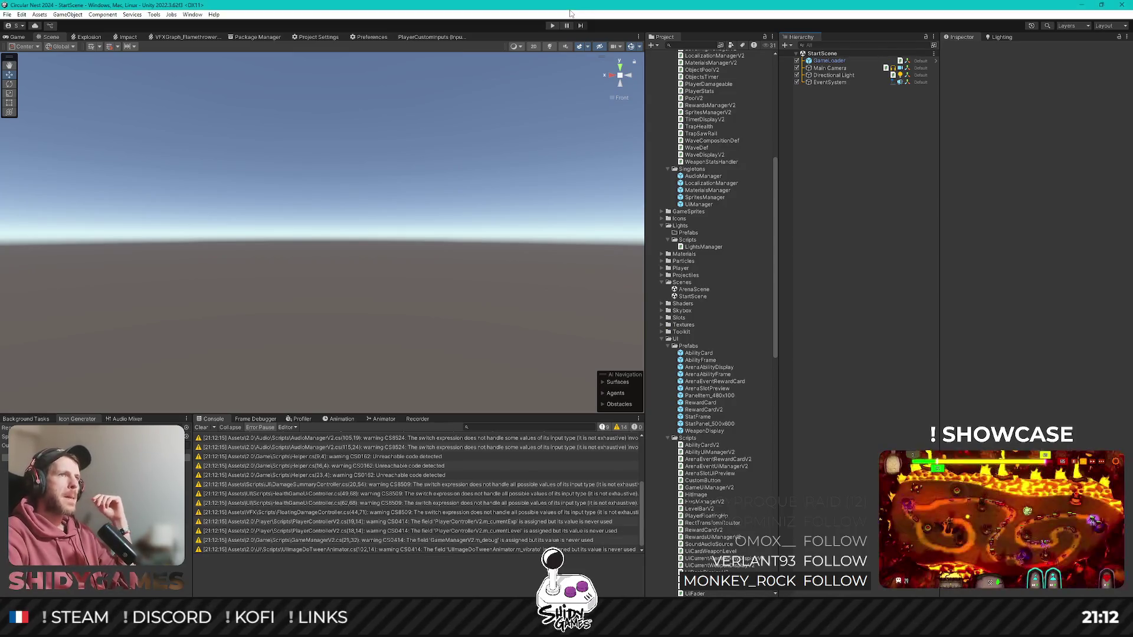
pyautogui.click(553, 26)
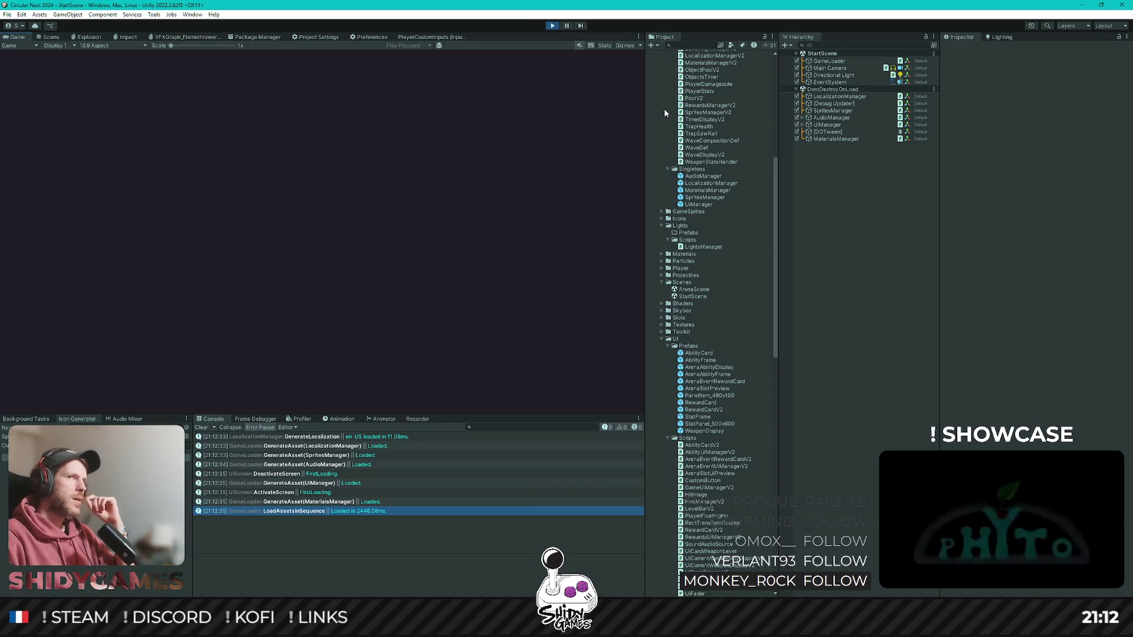
pyautogui.click(553, 25)
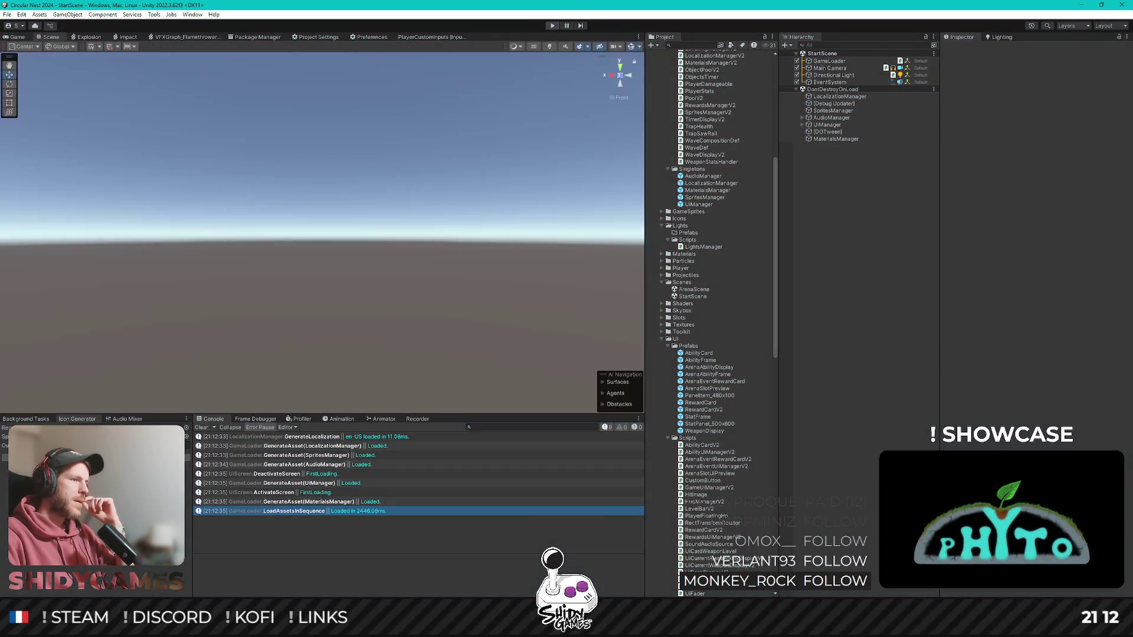
pyautogui.hotkey('alt', 'Tab')
pyautogui.click(398, 313)
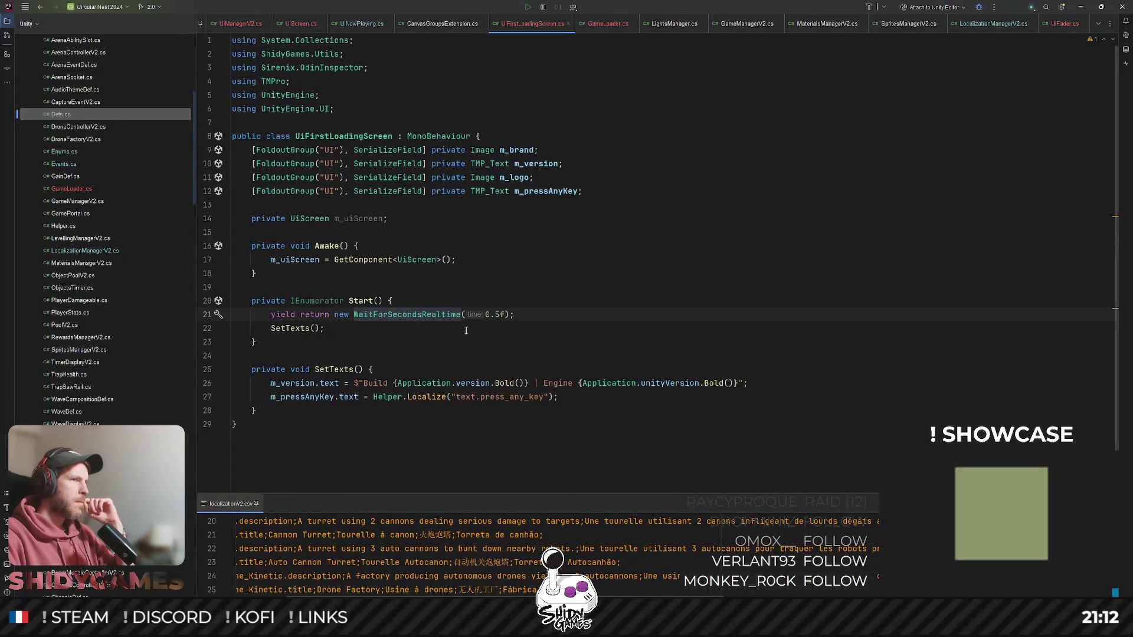
# - Inspect the m_uiScreen field, its use in Awake, and its UiScreen type
pyautogui.click(356, 246)
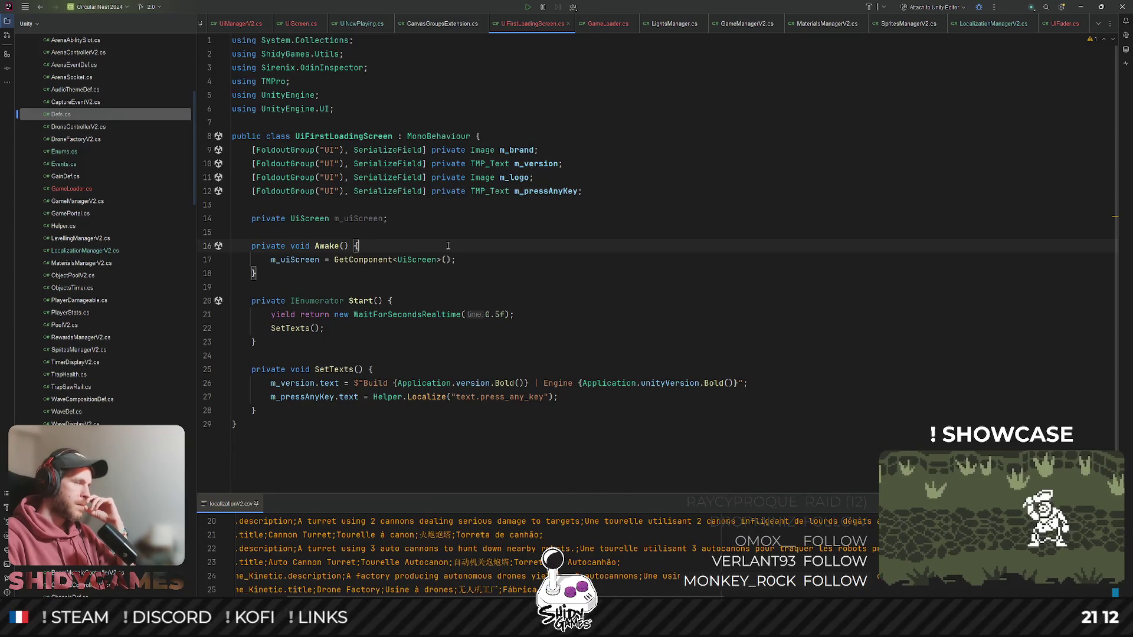
pyautogui.click(461, 238)
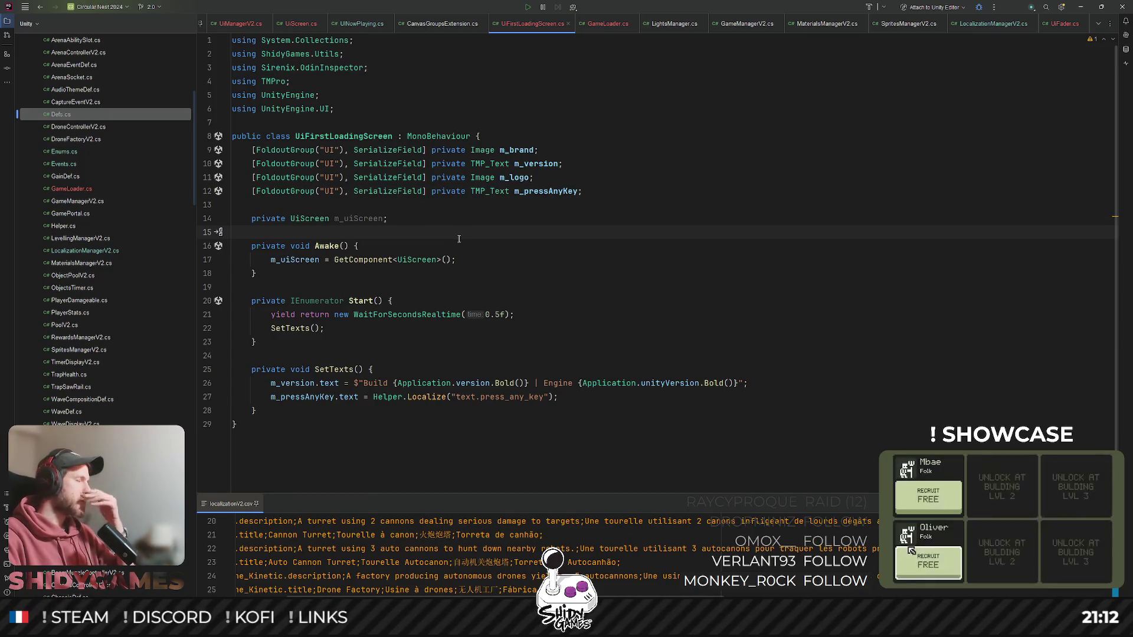
pyautogui.doubleClick(364, 220)
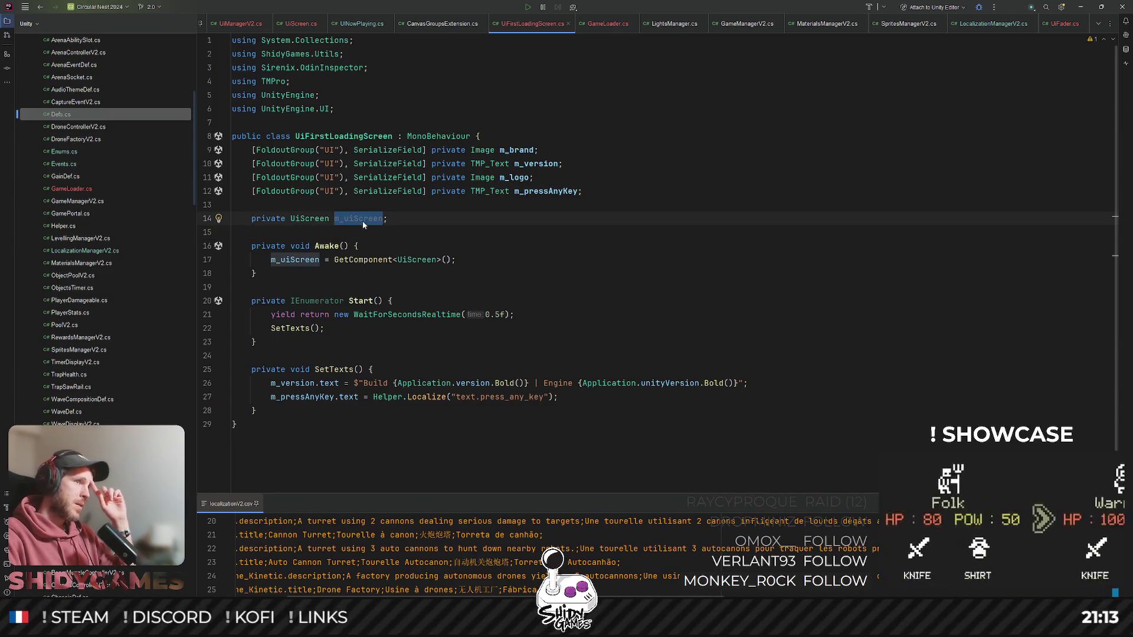
pyautogui.moveTo(362, 221)
pyautogui.doubleClick(301, 258)
pyautogui.hotkey('ctrl', 'w')
pyautogui.hotkey('ctrl', 'w')
pyautogui.hotkey('ctrl', 'w')
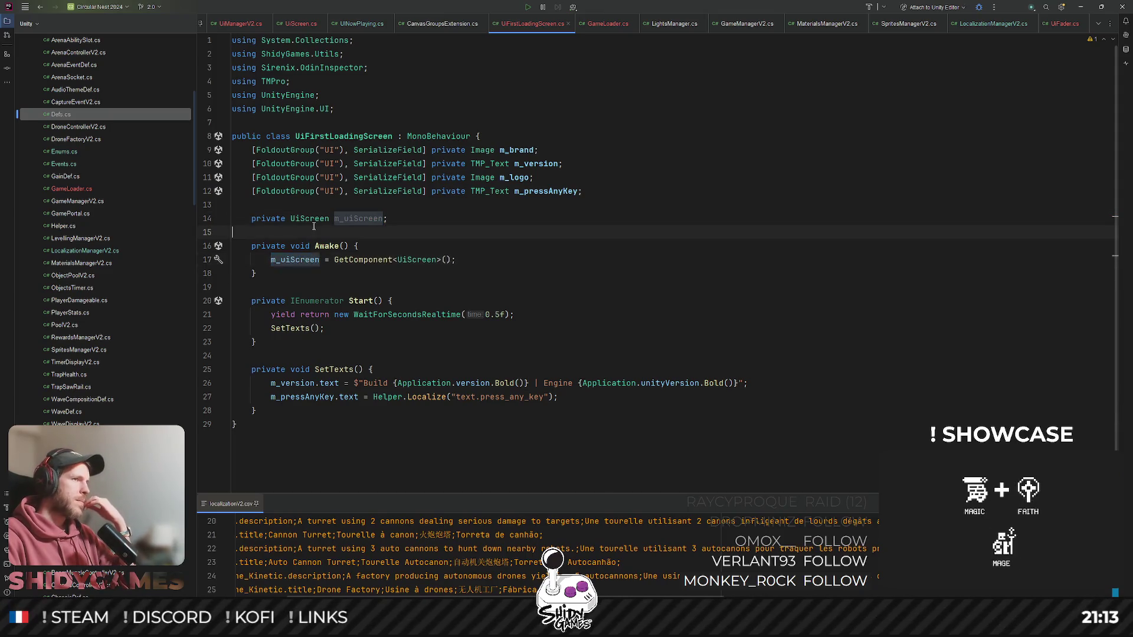
pyautogui.doubleClick(319, 220)
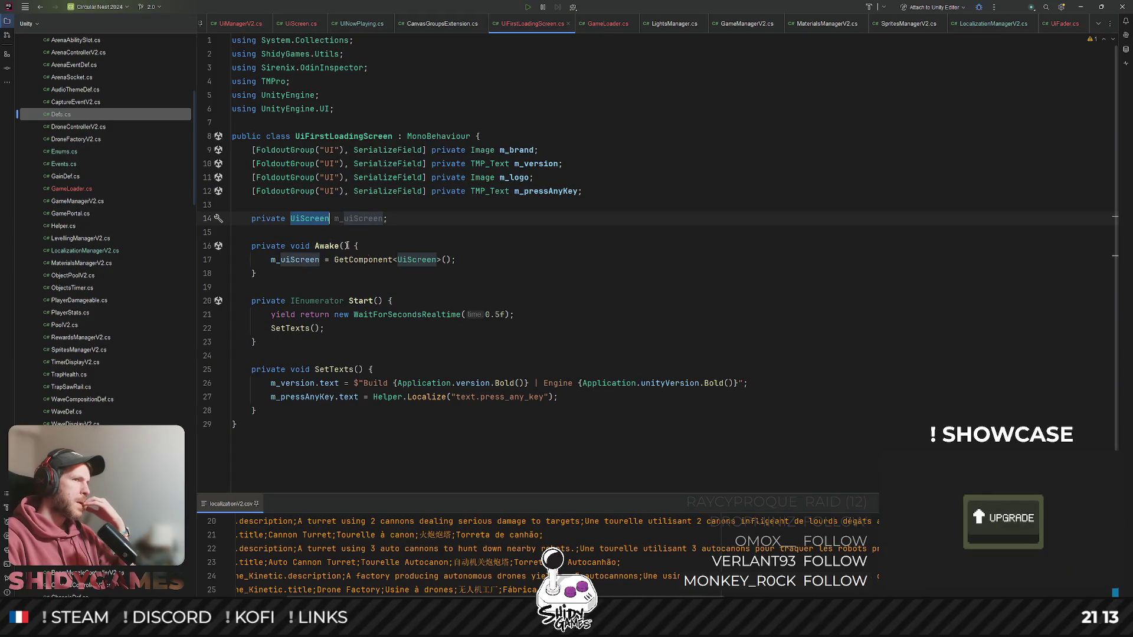
pyautogui.moveTo(403, 258)
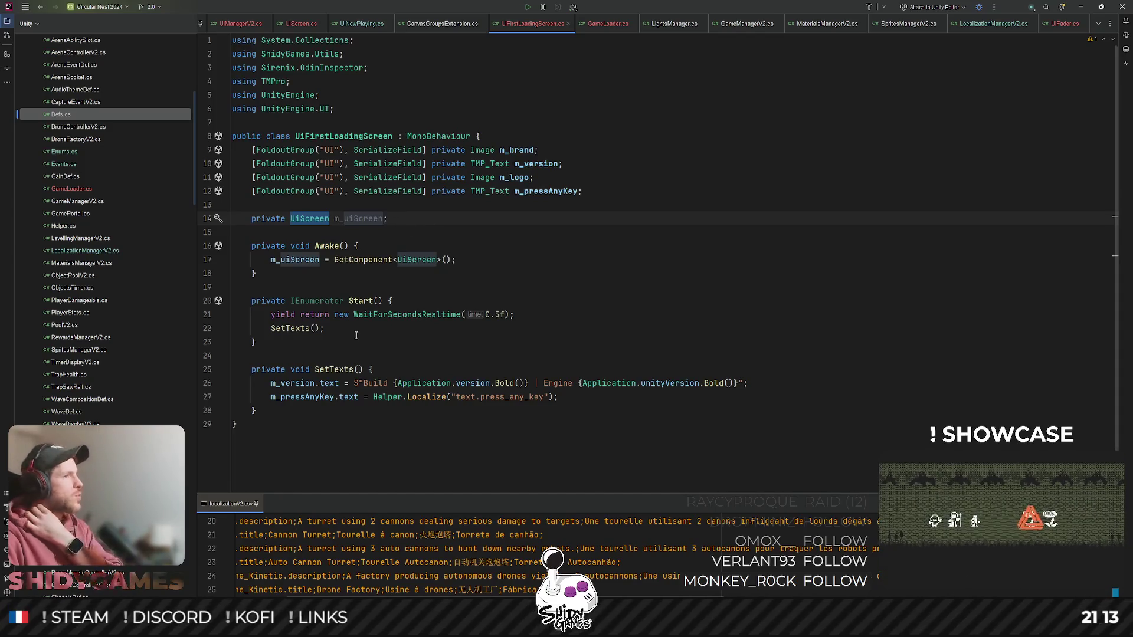
# - Change Start's return type to void, delete the WaitForSecondsRealtime line, and go to UiScreen's definition
pyautogui.doubleClick(320, 301)
pyautogui.write('voi')
pyautogui.press('Return')
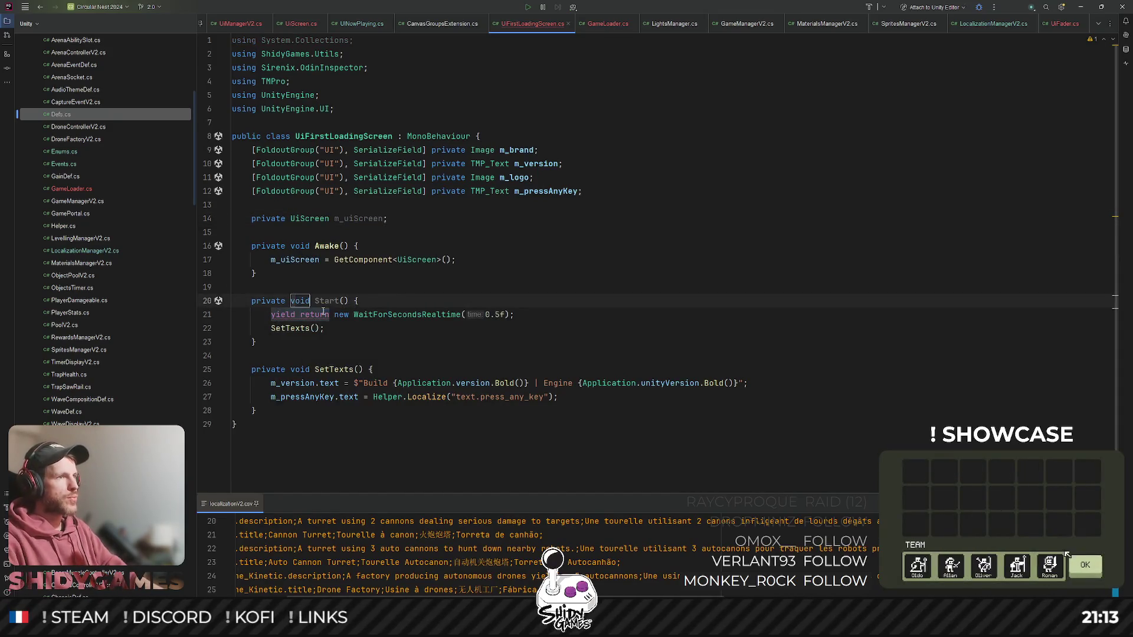
pyautogui.moveTo(272, 315); pyautogui.dragTo(581, 313)
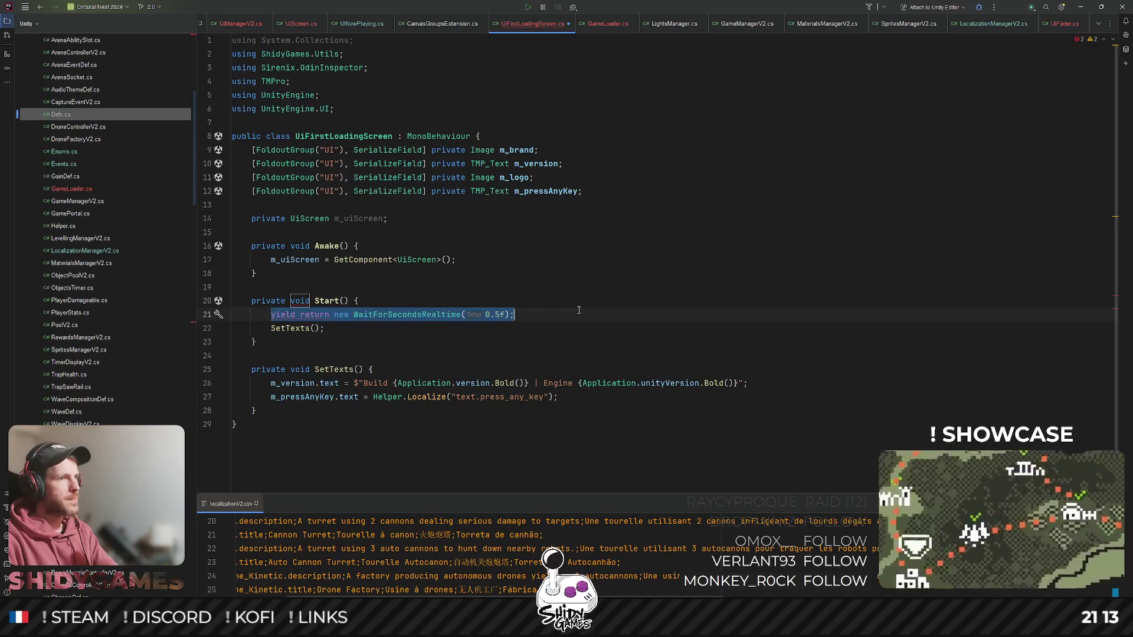
pyautogui.press('BackSpace')
pyautogui.press('BackSpace')
pyautogui.press('BackSpace')
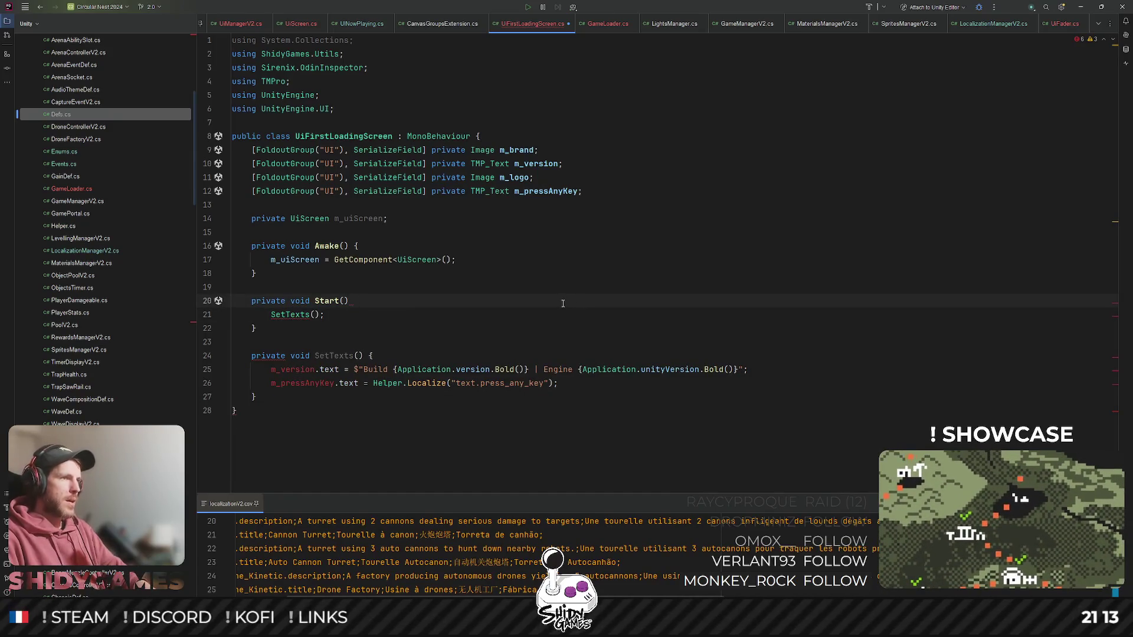
pyautogui.write('{')
pyautogui.press('Return')
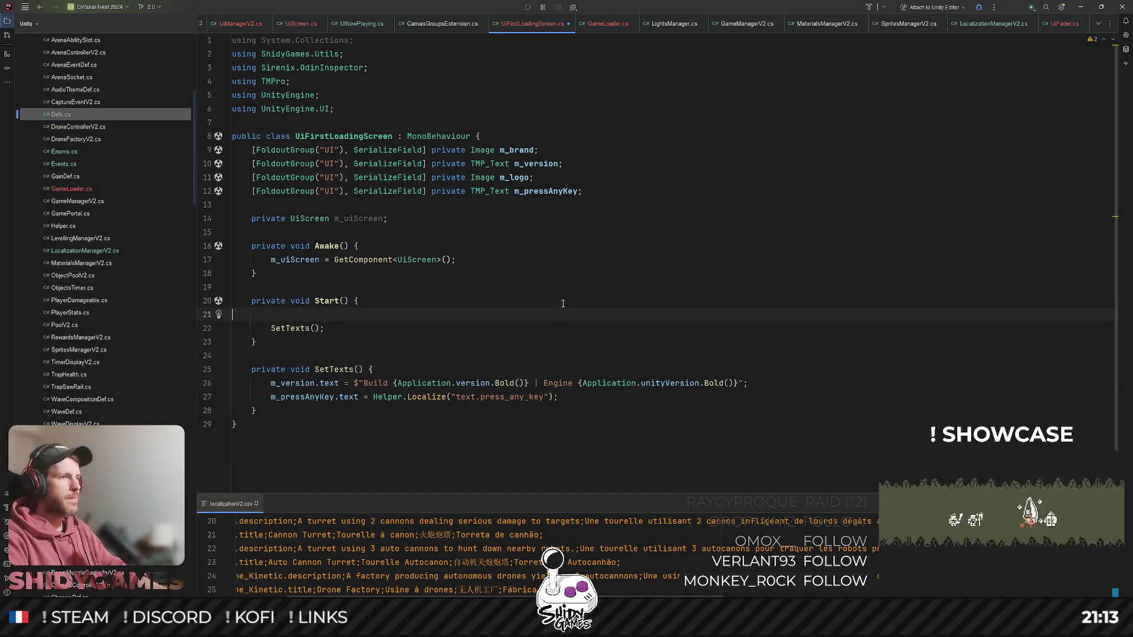
pyautogui.press('BackSpace')
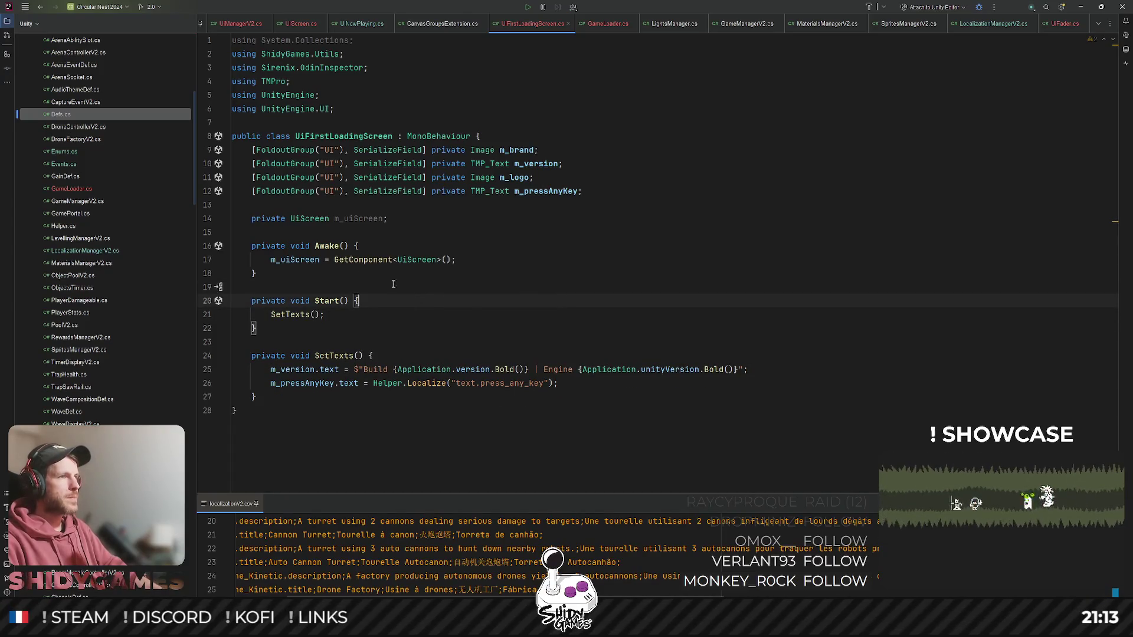
pyautogui.keyDown('ctrl'); pyautogui.click(412, 259); pyautogui.keyUp('ctrl')
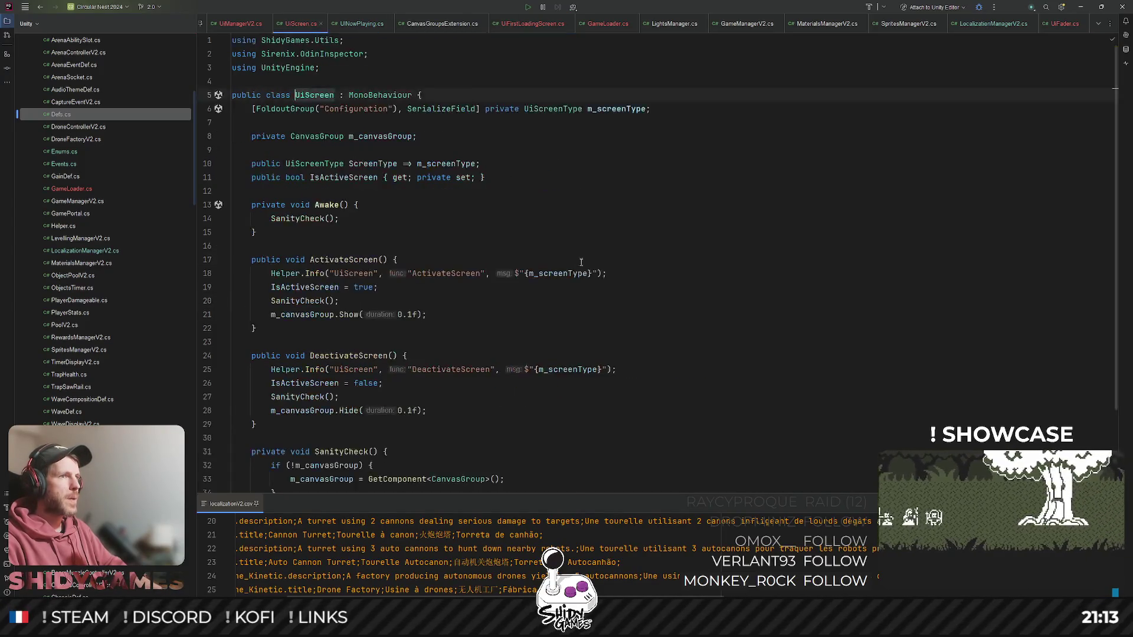
# - Replace the SanityCheck() call in UiScreen's Awake with DeactivateScreen();
pyautogui.scroll(-3, 467, 177)
pyautogui.scroll(1, 467, 177)
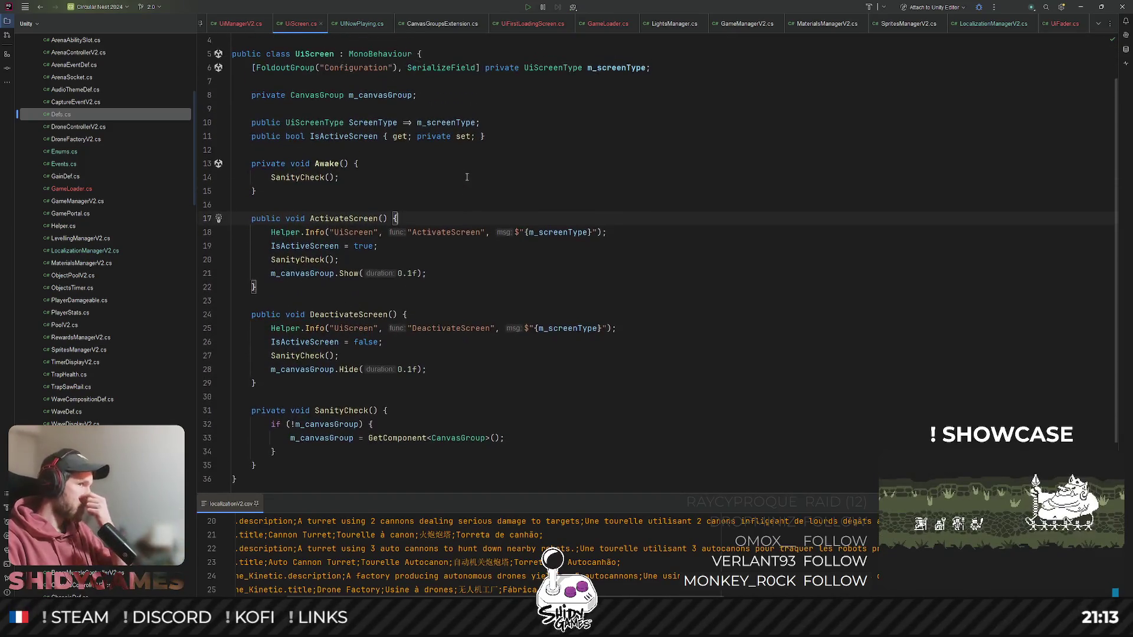
pyautogui.doubleClick(341, 219)
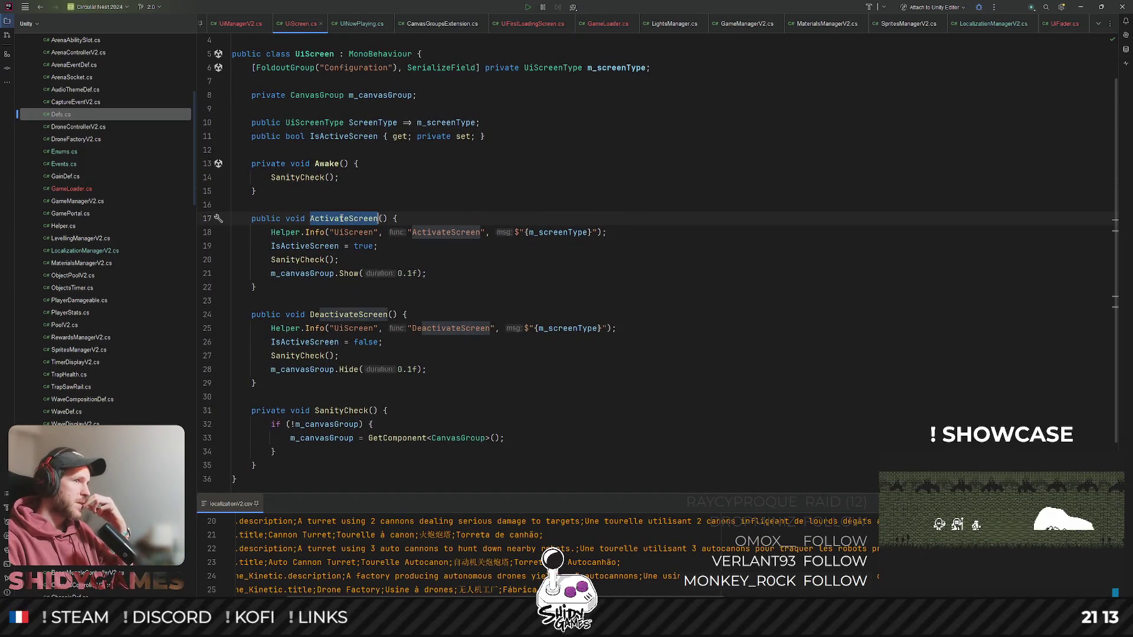
pyautogui.click(443, 195)
pyautogui.scroll(1, 442, 195)
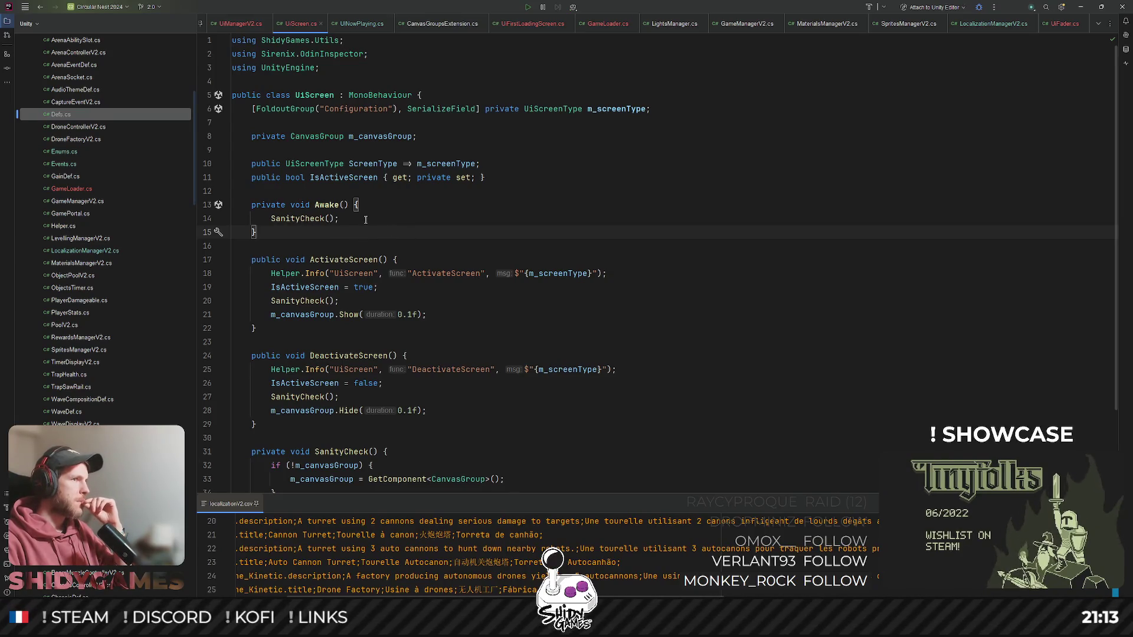
pyautogui.tripleClick(329, 218)
pyautogui.scroll(-1, 354, 227)
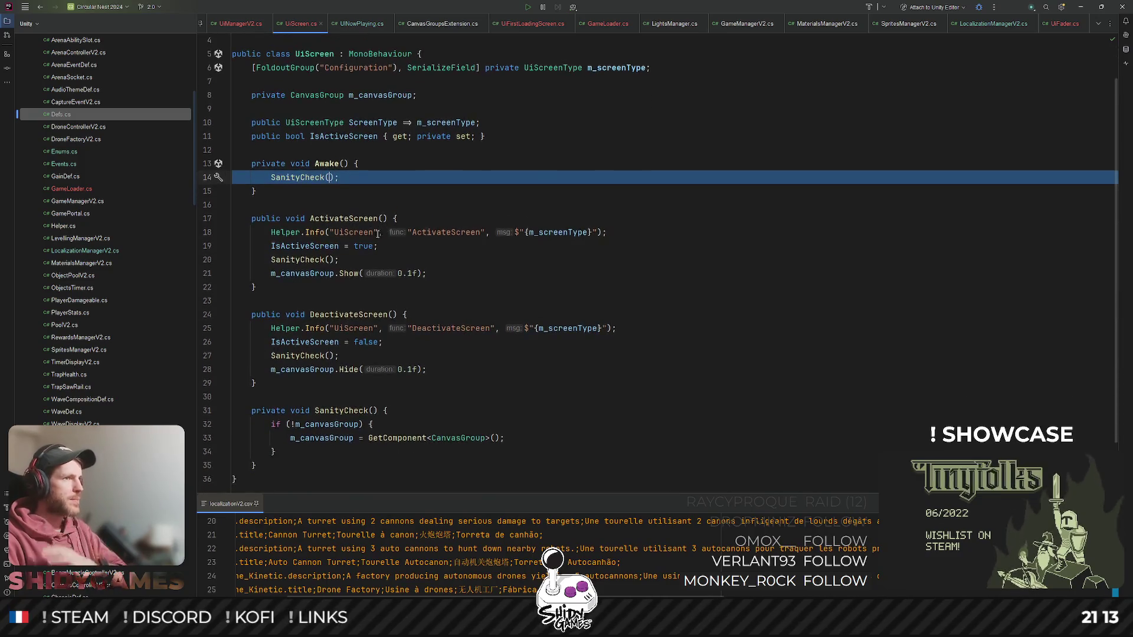
pyautogui.doubleClick(352, 314)
pyautogui.hotkey('ctrl', 'c')
pyautogui.tripleClick(434, 172)
pyautogui.hotkey('ctrl', 'v')
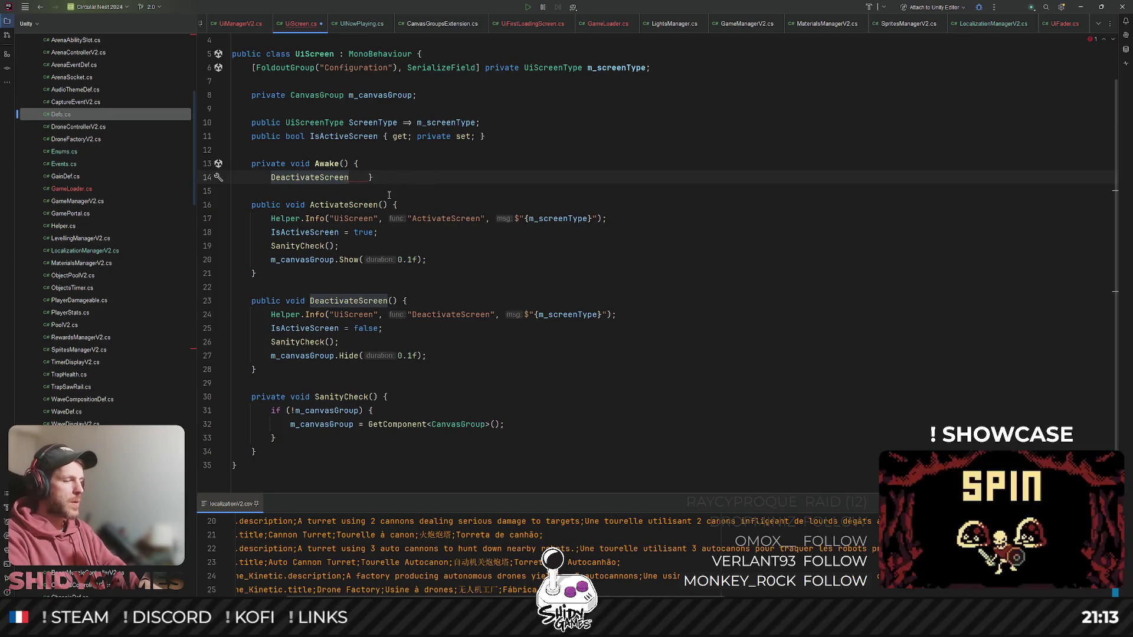
pyautogui.write('();')
# - Start a new method declaration below Awake, typing 'pri'
pyautogui.click(653, 164)
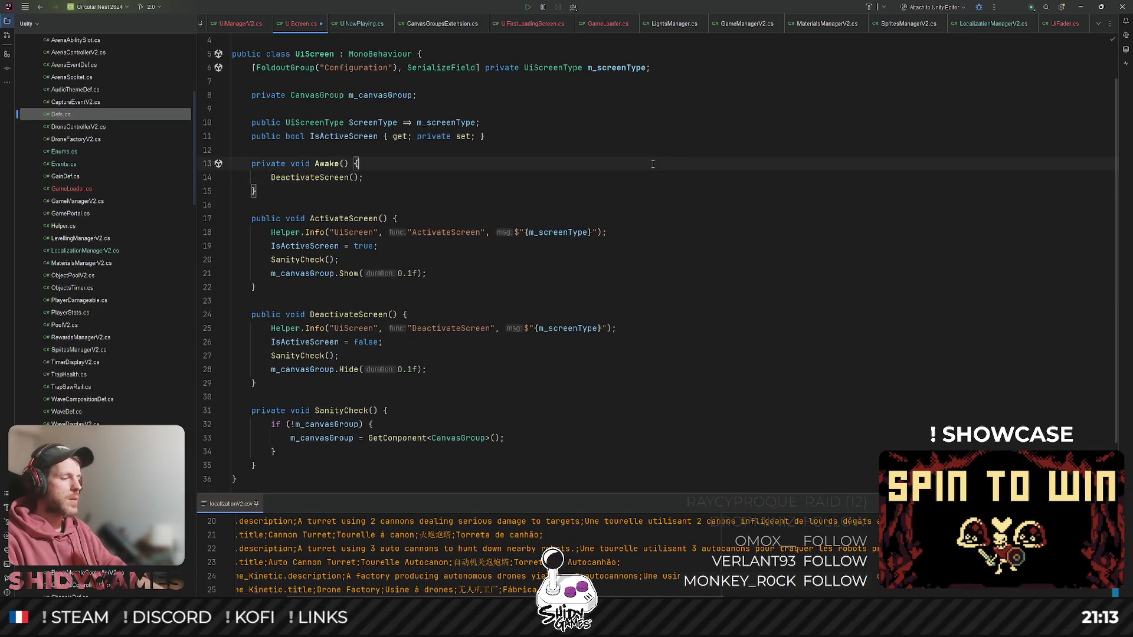
pyautogui.click(564, 151)
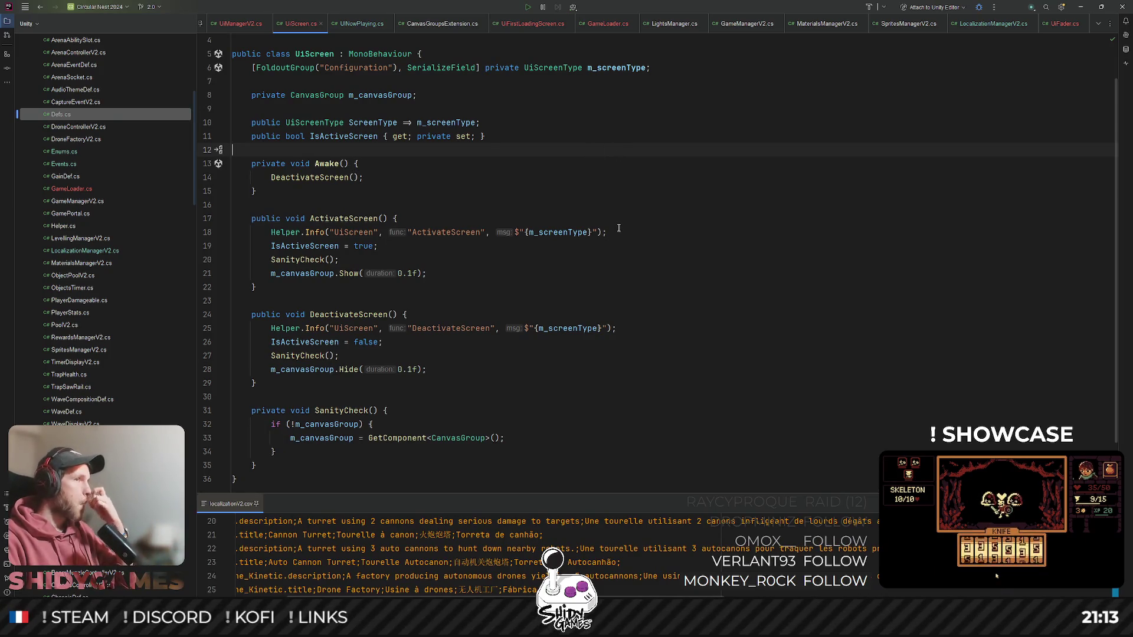
pyautogui.scroll(2, 618, 228)
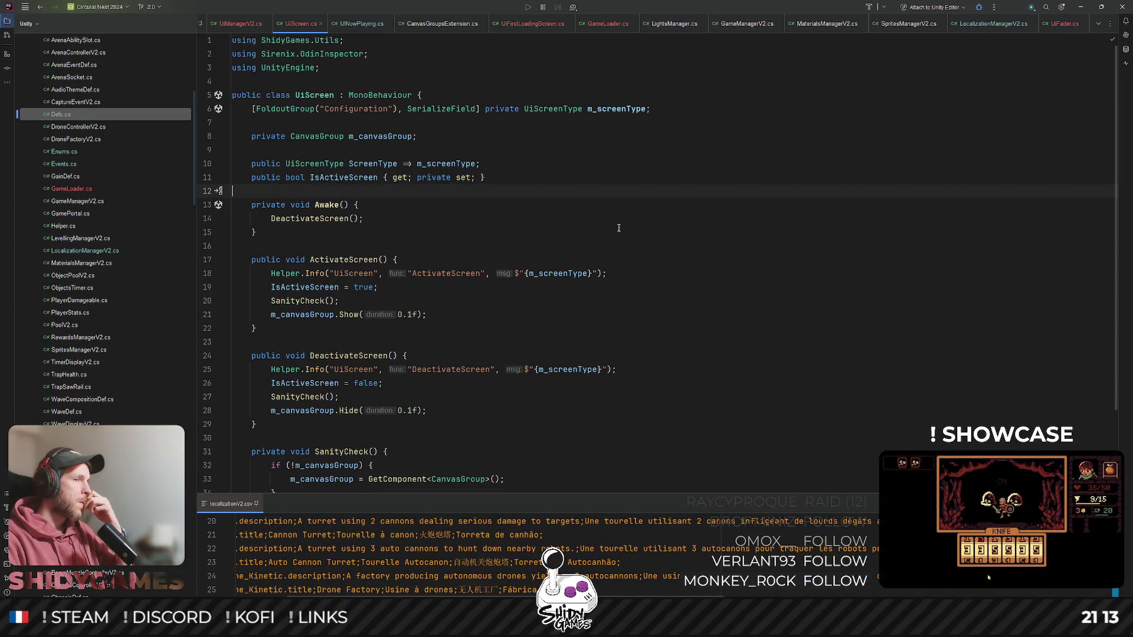
pyautogui.click(608, 232)
pyautogui.press('Return')
pyautogui.press('Return')
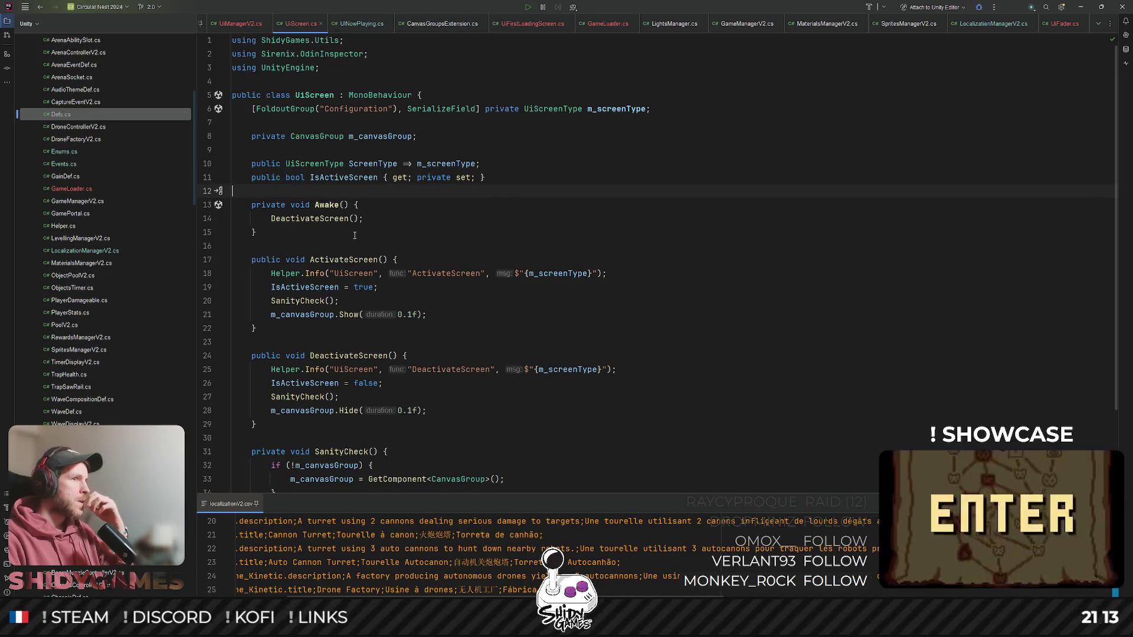
pyautogui.write('pri')
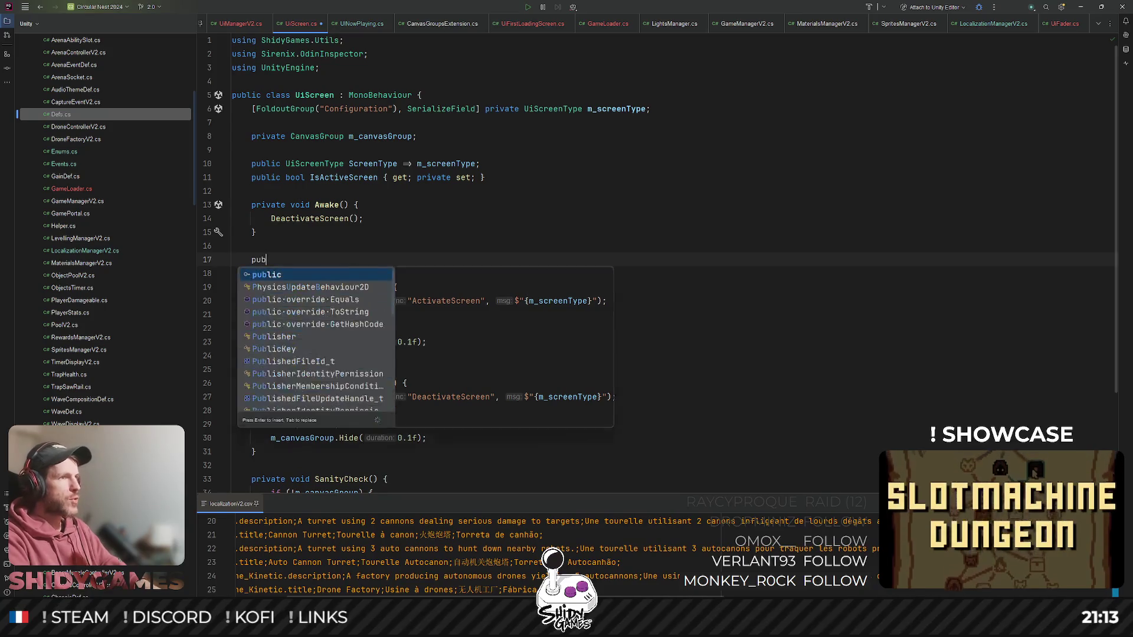
# - Add a private InitializeScreen method with DeactivateScreen's last three lines and hide duration 0f
pyautogui.press('Return')
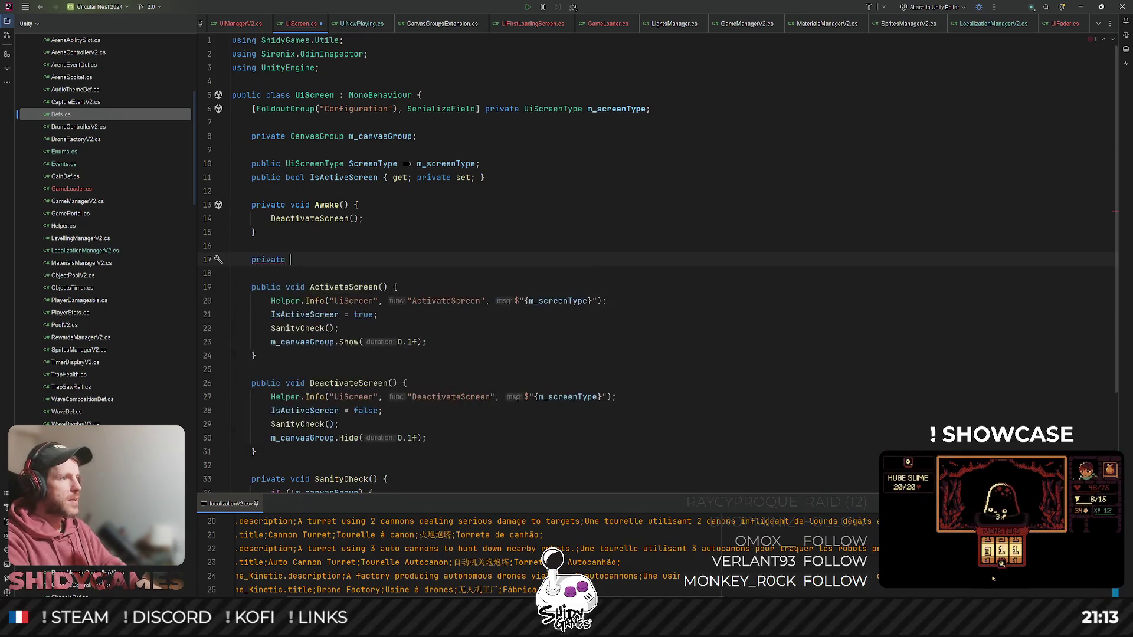
pyautogui.write('void Init')
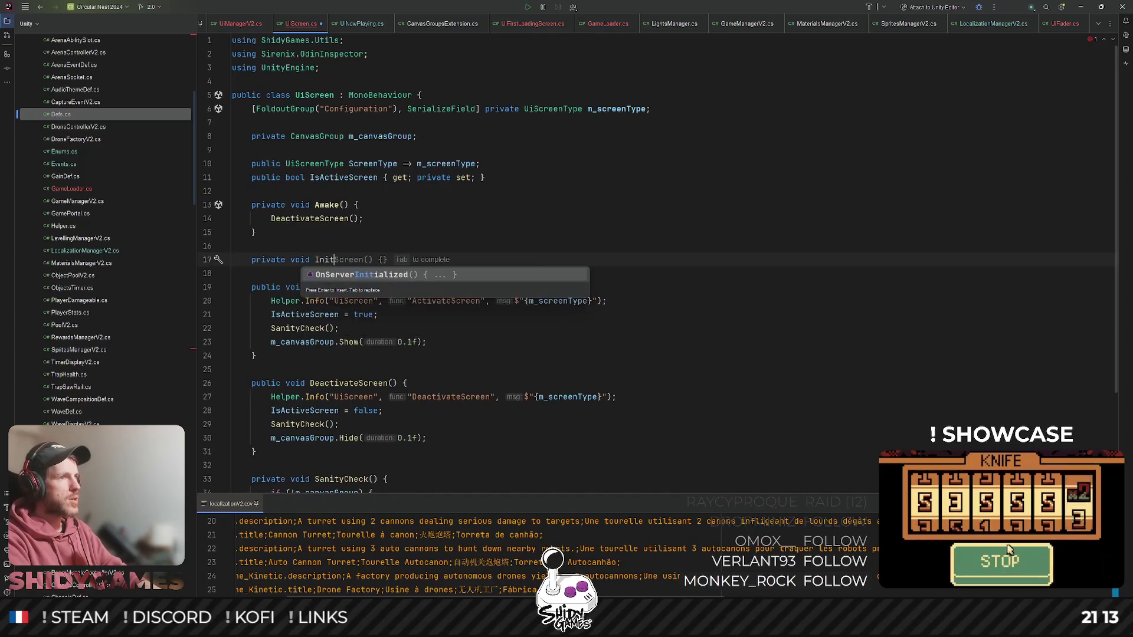
pyautogui.write('ializeScreen() ')
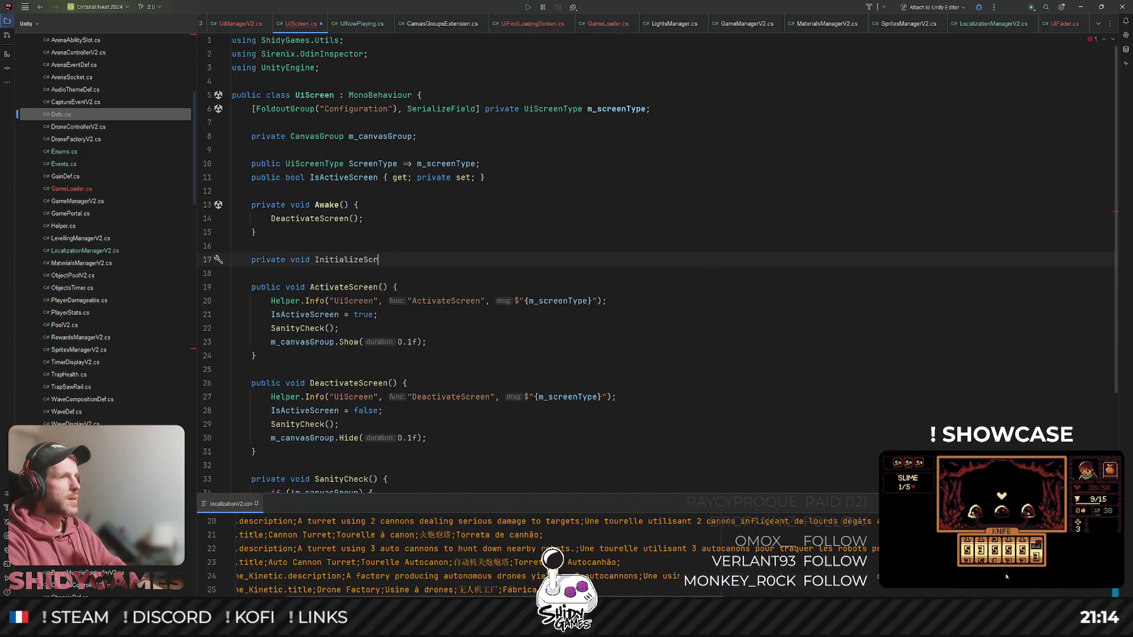
pyautogui.write('{')
pyautogui.press('Return')
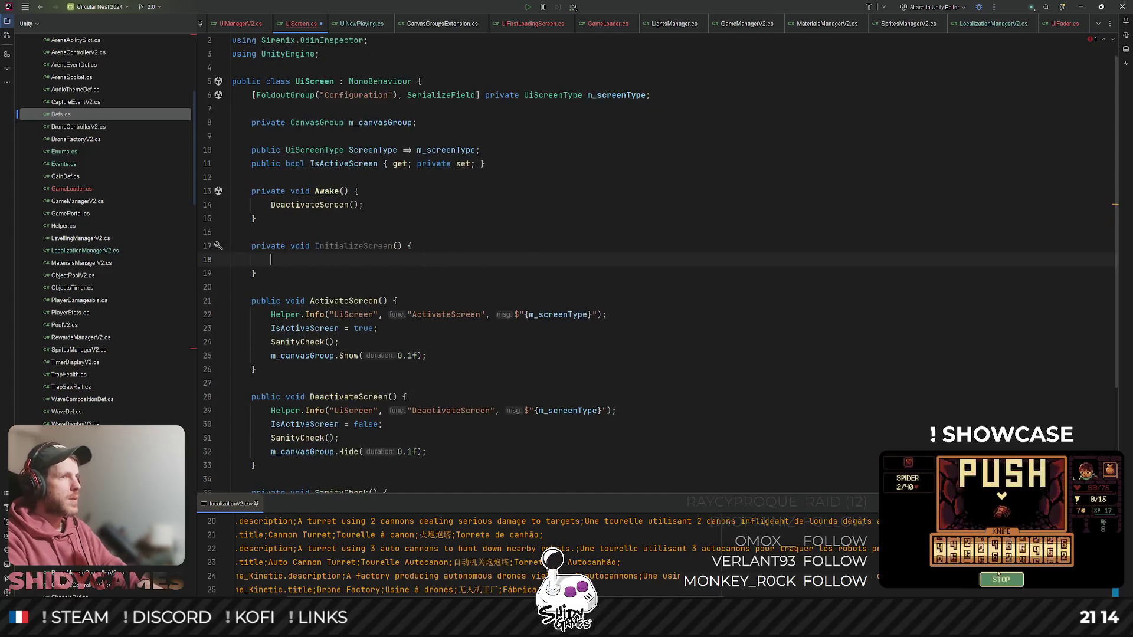
pyautogui.moveTo(429, 452); pyautogui.dragTo(207, 427)
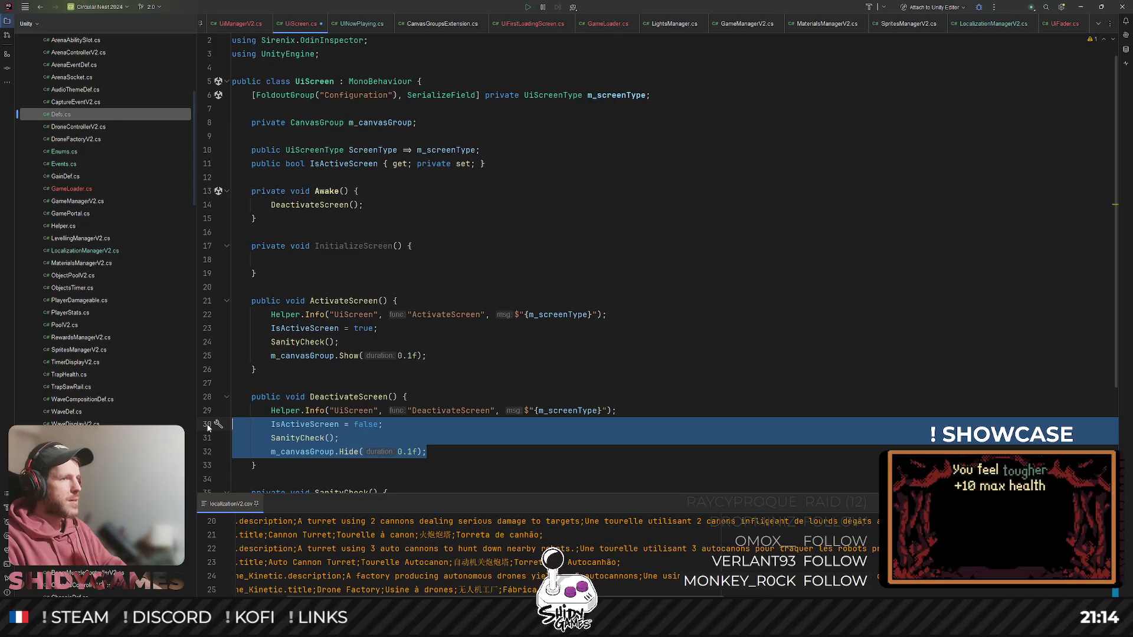
pyautogui.hotkey('ctrl', 'c')
pyautogui.click(319, 263)
pyautogui.hotkey('ctrl', 'v')
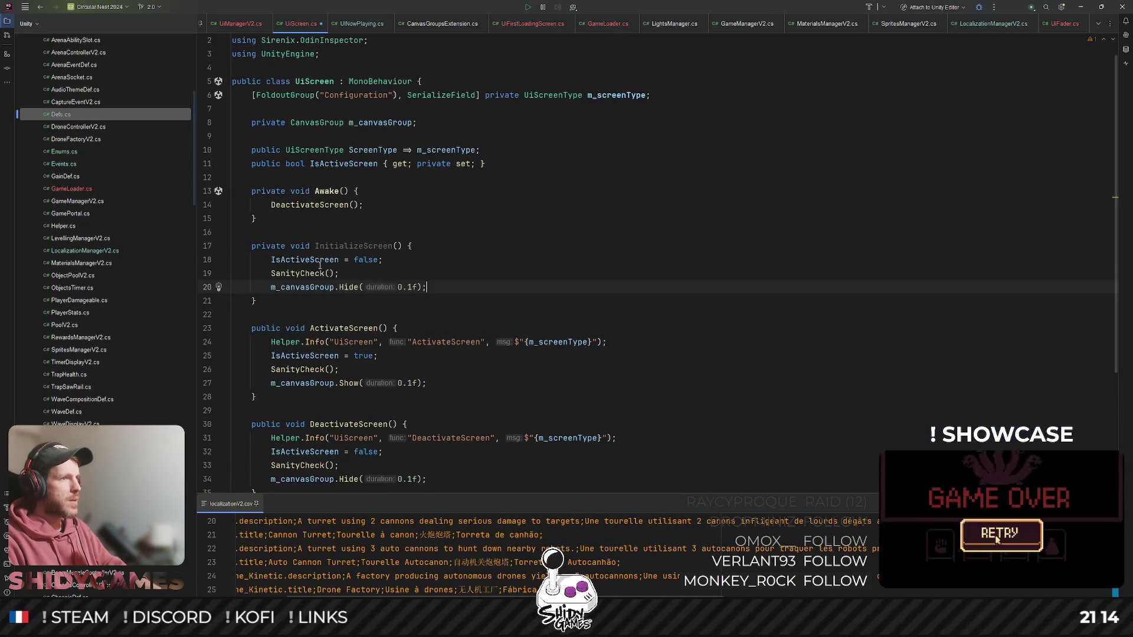
pyautogui.click(401, 287)
pyautogui.press('Delete')
pyautogui.press('Delete')
# - Make Awake call InitializeScreen instead of DeactivateScreen, save UiScreen.cs, then open UiManagerV2.cs
pyautogui.click(413, 247)
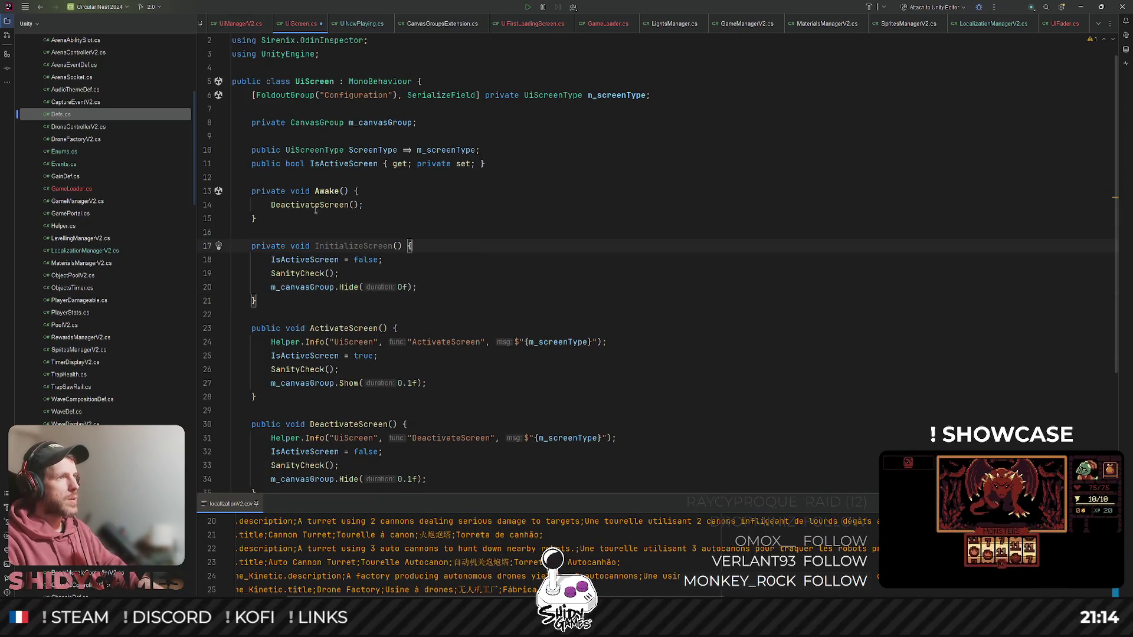
pyautogui.doubleClick(352, 246)
pyautogui.hotkey('ctrl', 'c')
pyautogui.doubleClick(310, 205)
pyautogui.hotkey('ctrl', 'v')
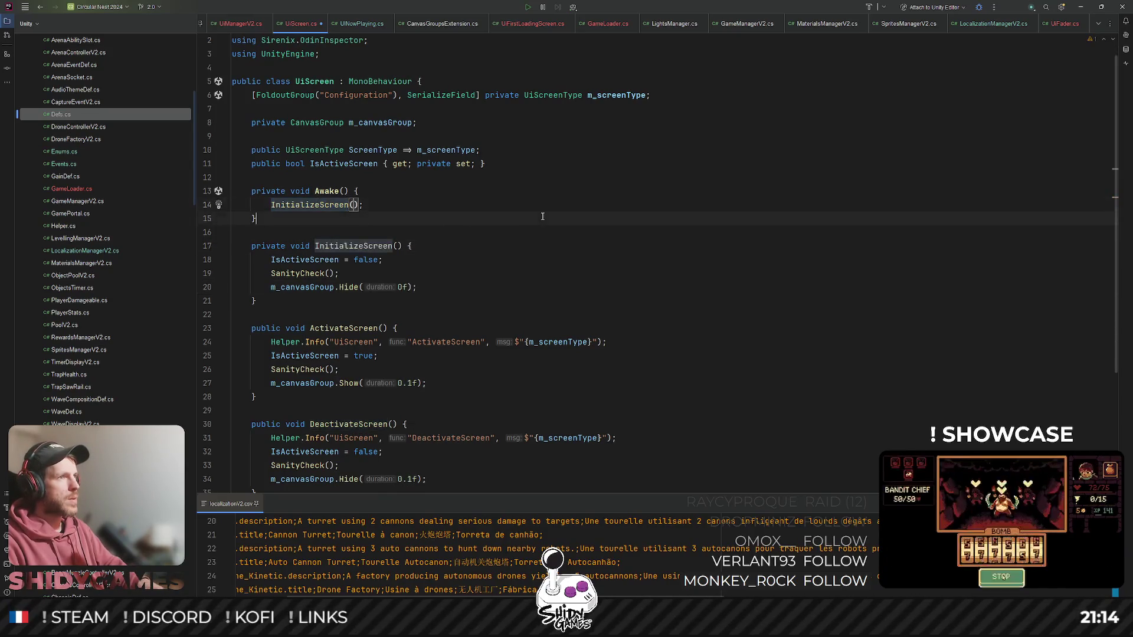
pyautogui.click(629, 183)
pyautogui.hotkey('ctrl', 's')
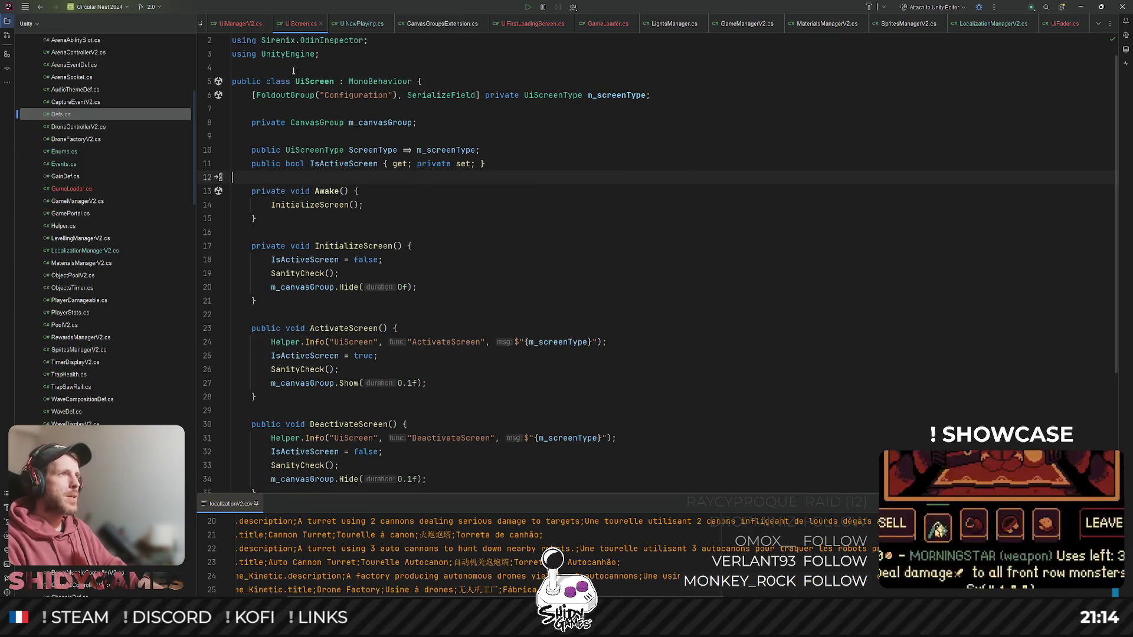
pyautogui.hotkey('ctrl', 'Tab')
pyautogui.scroll(5, 583, 228)
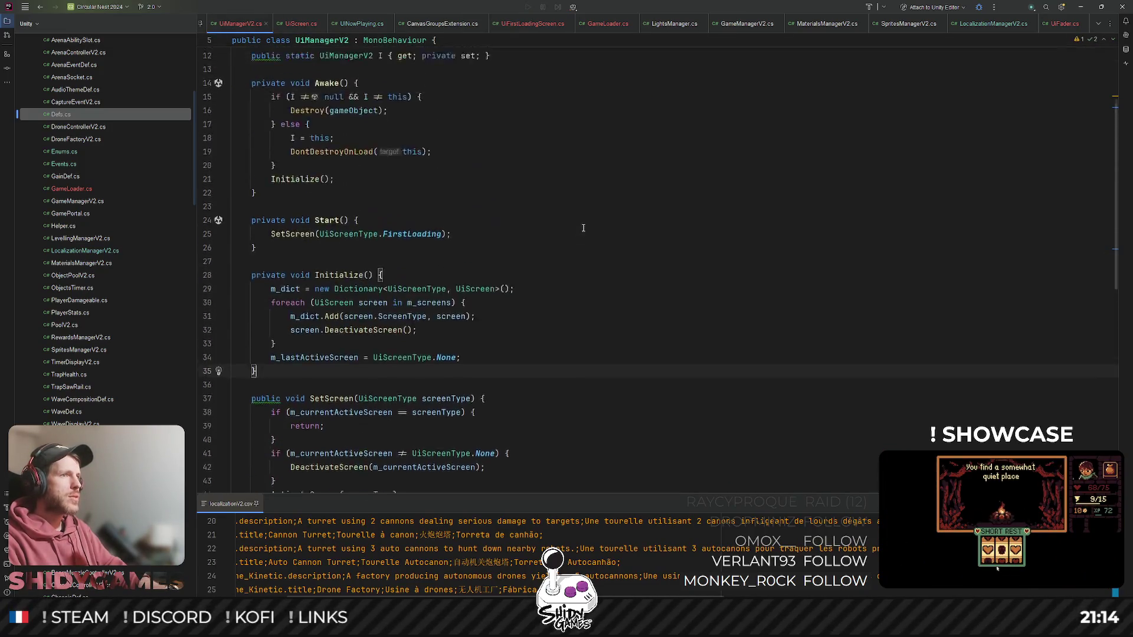
# - Change the screen type in UiManagerV2's Start from FirstLoading to UiScreenType.None
pyautogui.scroll(1, 354, 295)
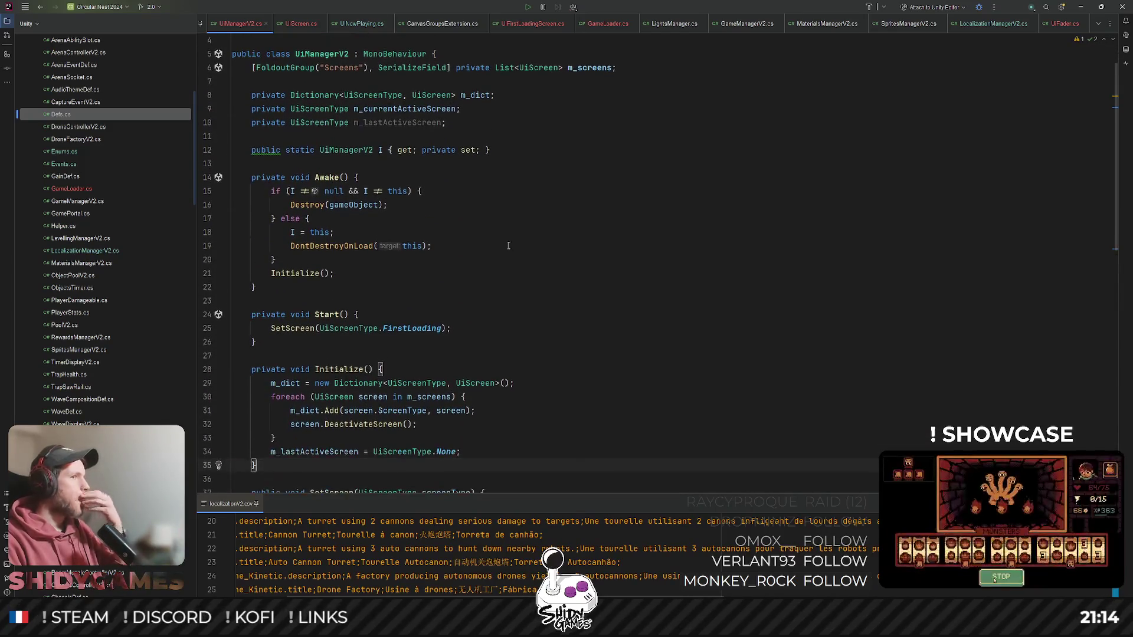
pyautogui.click(421, 309)
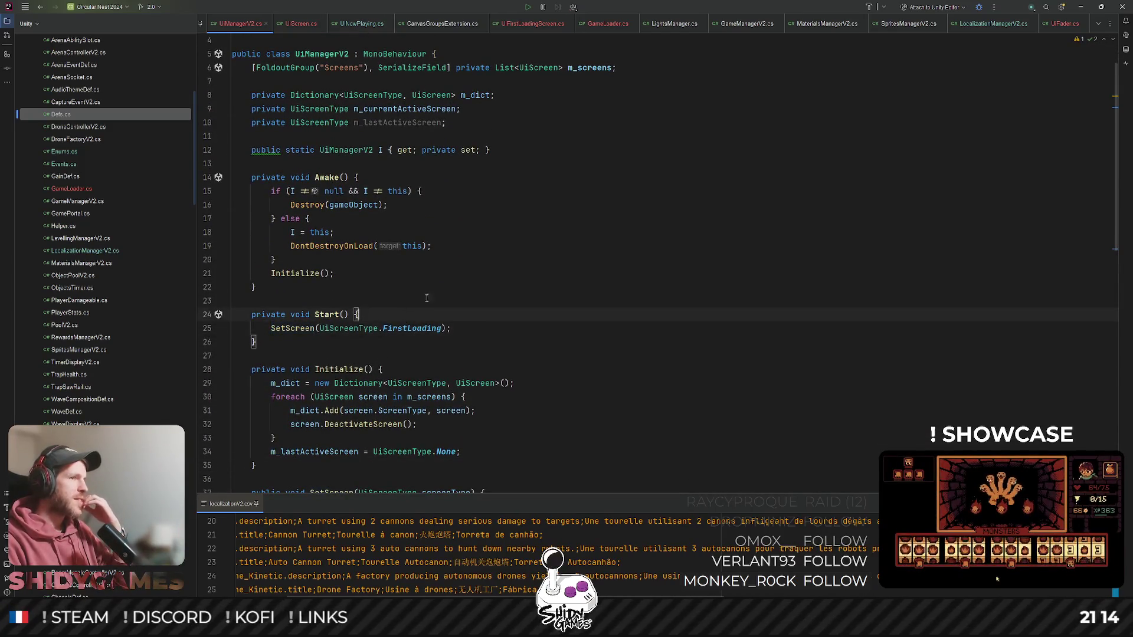
pyautogui.scroll(-2, 421, 303)
pyautogui.doubleClick(408, 246)
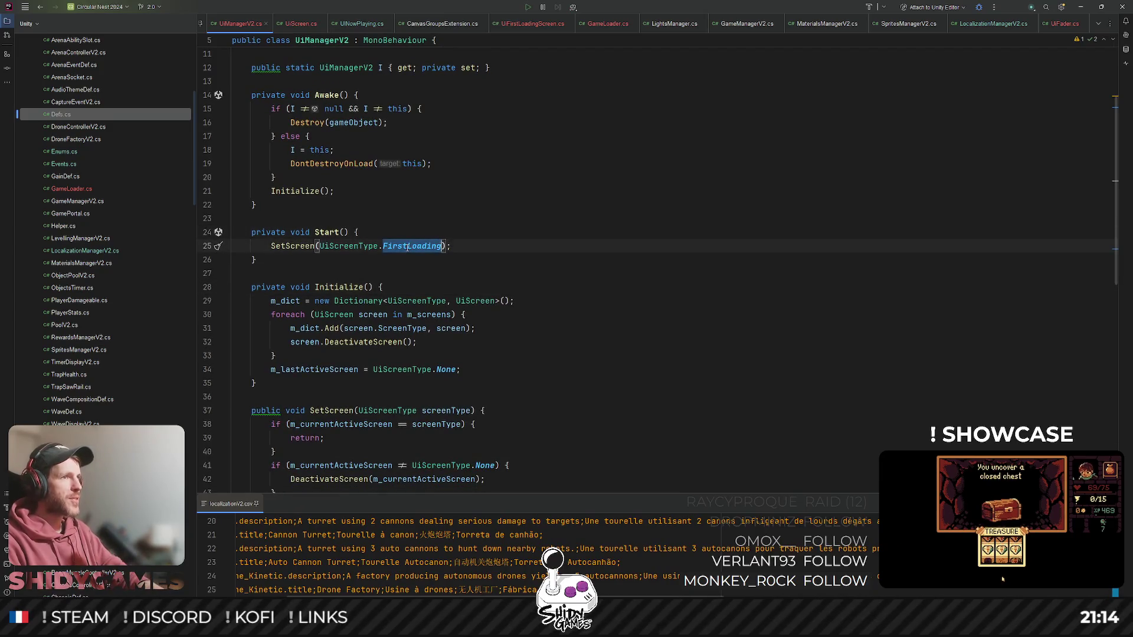
pyautogui.write('No')
pyautogui.press('Return')
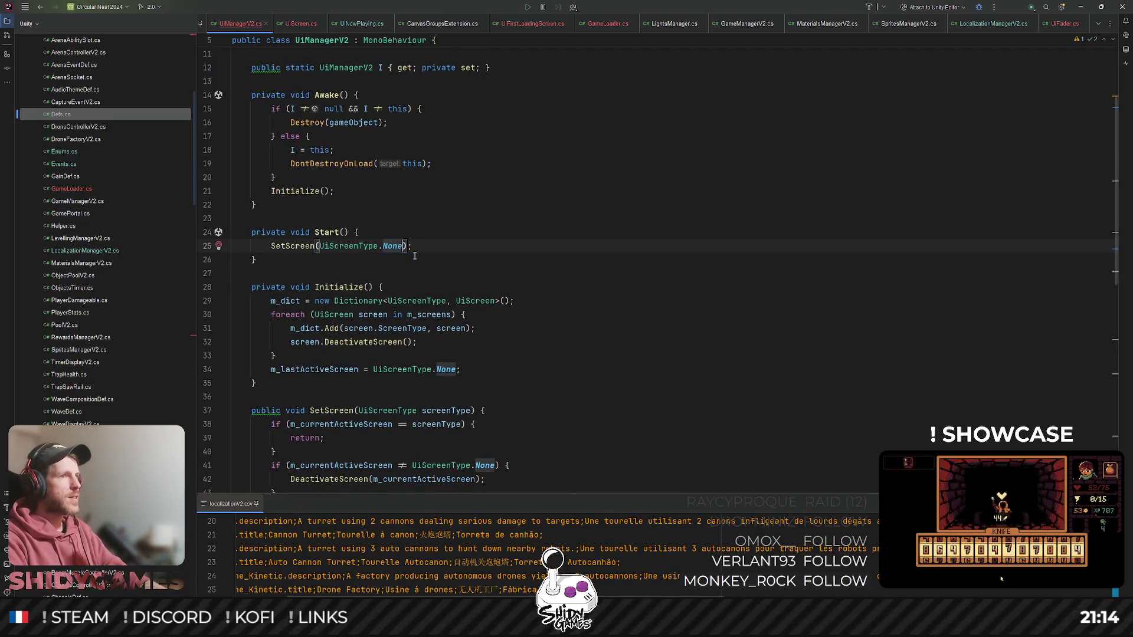
pyautogui.click(548, 204)
pyautogui.scroll(3, 620, 195)
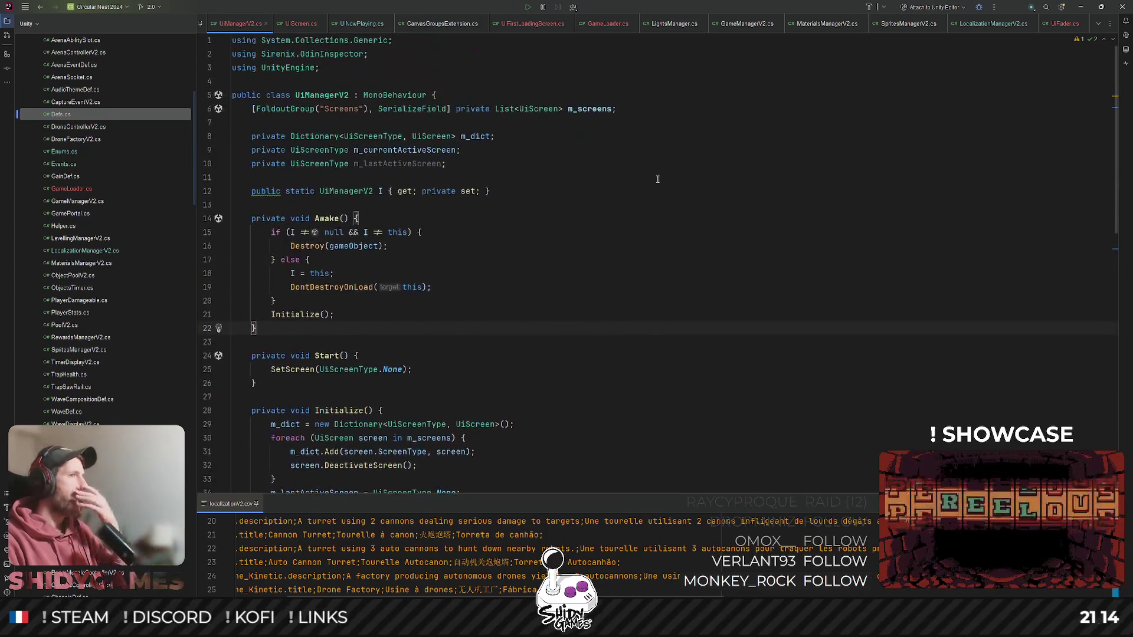
pyautogui.hotkey('alt', 'Tab')
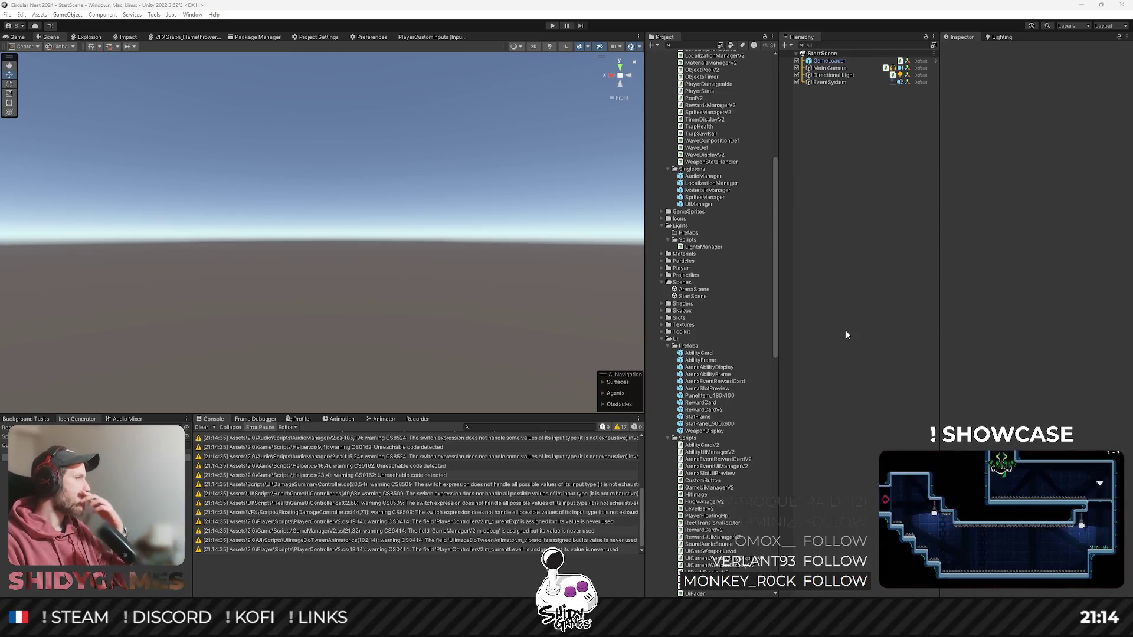
pyautogui.hotkey('ctrl', 'p')
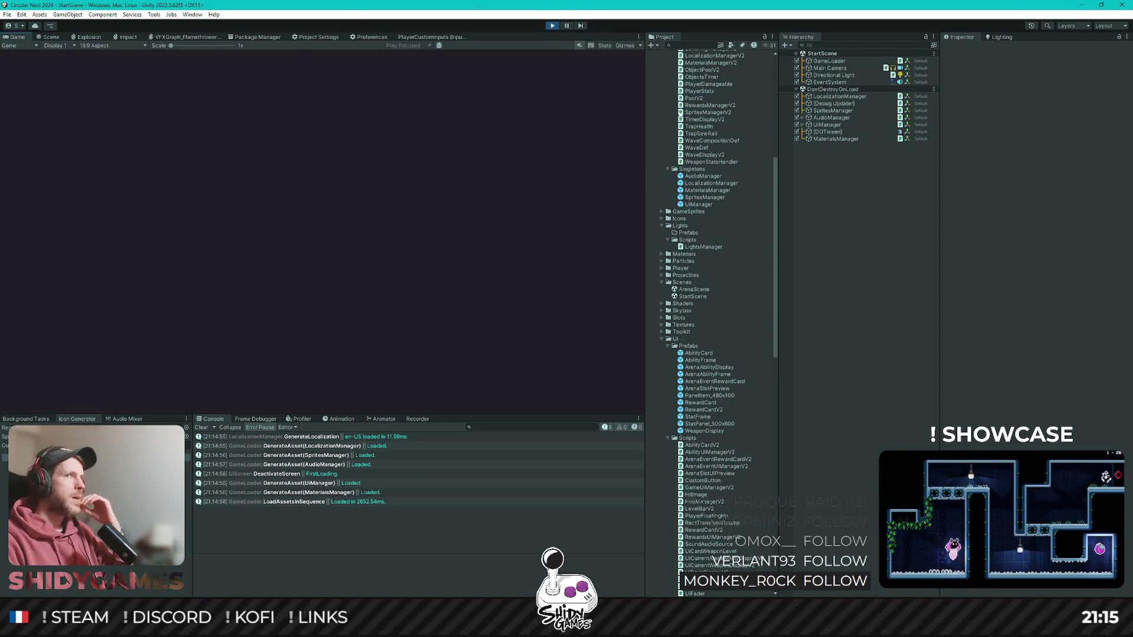
pyautogui.click(802, 125)
pyautogui.click(808, 132)
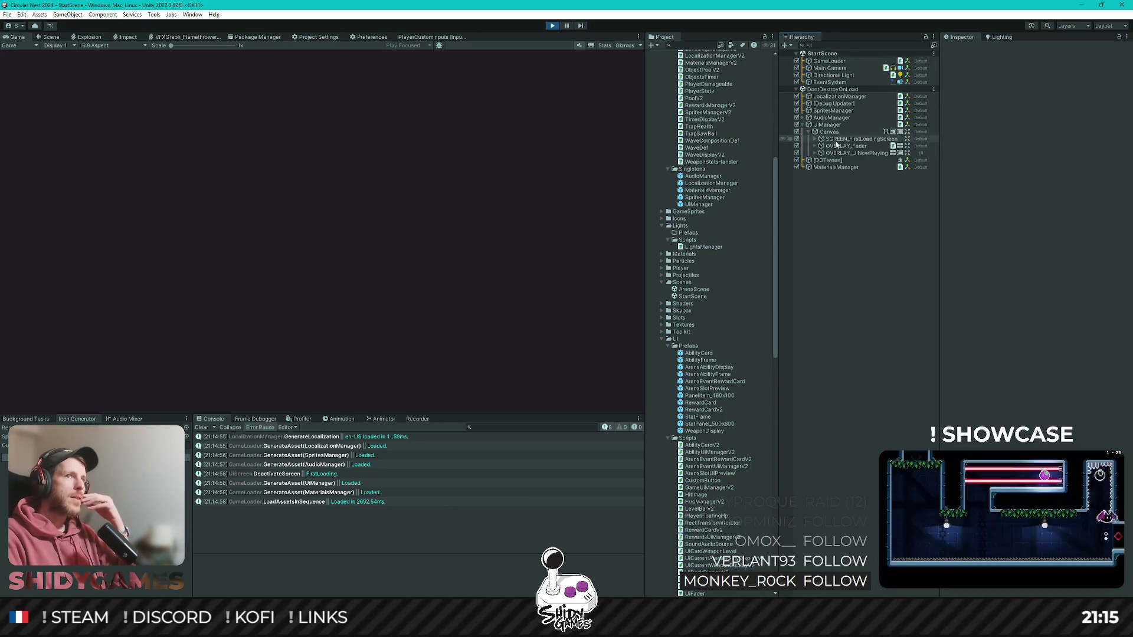
pyautogui.click(855, 139)
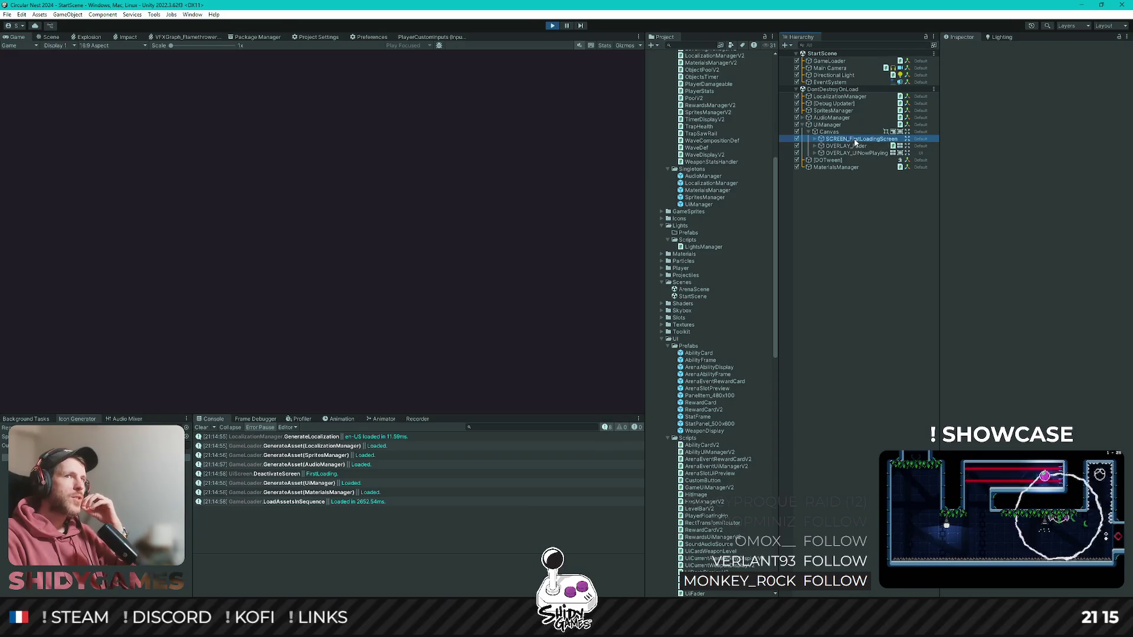
pyautogui.click(815, 140)
pyautogui.click(850, 175)
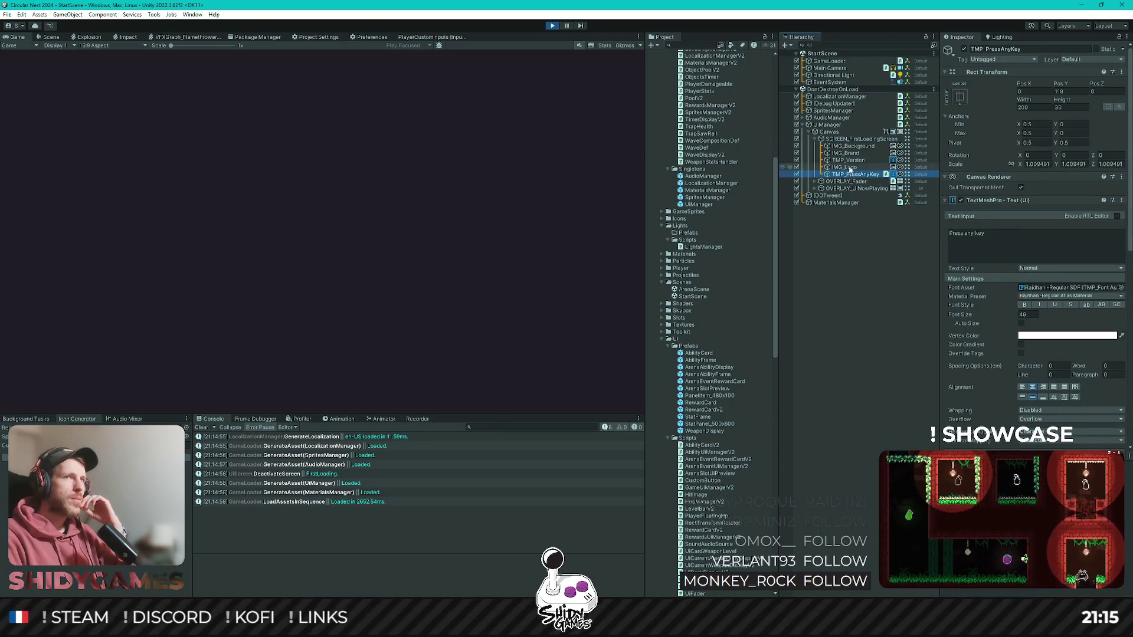
pyautogui.click(809, 131)
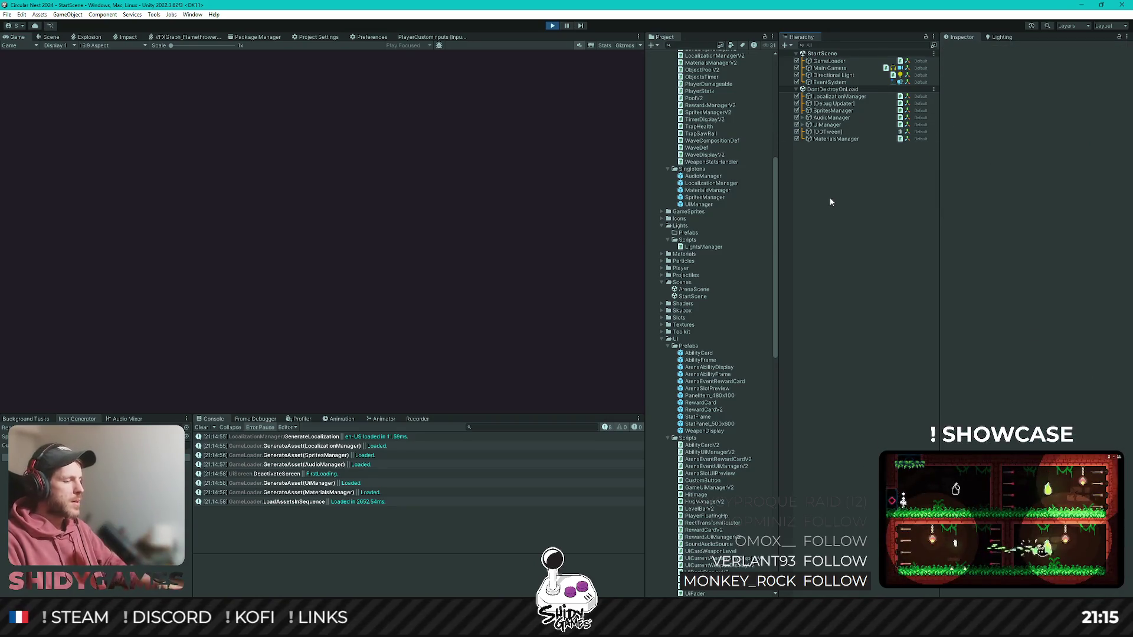
pyautogui.hotkey('ctrl', 's')
pyautogui.click(552, 26)
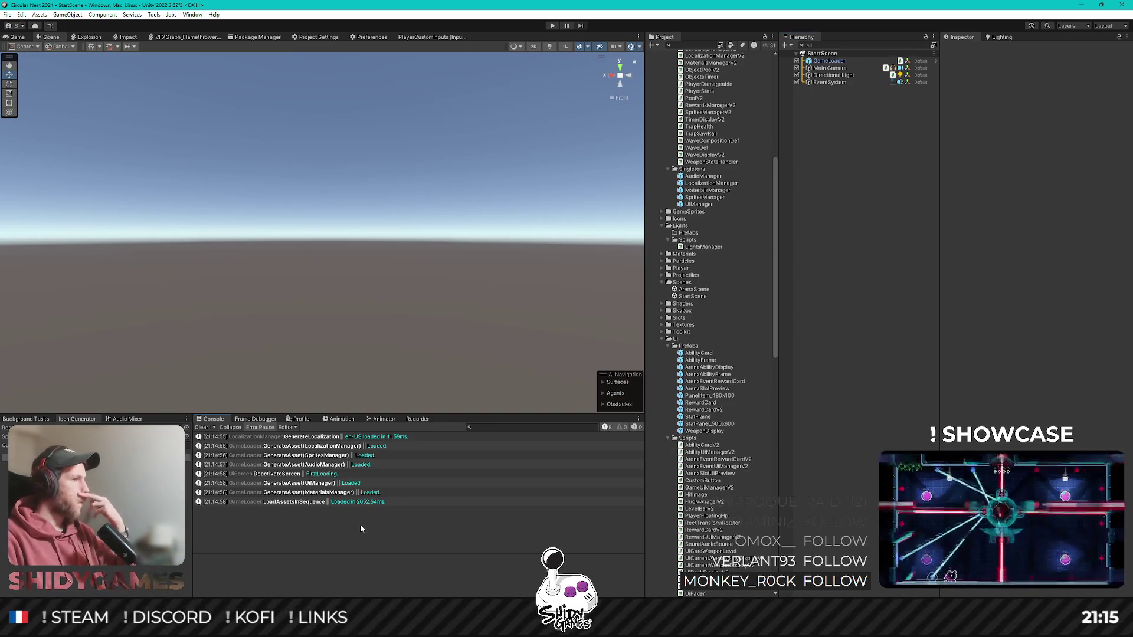
# - Select and delete the whole Start method in UiManagerV2.cs, then return to Unity
pyautogui.hotkey('alt', 'Tab')
pyautogui.click(500, 190)
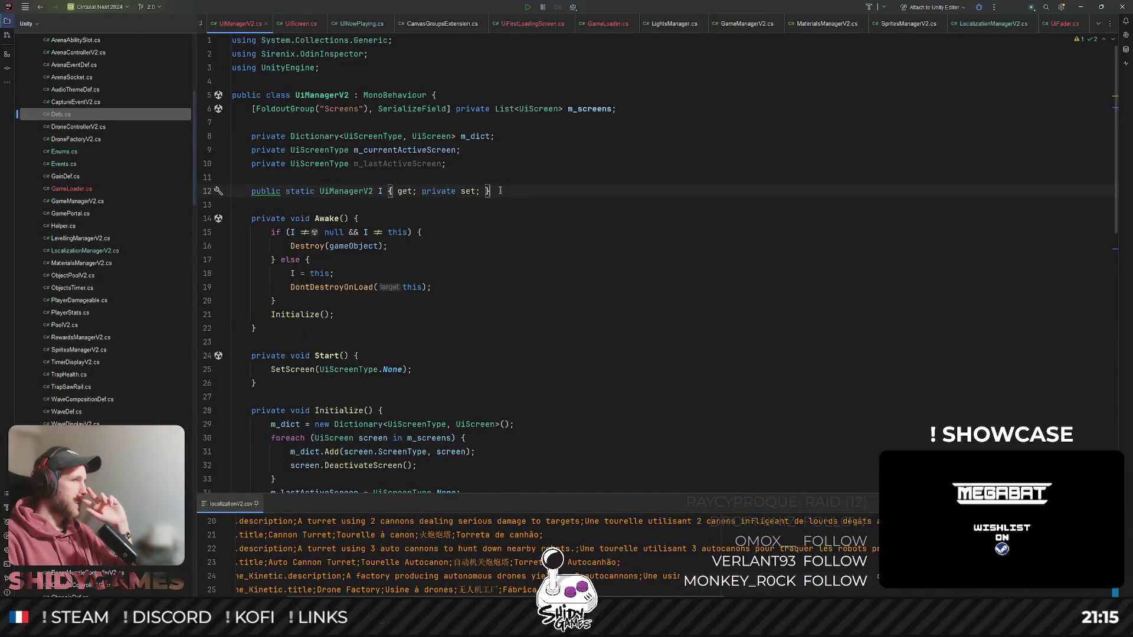
pyautogui.scroll(-2, 341, 273)
pyautogui.doubleClick(357, 273)
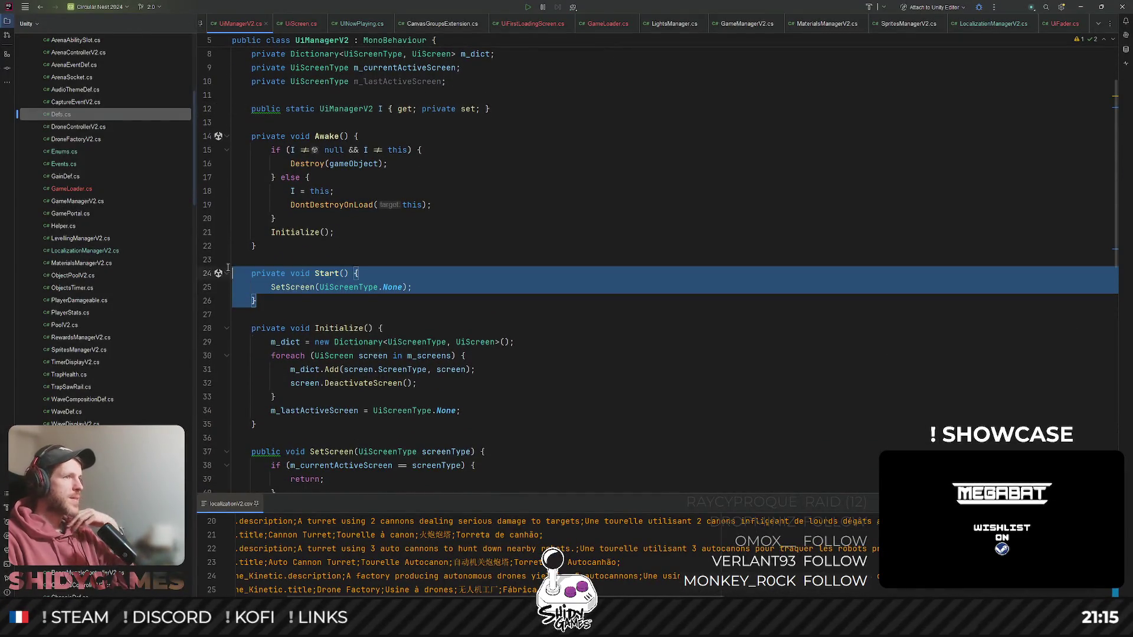
pyautogui.press('Up')
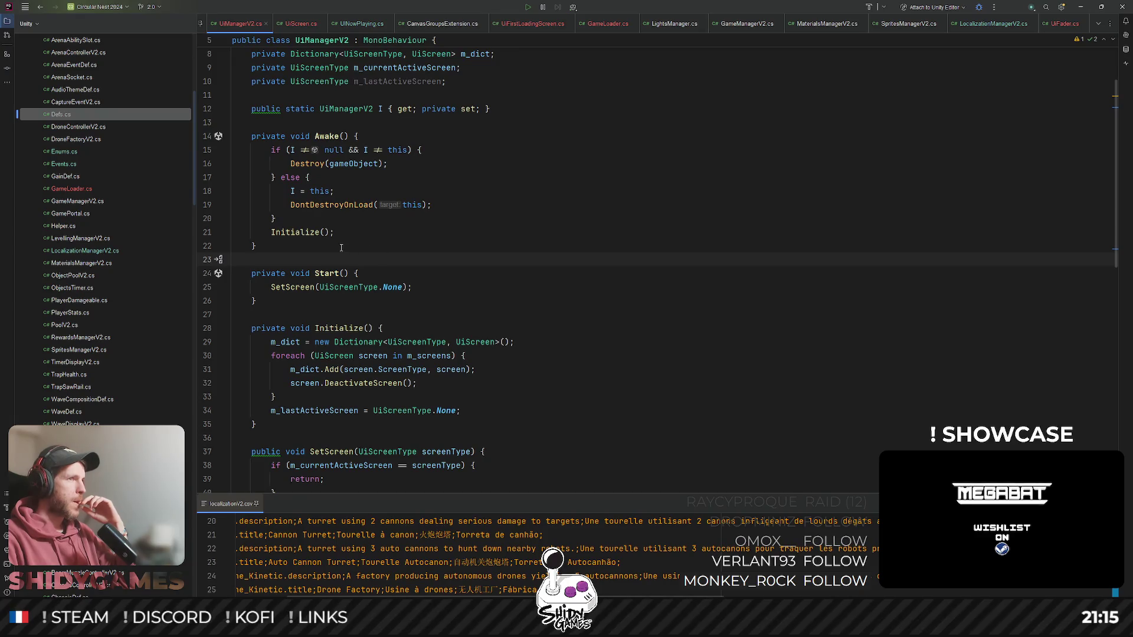
pyautogui.click(324, 232)
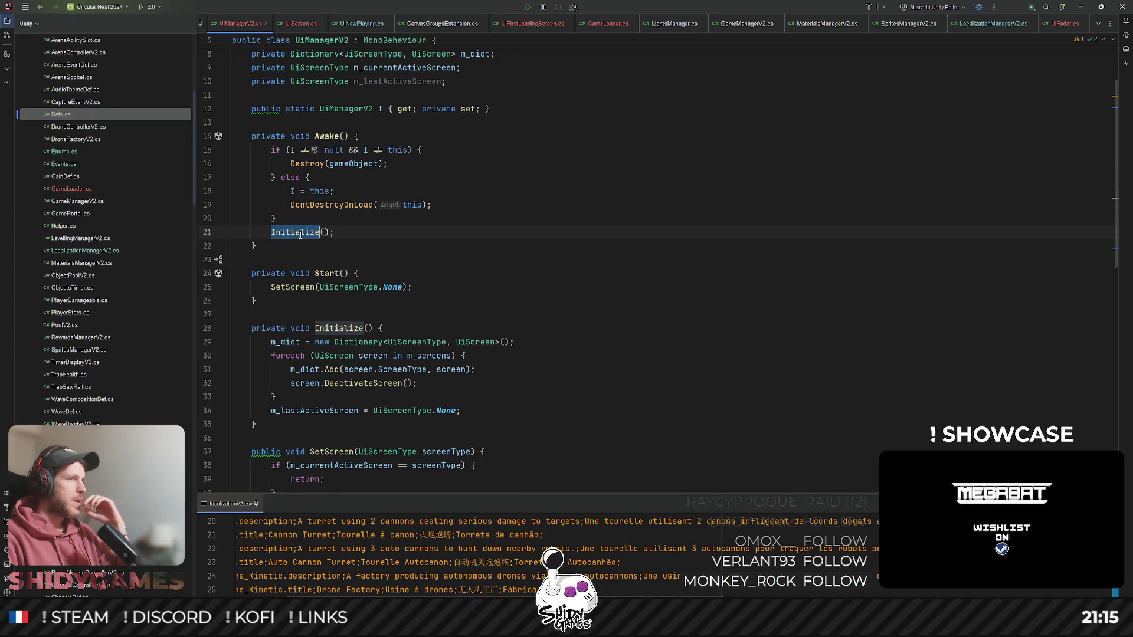
pyautogui.scroll(-2, 308, 236)
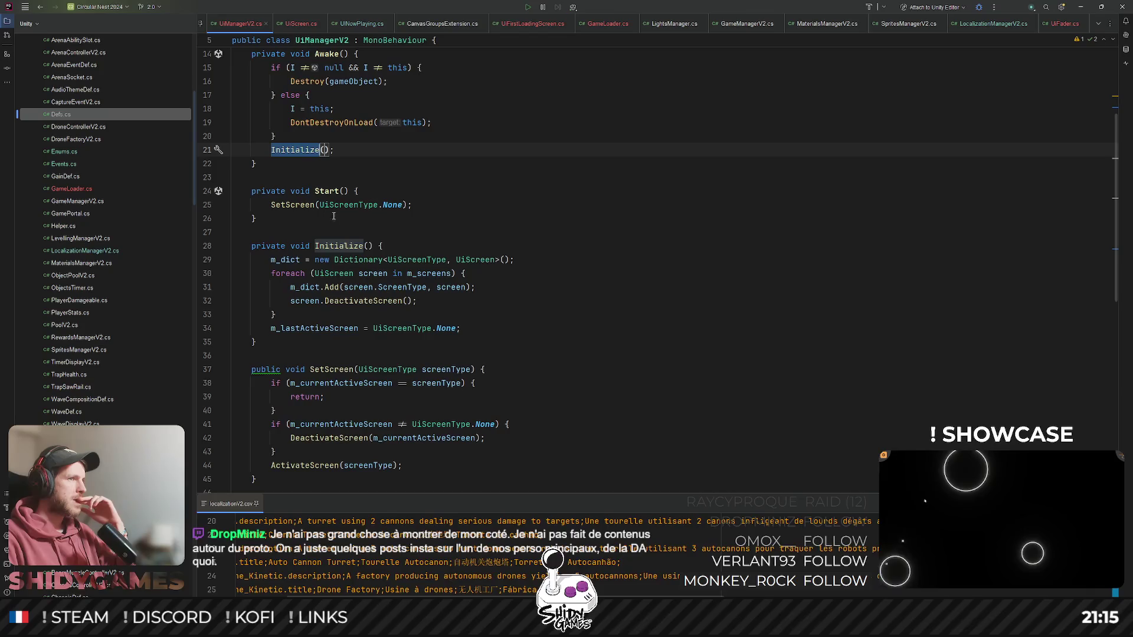
pyautogui.scroll(-1, 341, 213)
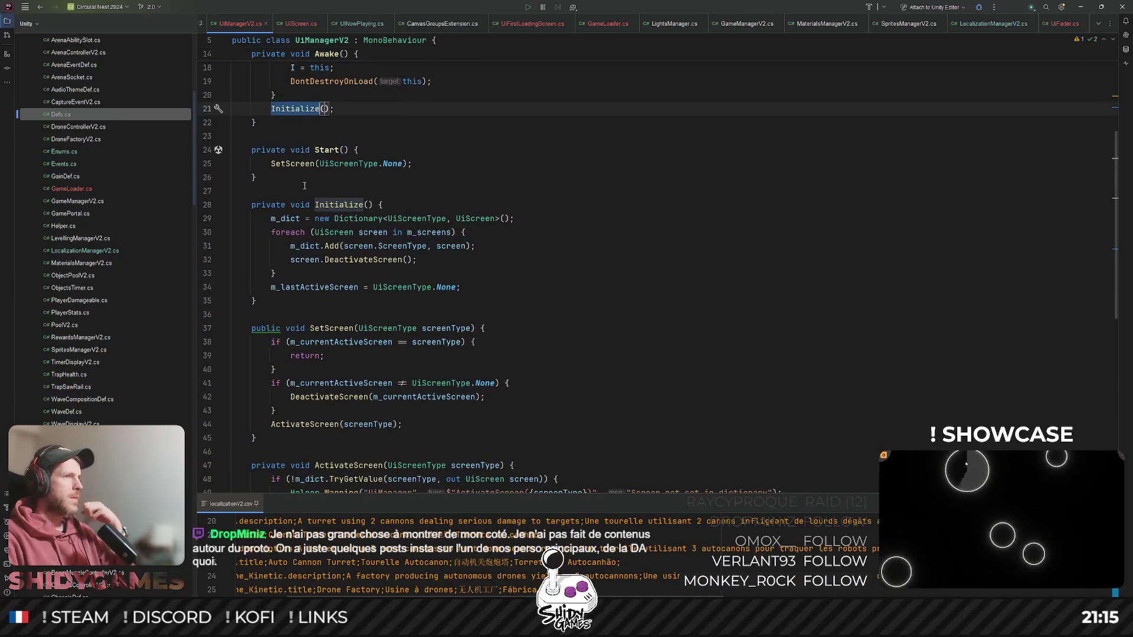
pyautogui.moveTo(275, 179); pyautogui.dragTo(230, 137)
pyautogui.press('BackSpace')
pyautogui.press('BackSpace')
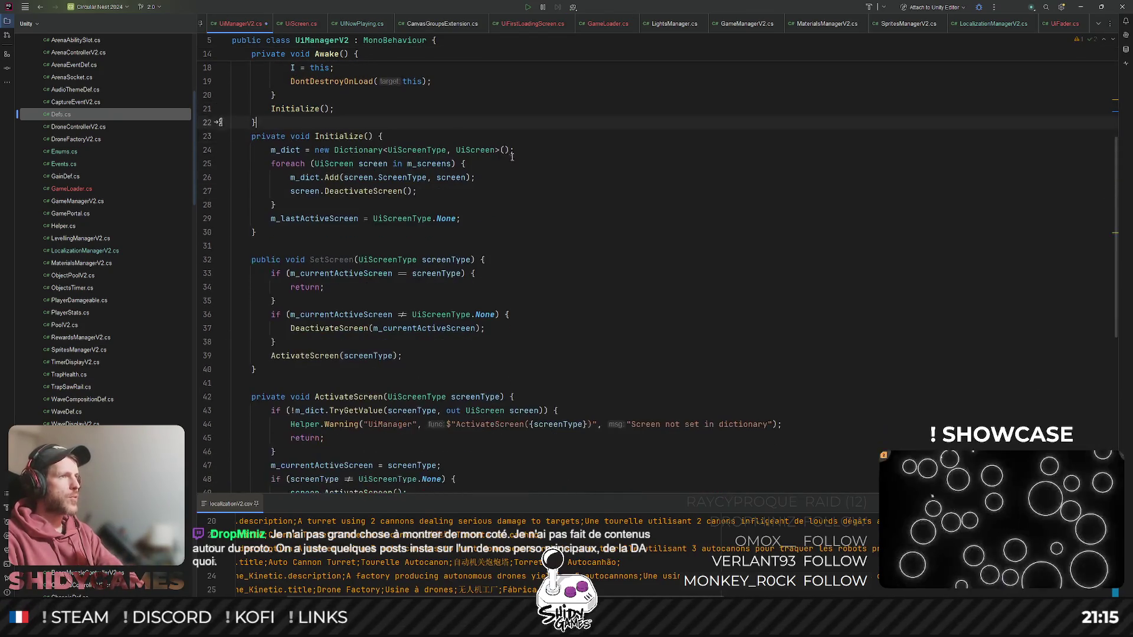
pyautogui.click(616, 151)
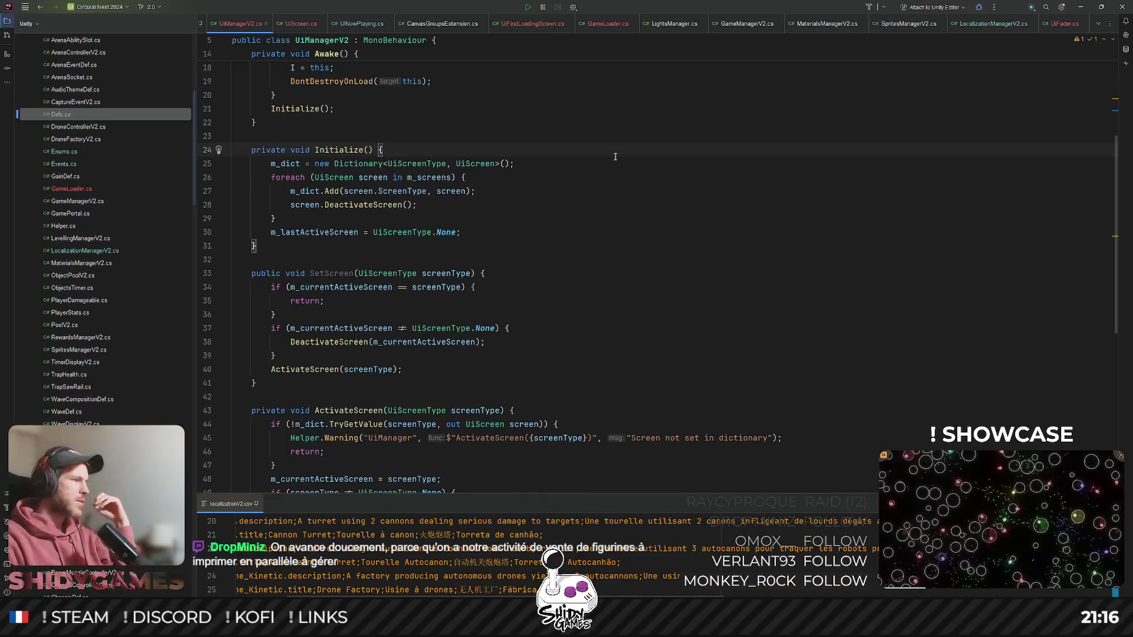
pyautogui.click(629, 227)
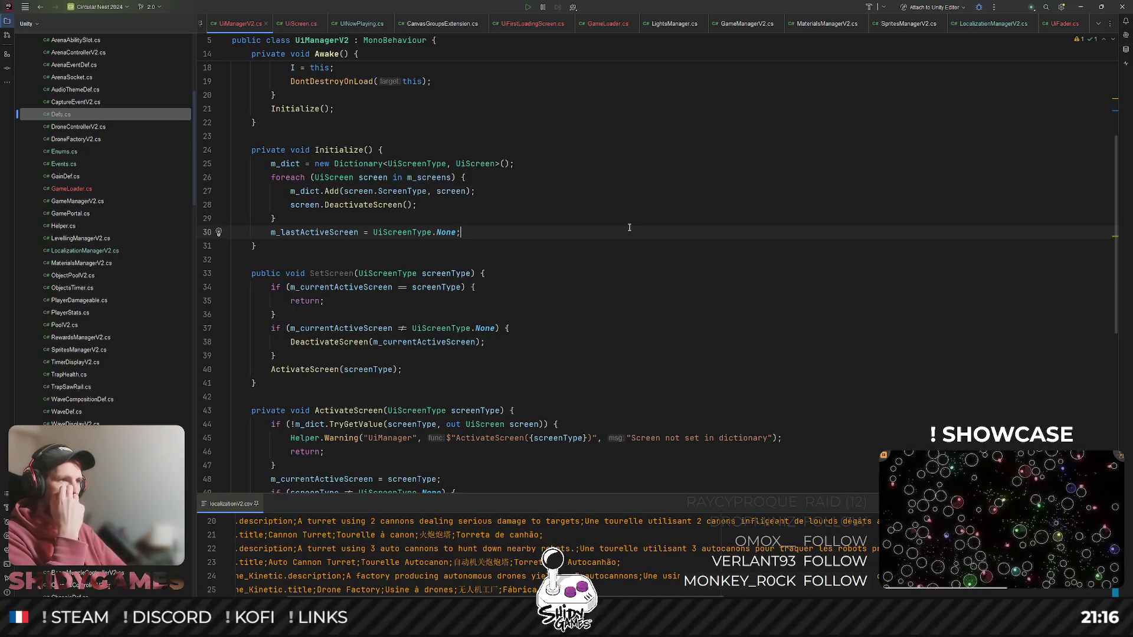
pyautogui.click(662, 287)
pyautogui.click(712, 261)
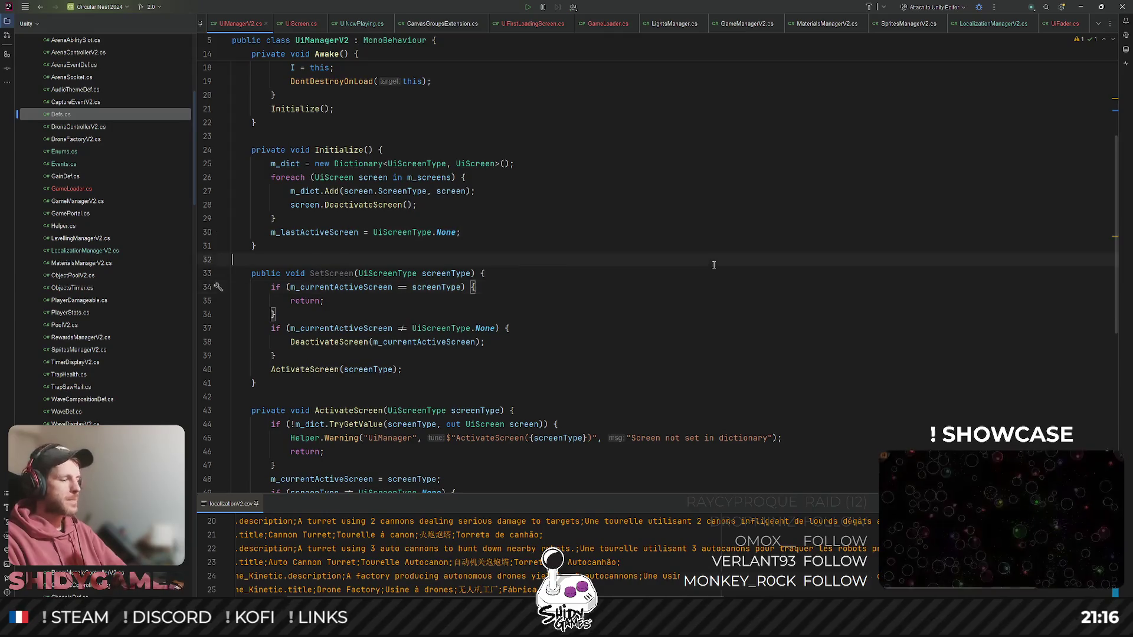
pyautogui.click(1081, 7)
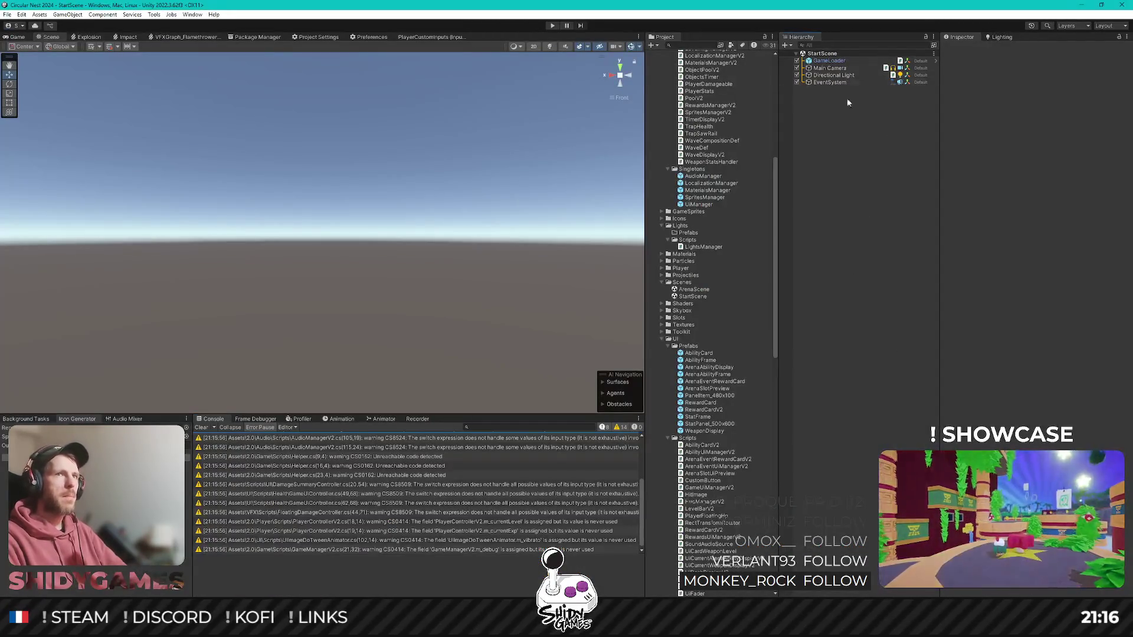
# - Select GameLoader in the Hierarchy and open its GameLoader.cs script in Rider
pyautogui.click(833, 63)
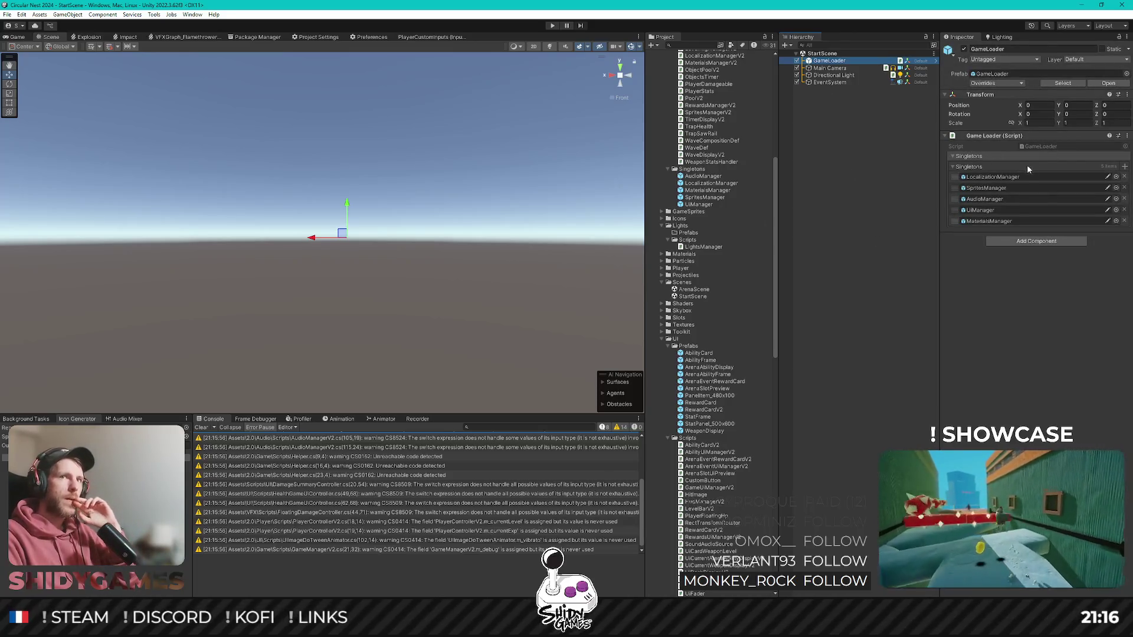
pyautogui.doubleClick(1051, 145)
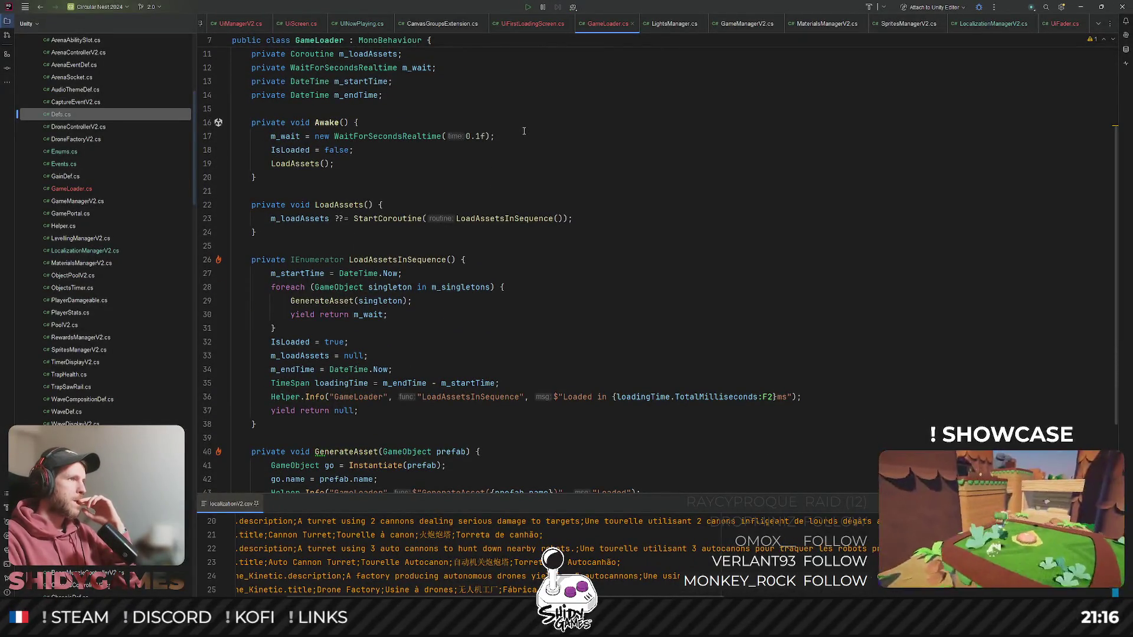
# - Review GameLoader's loading coroutine and add a blank line after the loading log on line 36
pyautogui.scroll(-3, 524, 130)
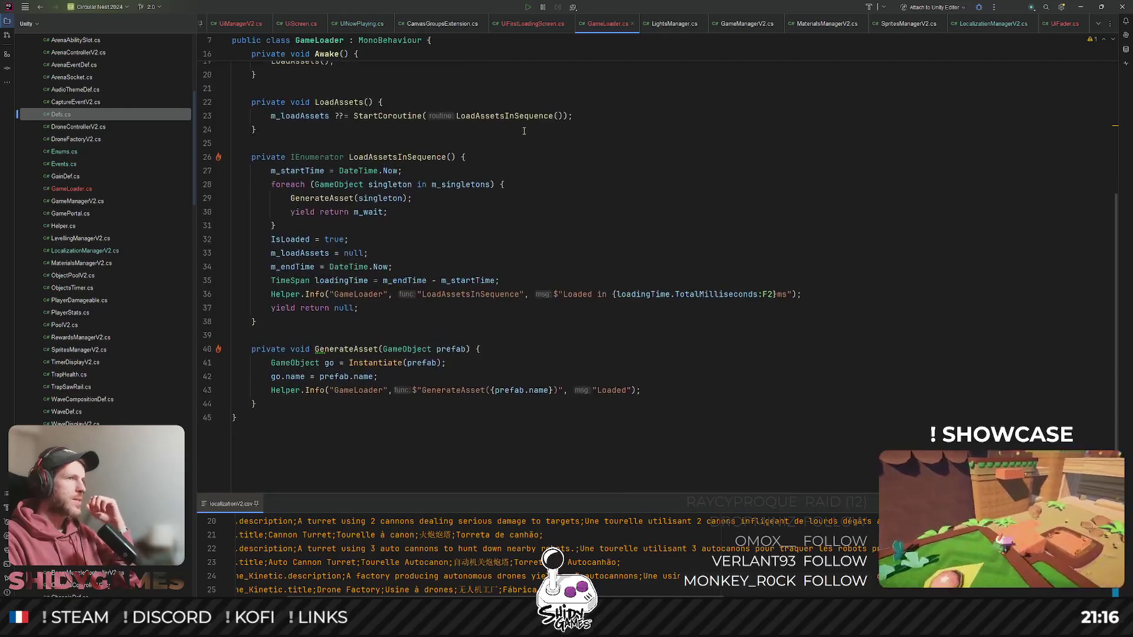
pyautogui.scroll(1, 524, 130)
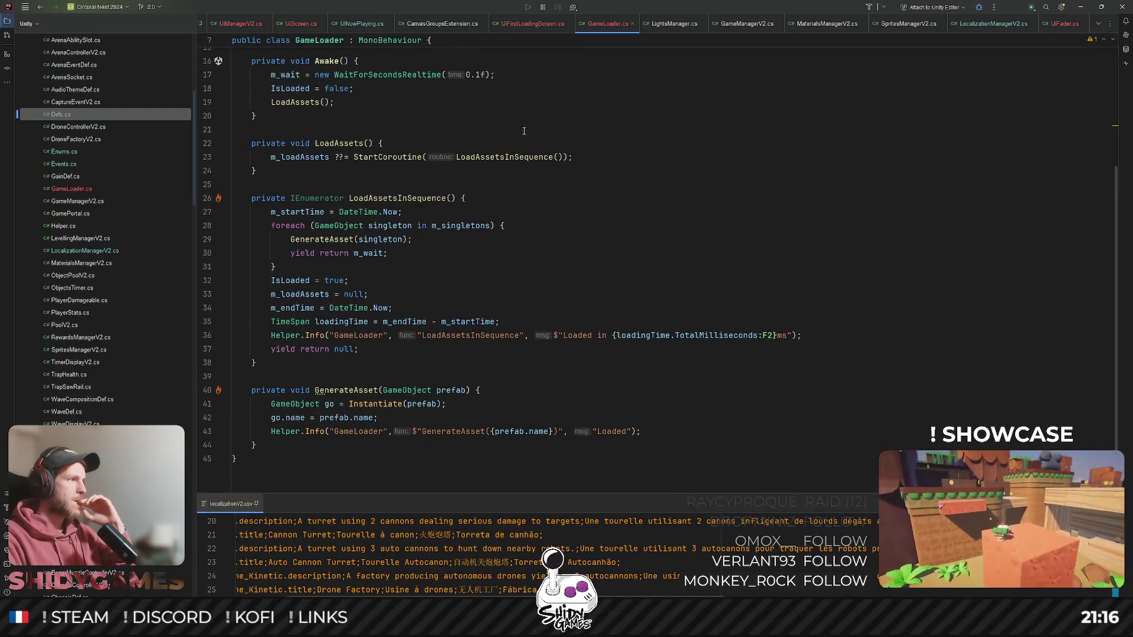
pyautogui.click(554, 171)
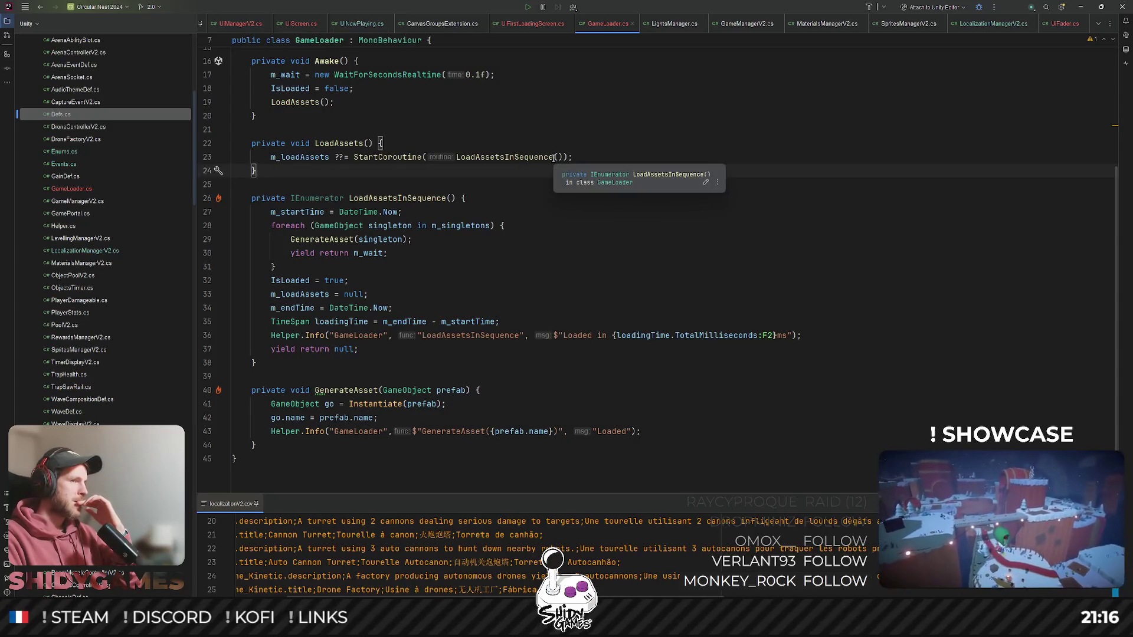
pyautogui.scroll(2, 554, 160)
pyautogui.scroll(-2, 553, 158)
pyautogui.scroll(2, 554, 158)
pyautogui.scroll(1, 554, 158)
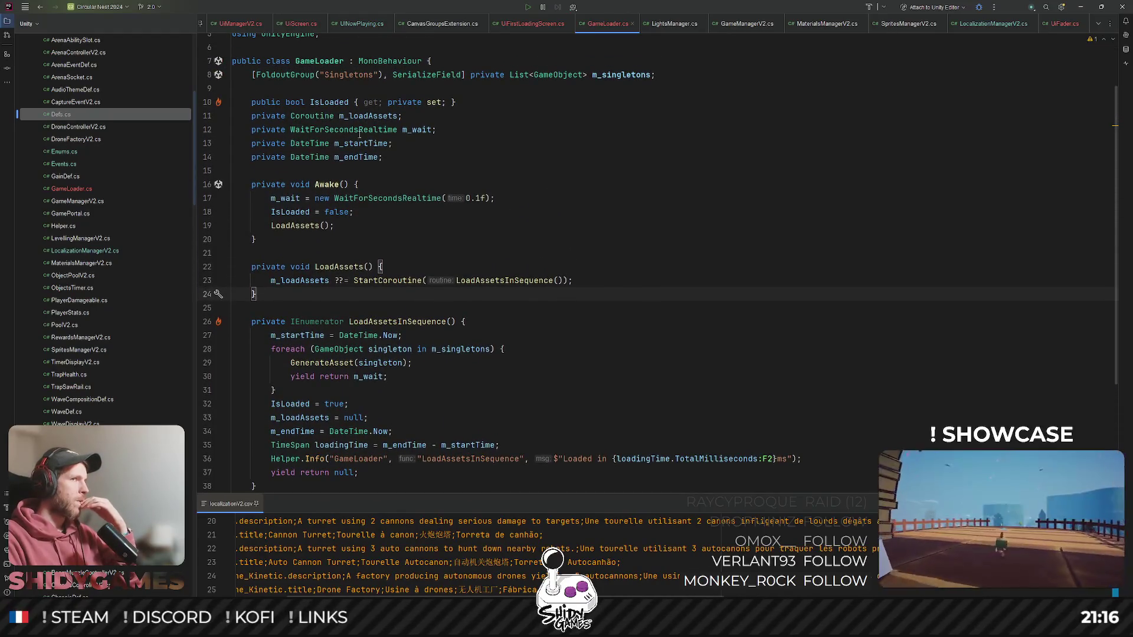
pyautogui.click(322, 226)
pyautogui.scroll(-3, 344, 171)
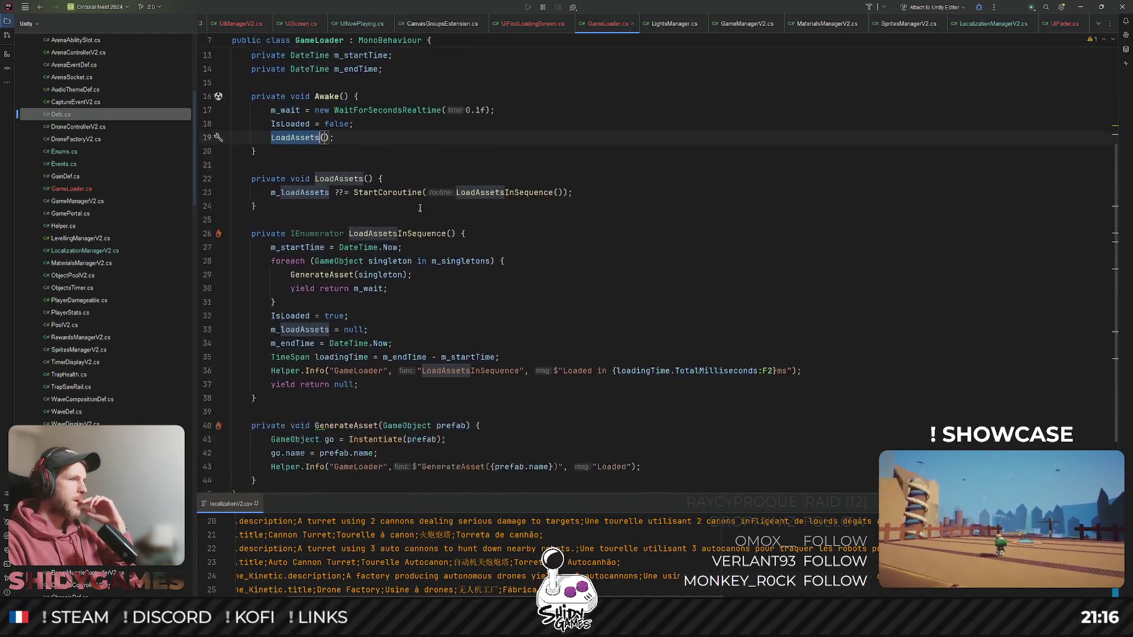
pyautogui.click(354, 158)
pyautogui.scroll(-1, 363, 266)
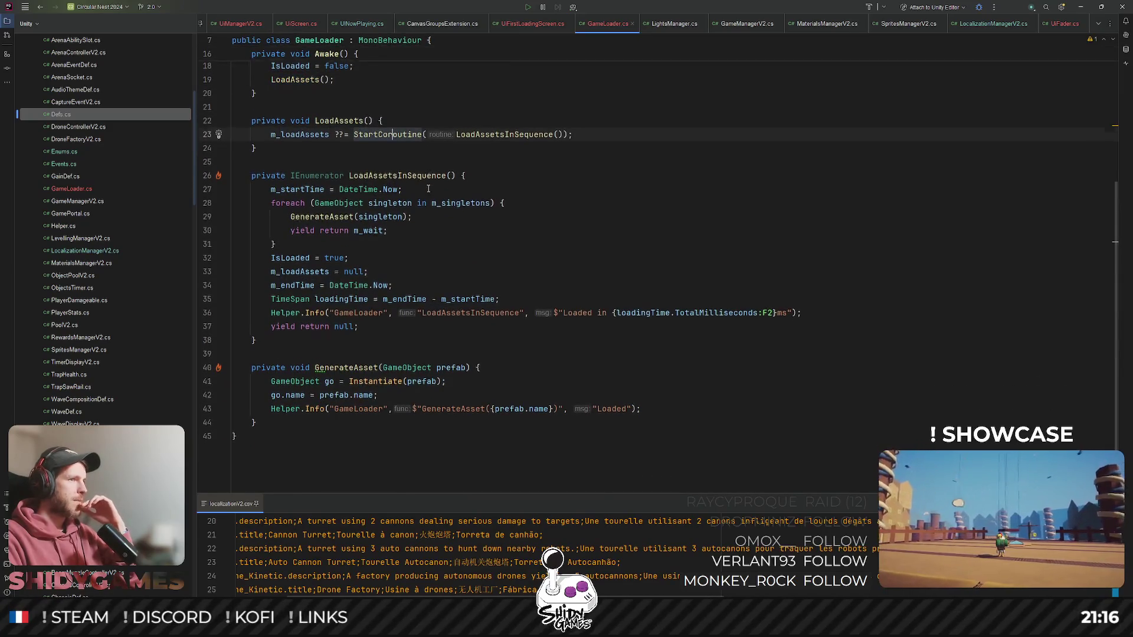
pyautogui.click(825, 295)
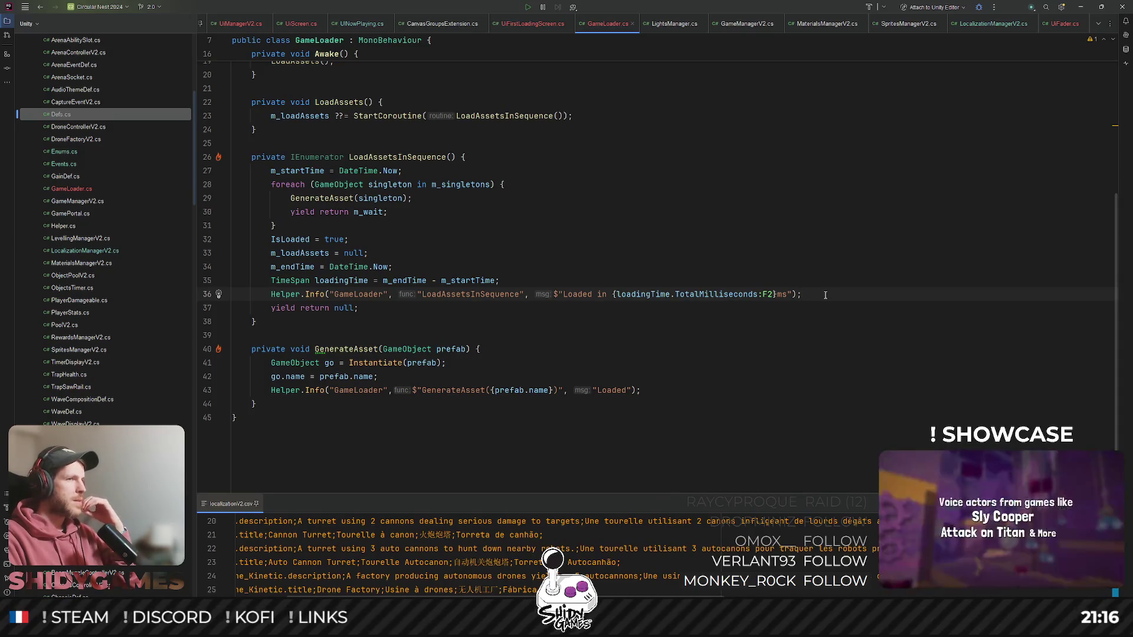
pyautogui.press('Return')
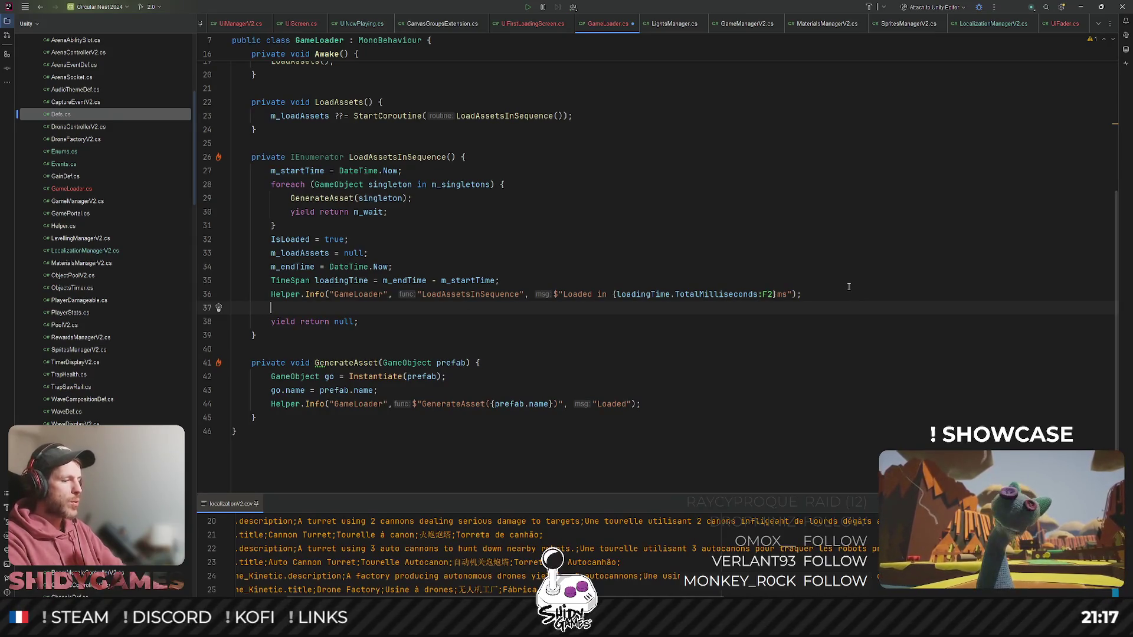
# - Discard a partial UiManagerV2 reference and open Helper.cs by searching files for 'helper'
pyautogui.write('UiManagerV2.')
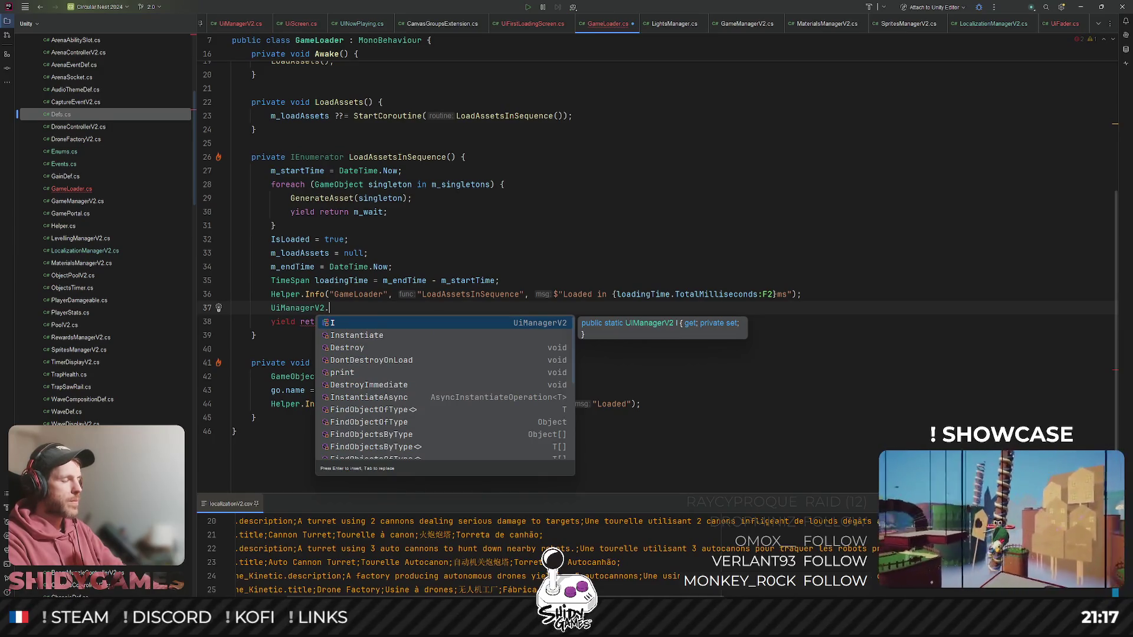
pyautogui.press('Escape')
pyautogui.hotkey('ctrl', 'z')
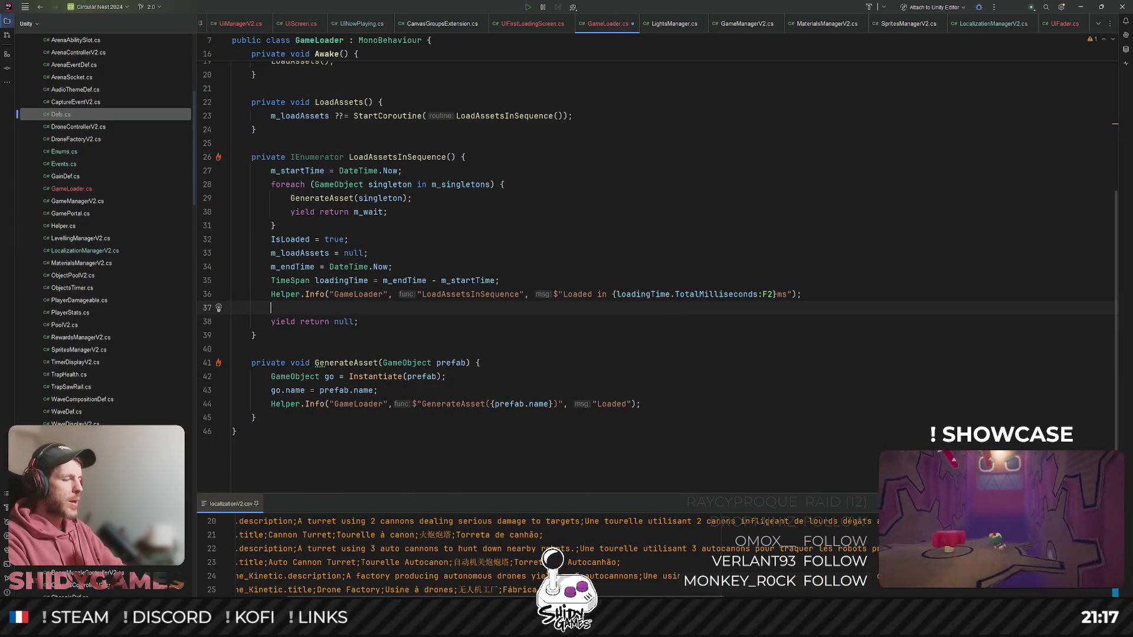
pyautogui.hotkey('ctrl', 'shift', 'n')
pyautogui.write('helper')
pyautogui.press('Return')
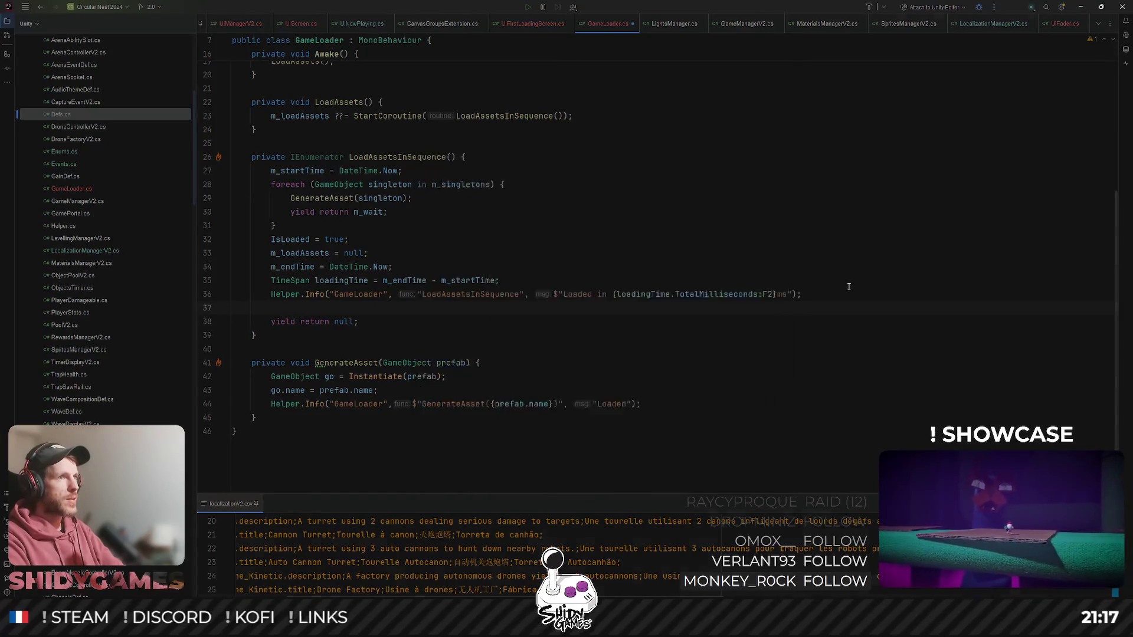
pyautogui.scroll(-2, 245, 334)
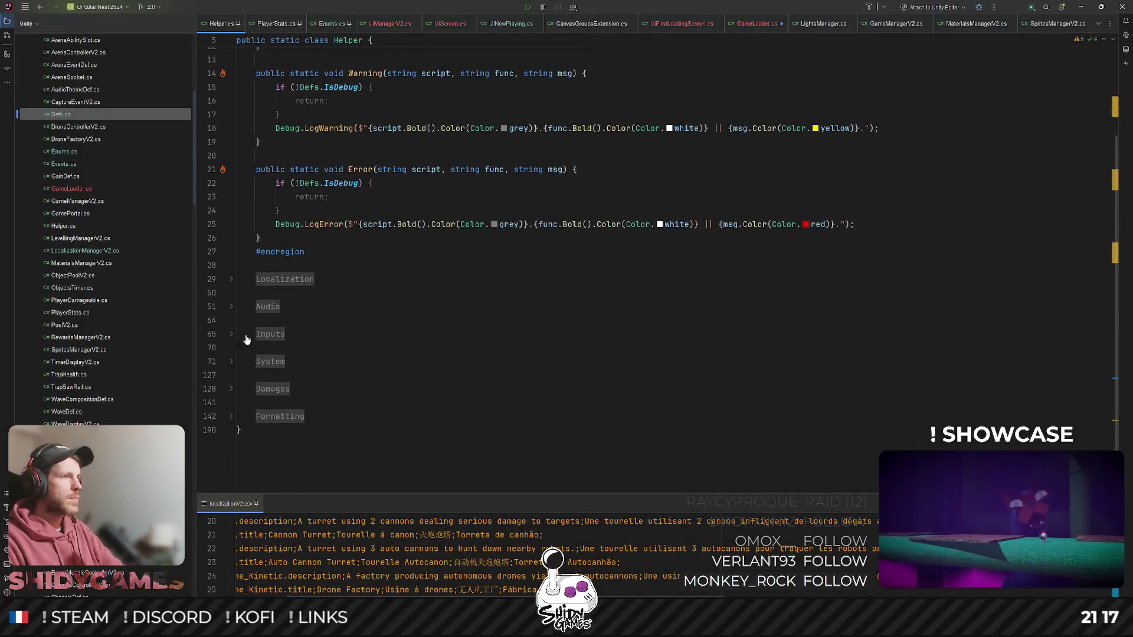
# - Add a '#region Ui' block below the Audio region in Helper.cs
pyautogui.click(229, 306)
pyautogui.scroll(-4, 354, 295)
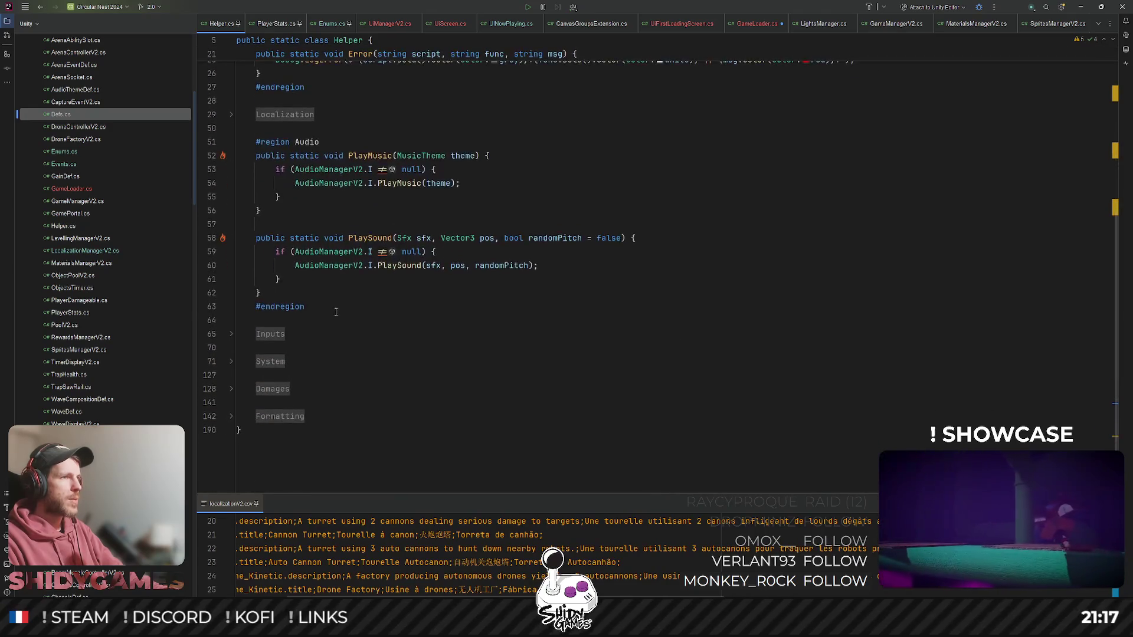
pyautogui.click(403, 303)
pyautogui.scroll(1, 521, 306)
pyautogui.press('Return')
pyautogui.press('Return')
pyautogui.write('#reg')
pyautogui.press('Return')
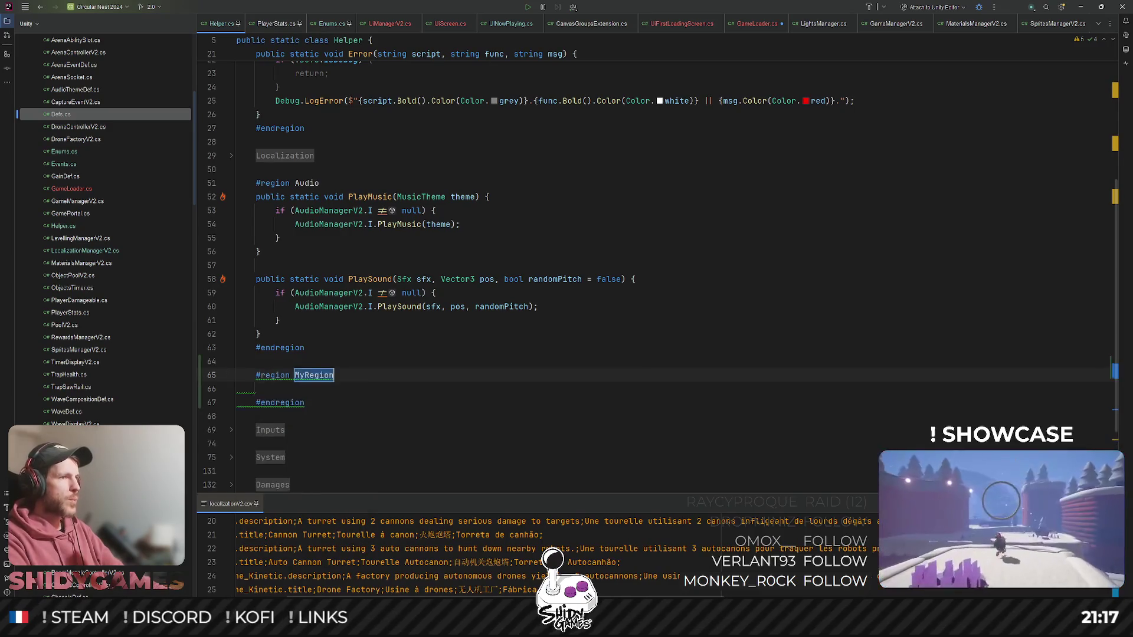
pyautogui.write('Ui')
pyautogui.press('Return')
# - Declare public static void SetScreen(UiScreenType uiScreenType) inside the Ui region
pyautogui.write('public s')
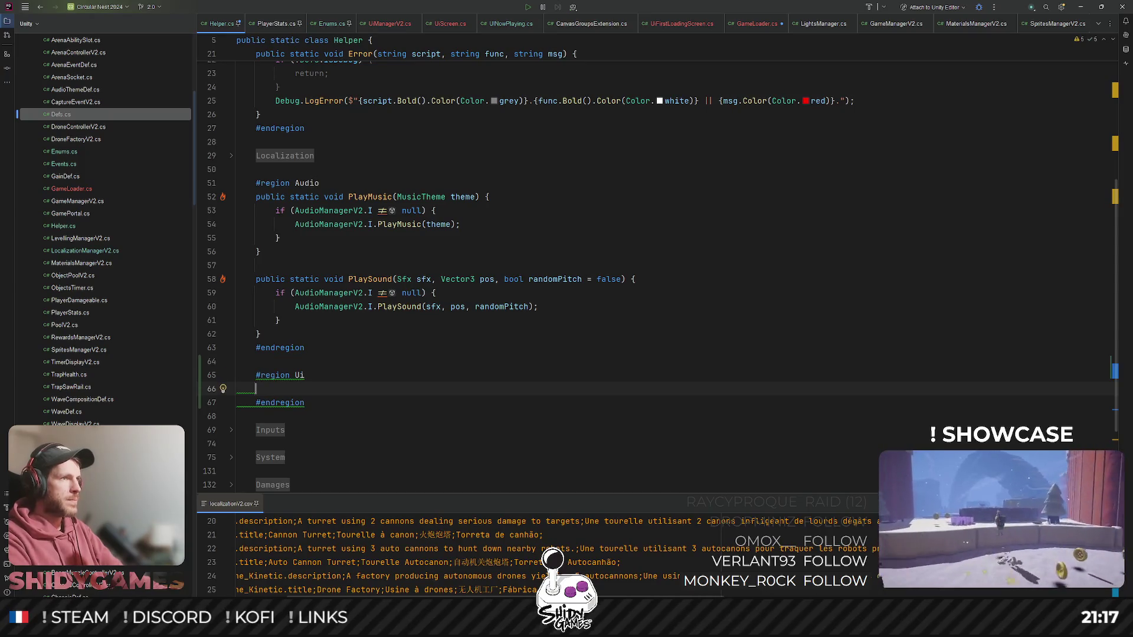
pyautogui.press('Return')
pyautogui.write('void')
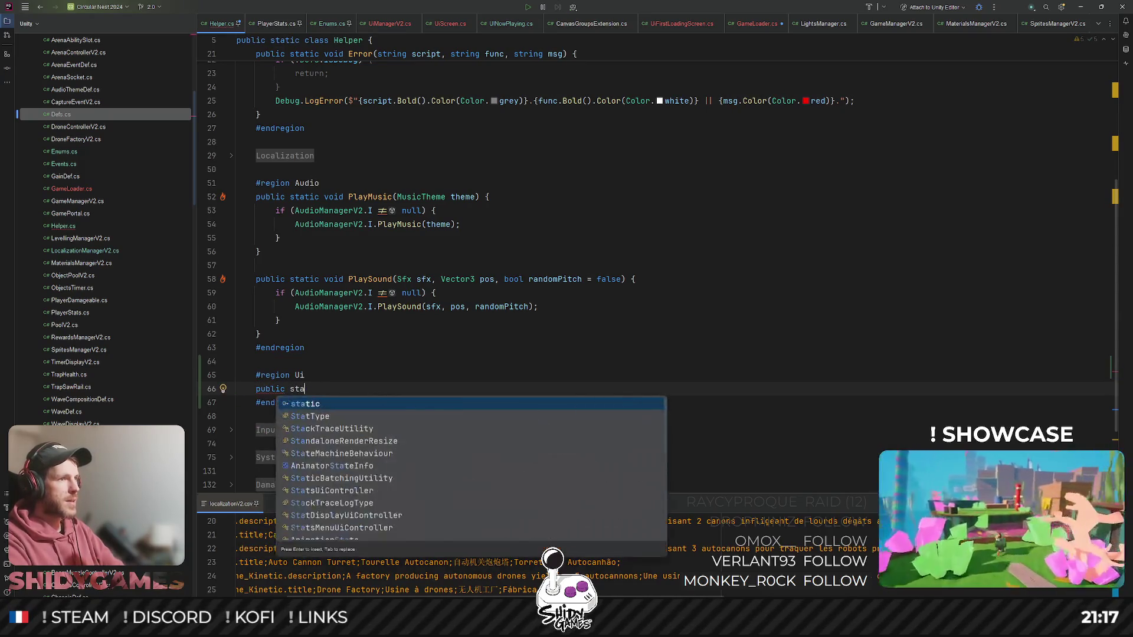
pyautogui.write(' SetScreen')
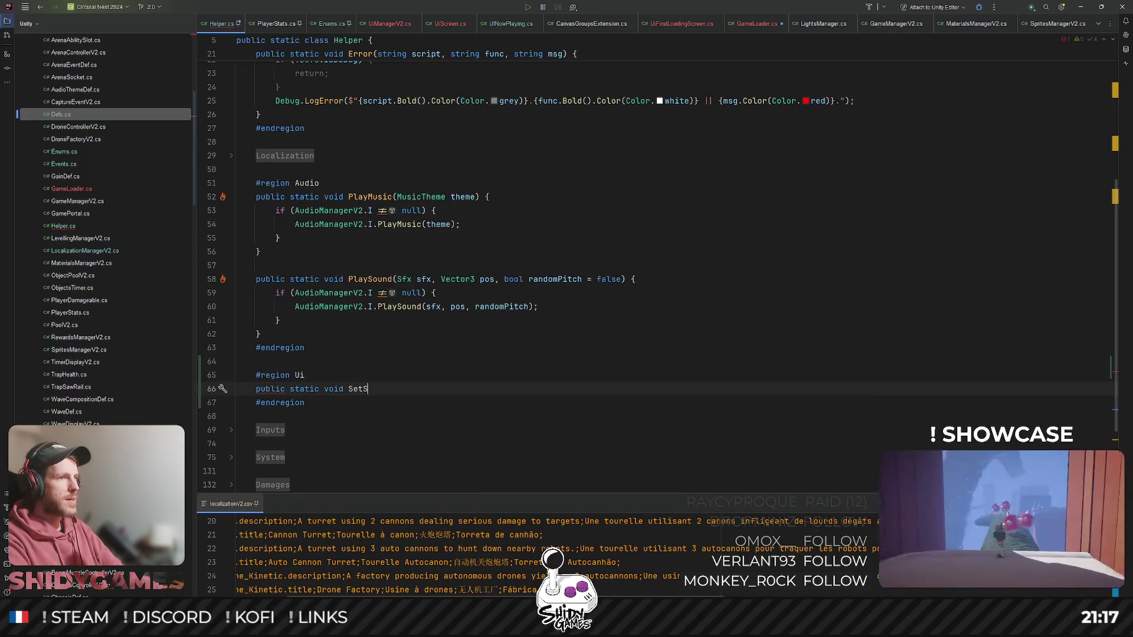
pyautogui.press('BackSpace')
pyautogui.write('(Uis')
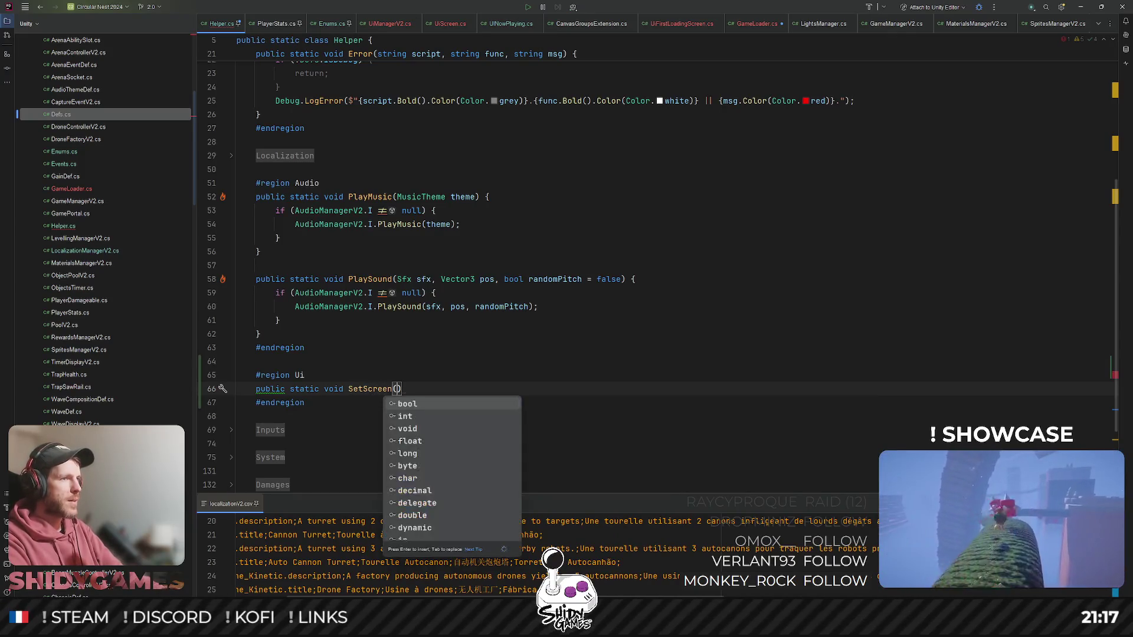
pyautogui.press('Down')
pyautogui.press('Return')
pyautogui.write('uiscreen) {')
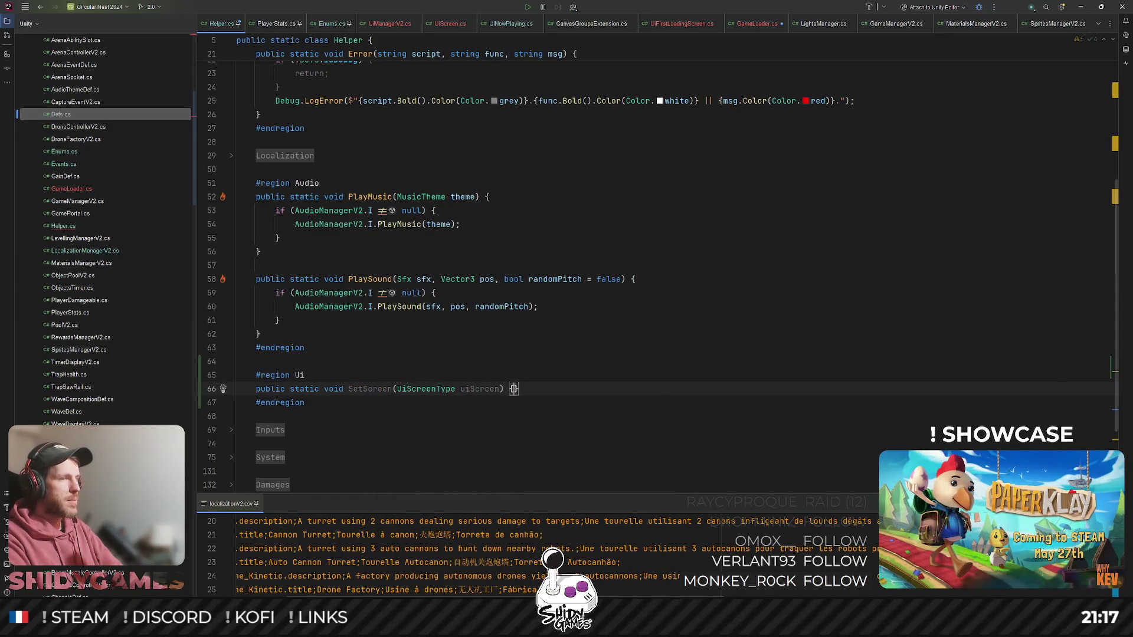
pyautogui.press('Return')
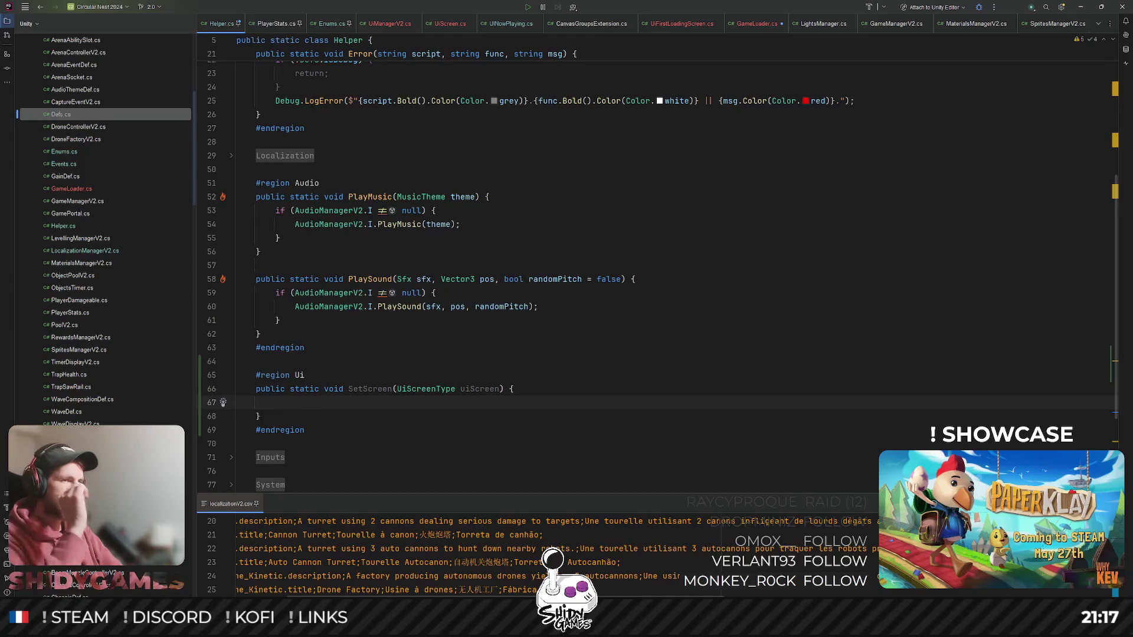
pyautogui.click(502, 388)
pyautogui.write('Ty')
pyautogui.press('Return')
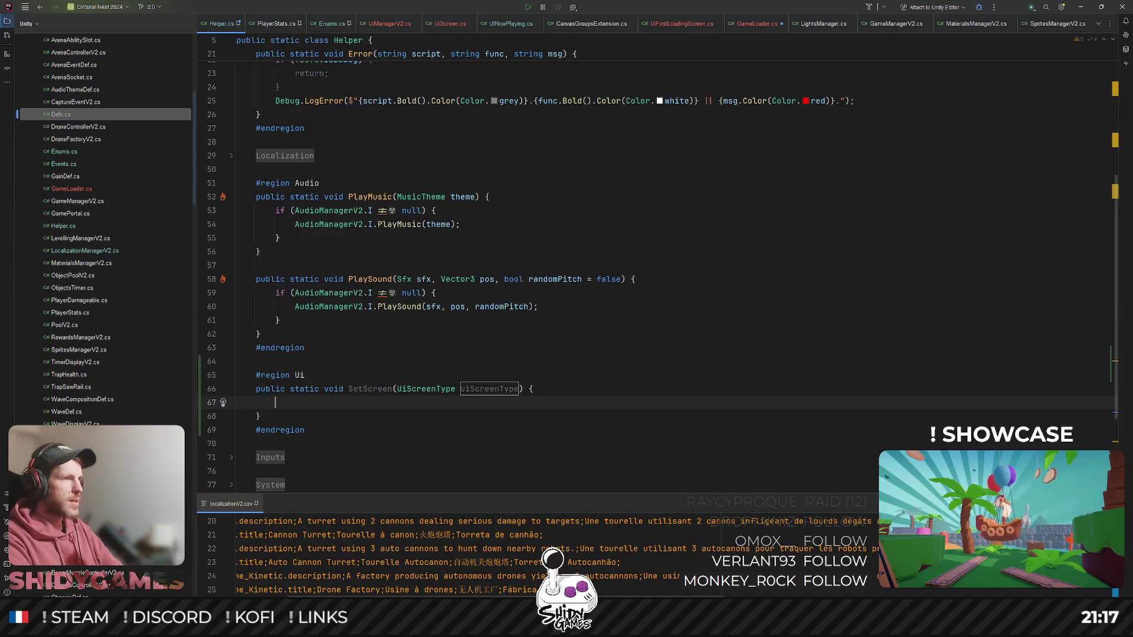
# - Make SetScreen call UiManagerV2.I.SetScreen(uiScreenType) inside a null check on UiManagerV2.I
pyautogui.write('if (')
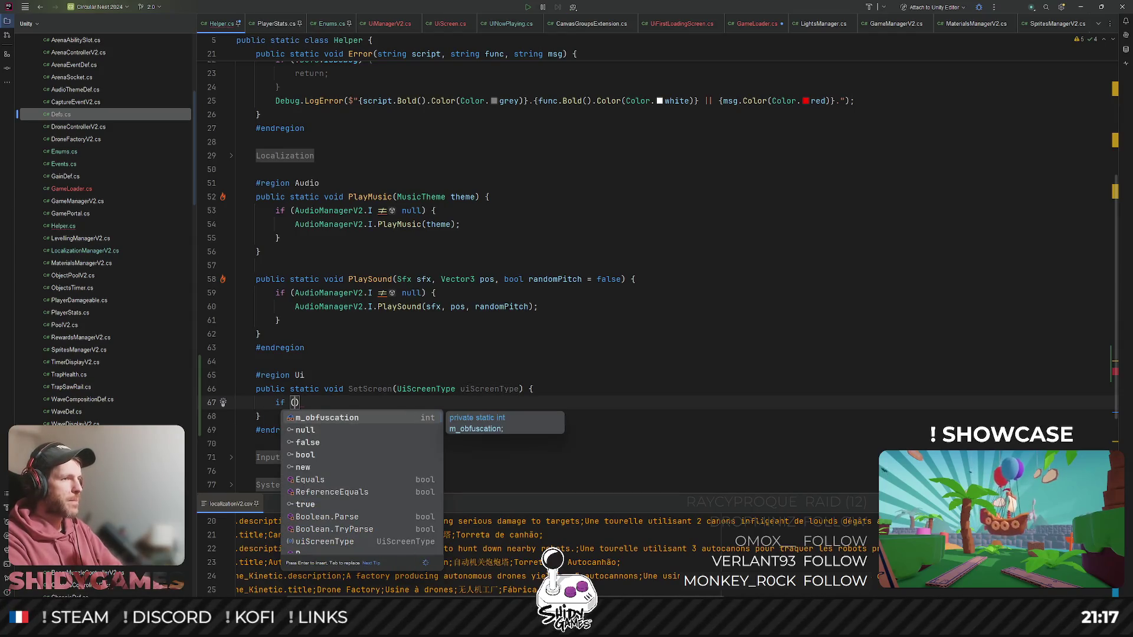
pyautogui.write('UiManagerV2.')
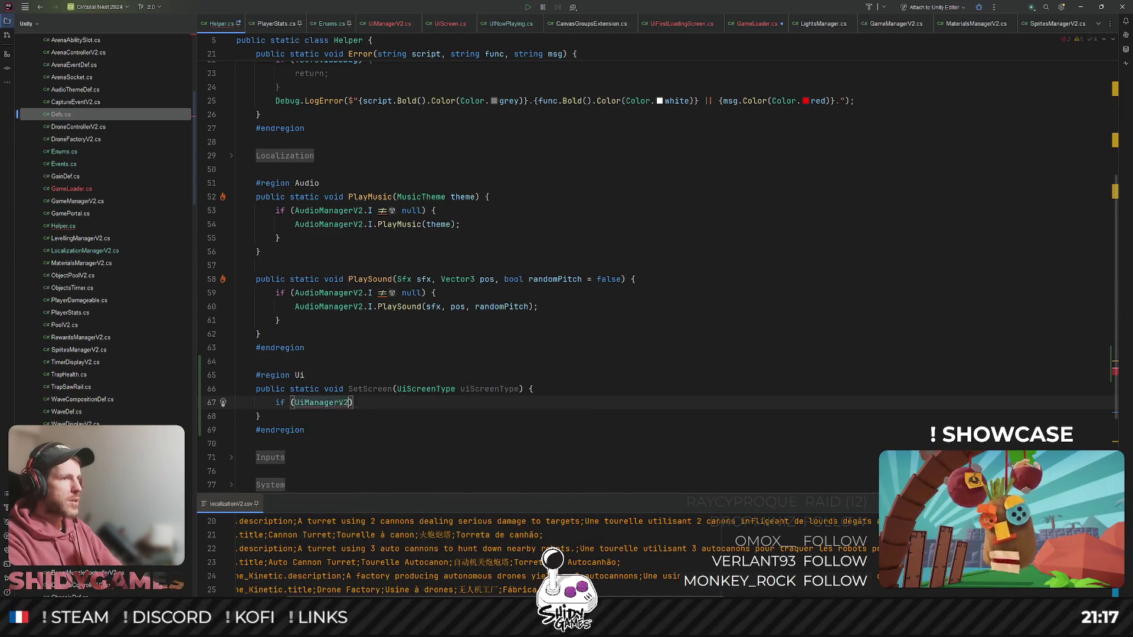
pyautogui.press('Tab')
pyautogui.press('Return')
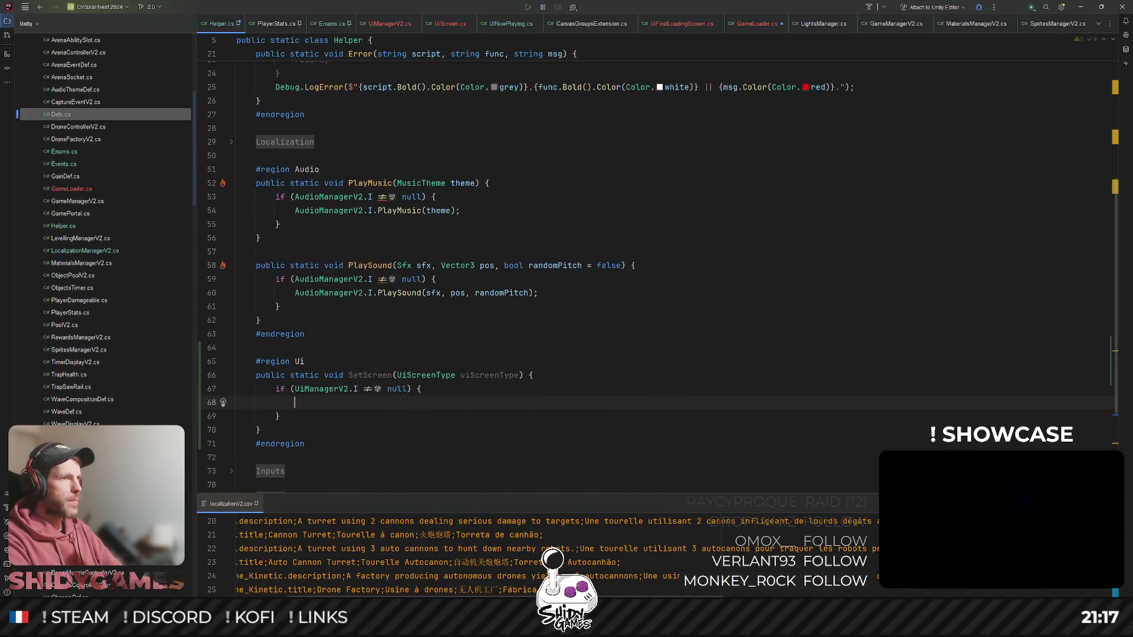
pyautogui.press('Tab')
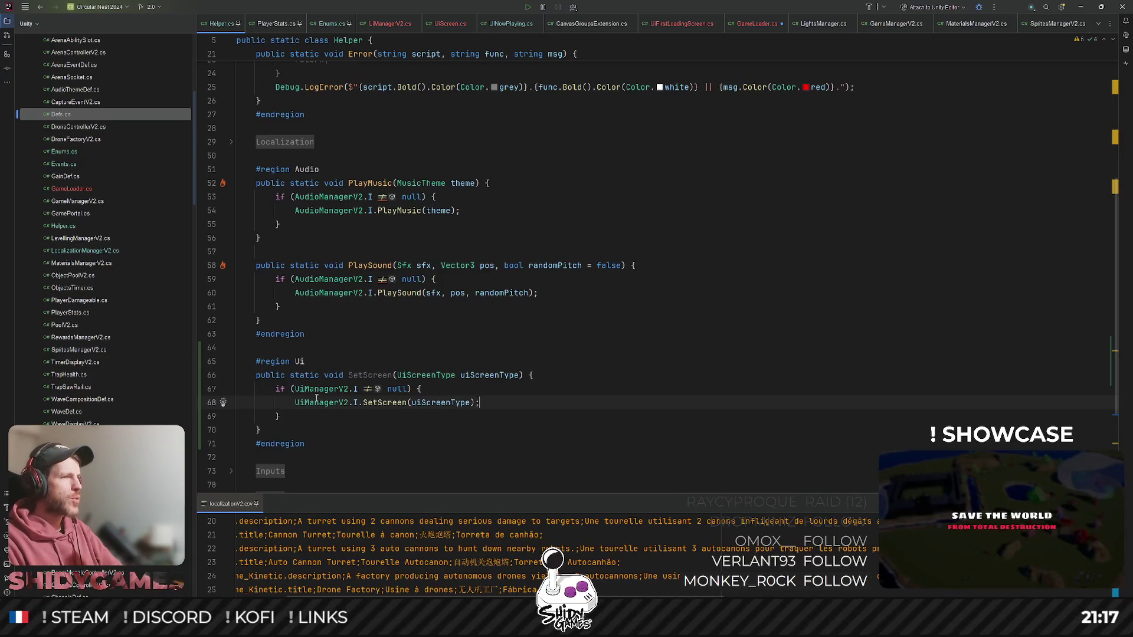
pyautogui.click(317, 401)
pyautogui.click(331, 362)
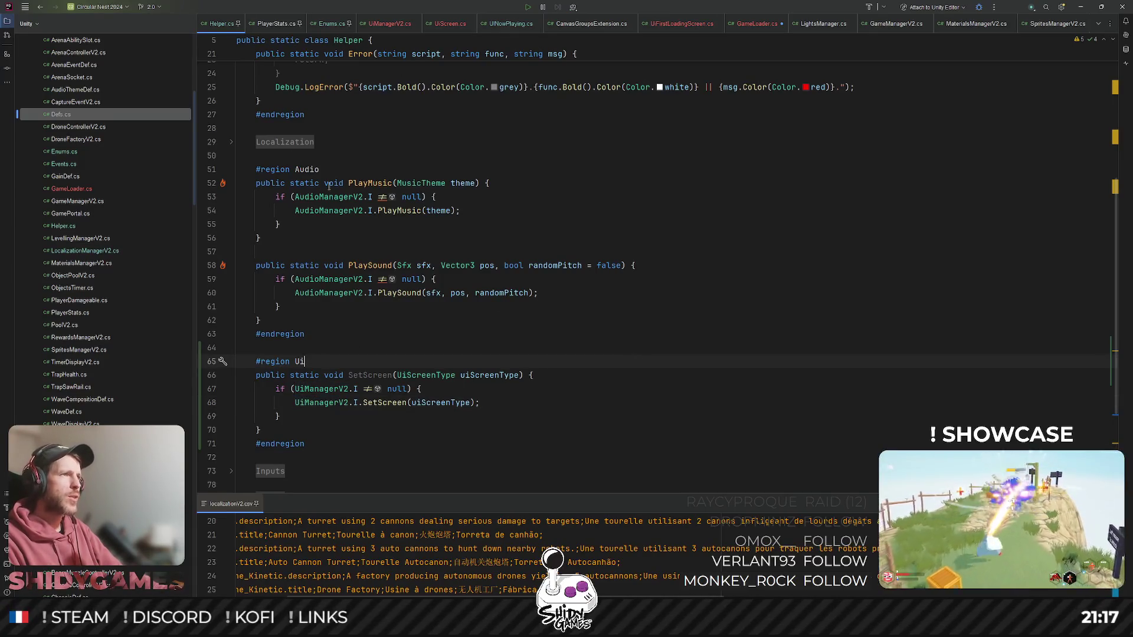
# - Add Helper.SetScreen(UiScreenType.FirstLoading) to GameLoader's loading sequence
pyautogui.click(766, 25)
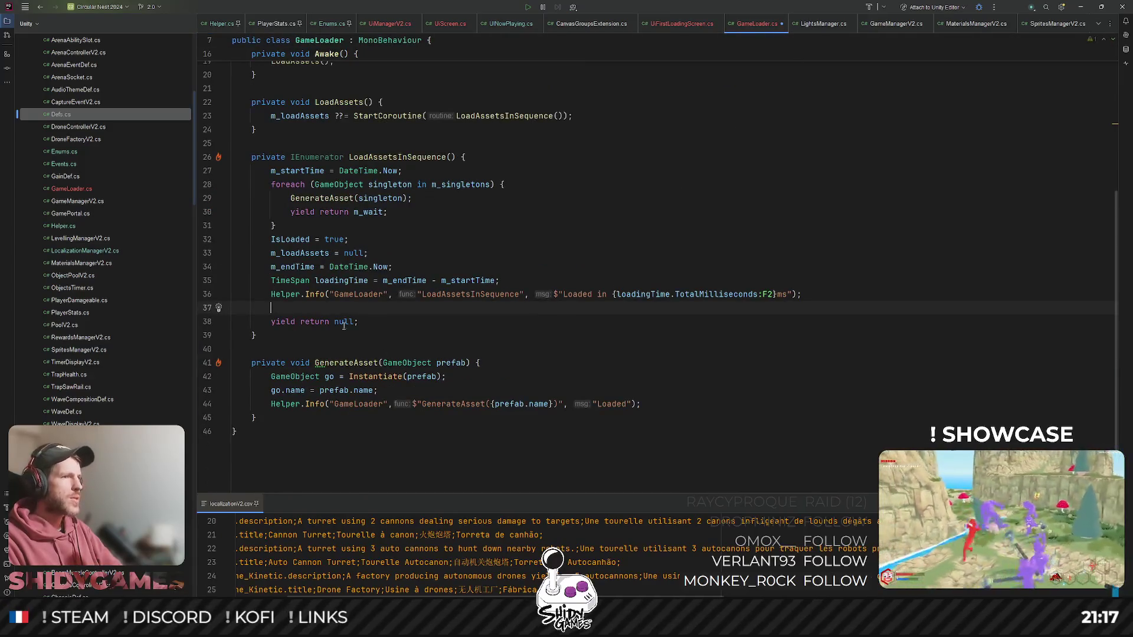
pyautogui.write('Hel')
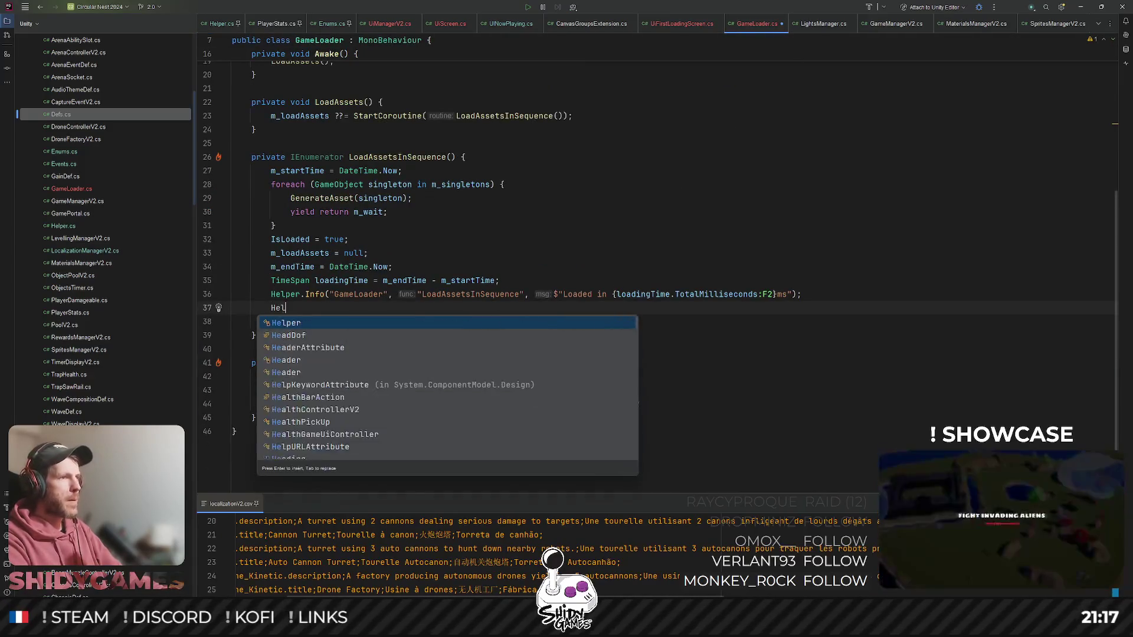
pyautogui.write('per.SetS')
pyautogui.press('Return')
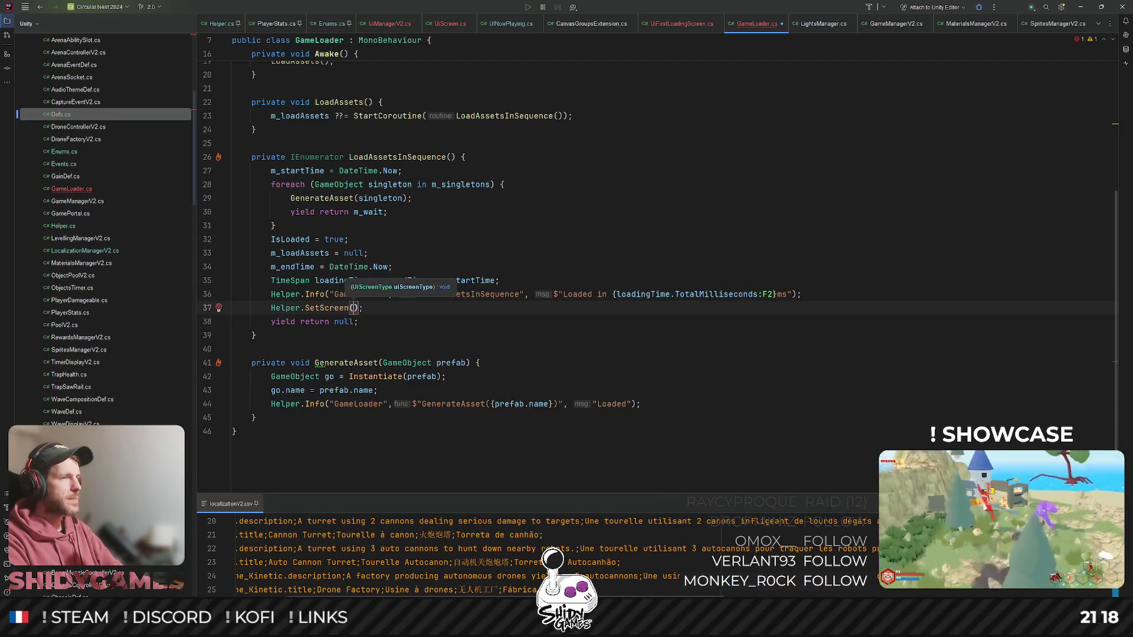
pyautogui.hotkey('ctrl', 'space')
pyautogui.press('Return')
pyautogui.press('End')
pyautogui.press('Return')
# - Follow it with yield return new WaitForSecondsRealtime(0.5f)
pyautogui.write('yield')
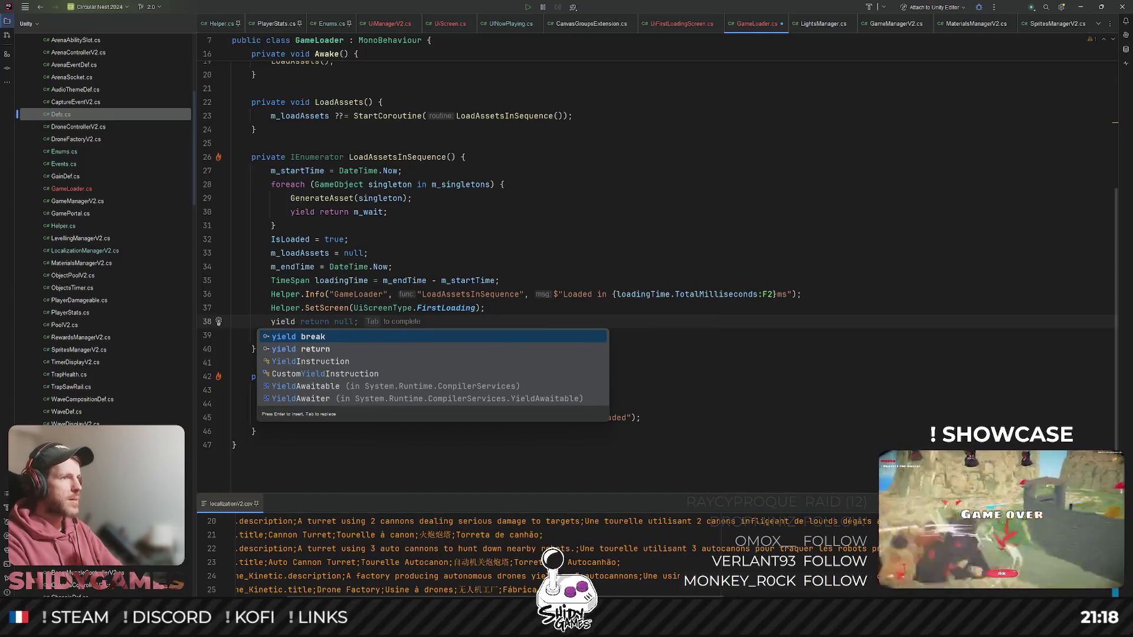
pyautogui.write(' return new Wai')
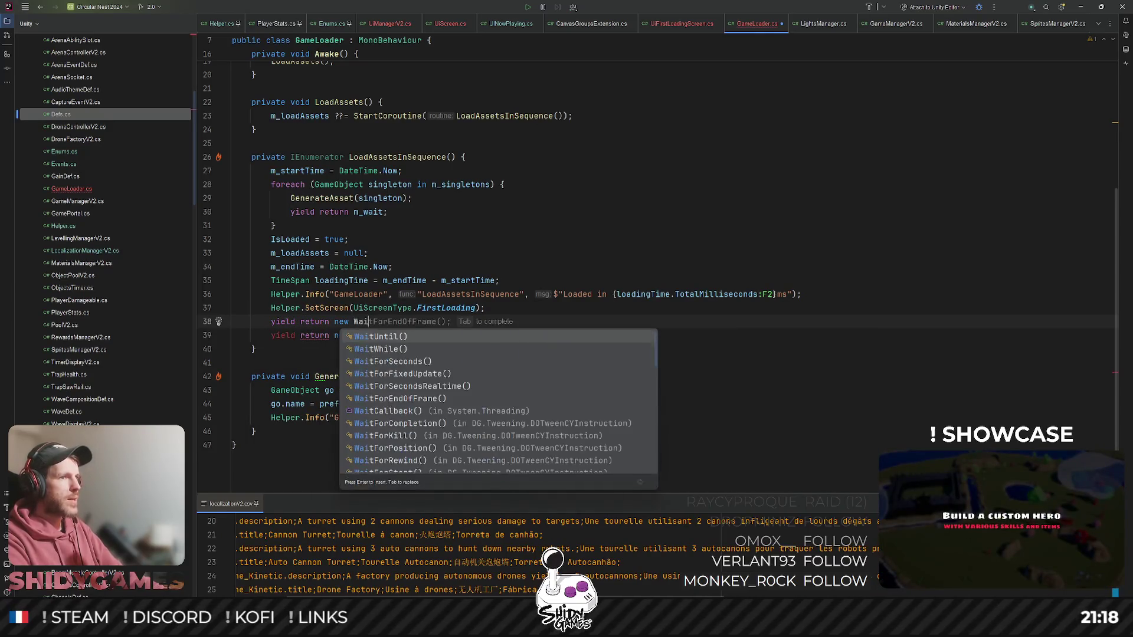
pyautogui.write('tFor')
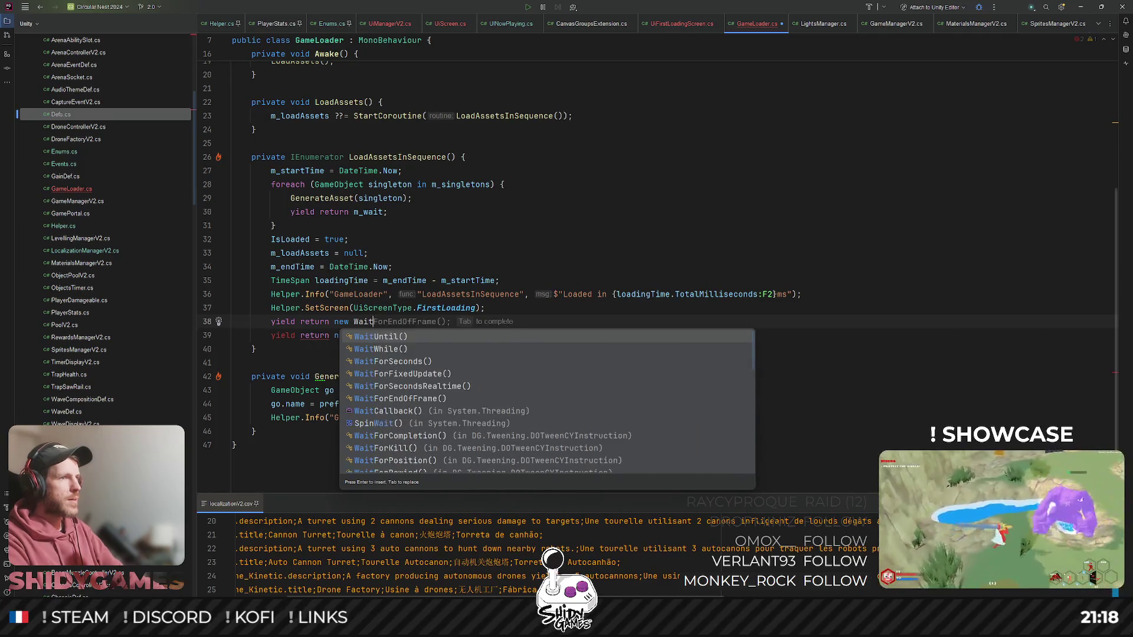
pyautogui.press('Down')
pyautogui.press('Down')
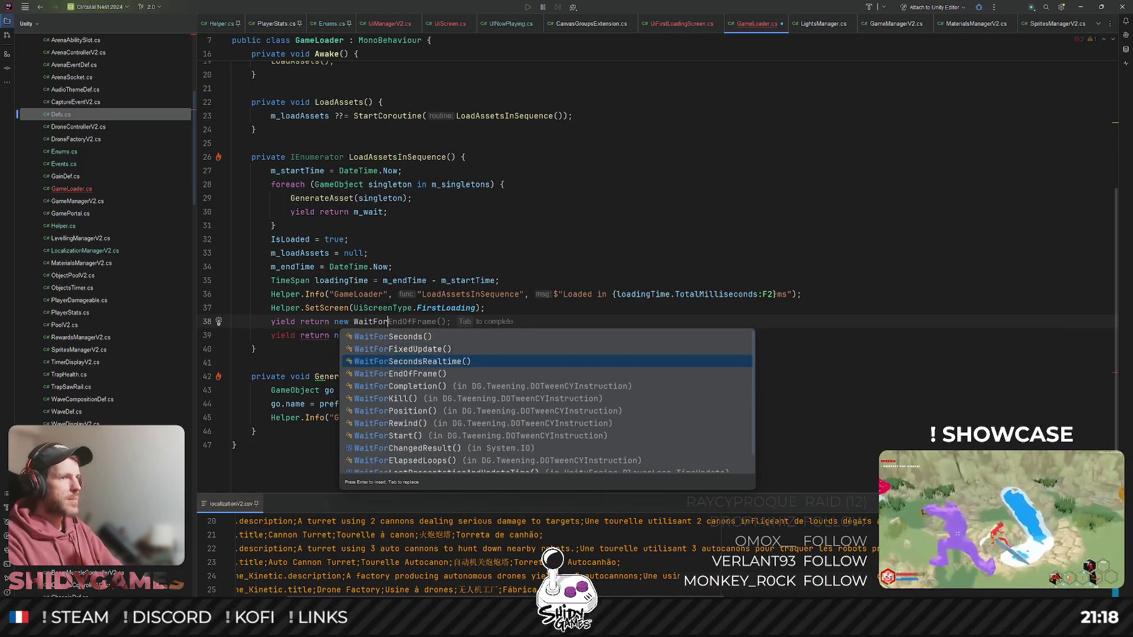
pyautogui.press('Return')
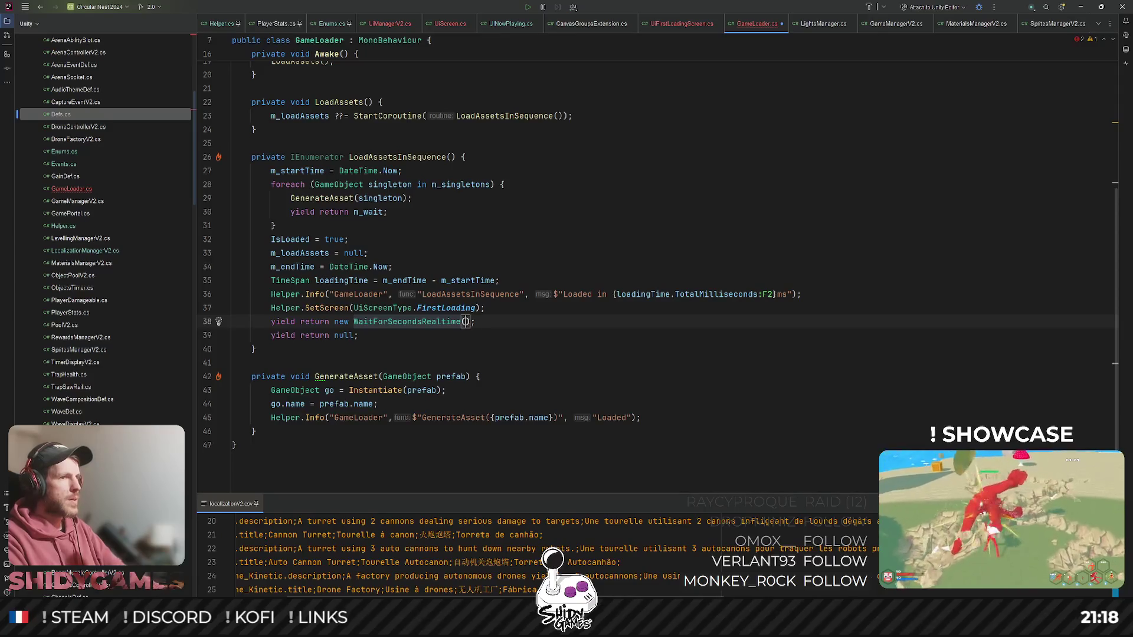
pyautogui.write('0.5f')
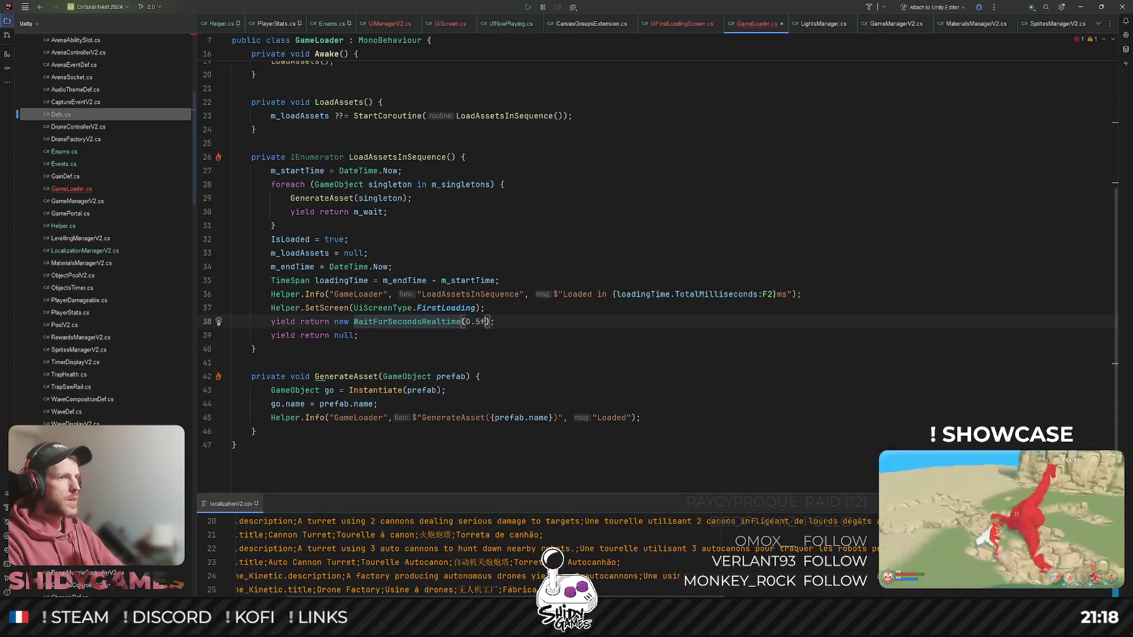
pyautogui.press('End')
pyautogui.press('Return')
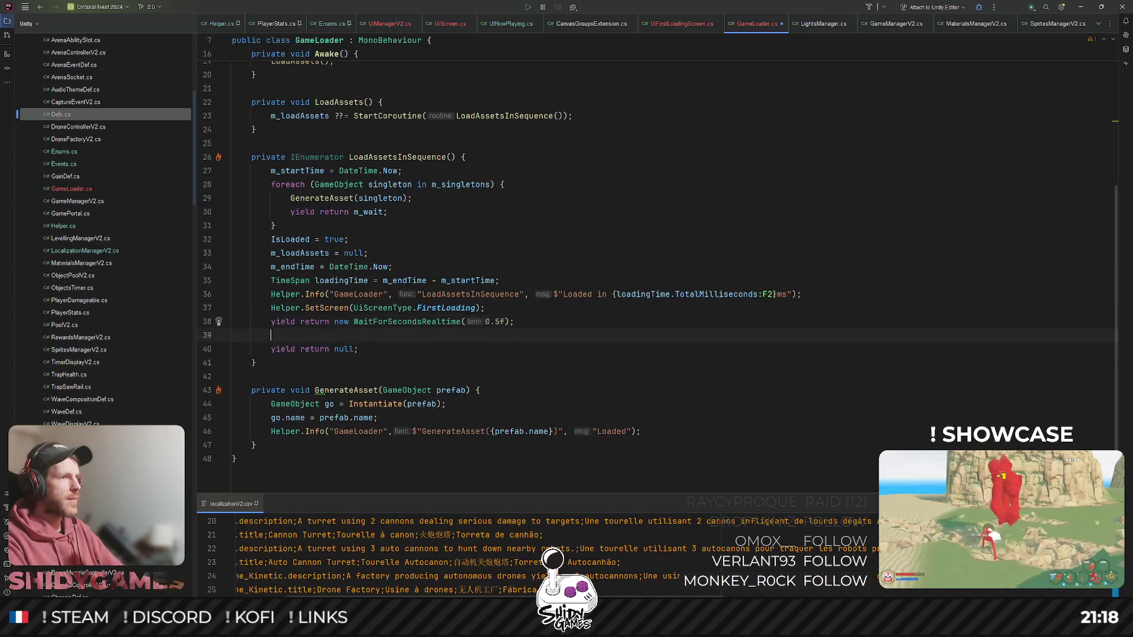
# - Add Events.UpdateScreenFader(false) and delete the leftover yield return null line
pyautogui.write('Events')
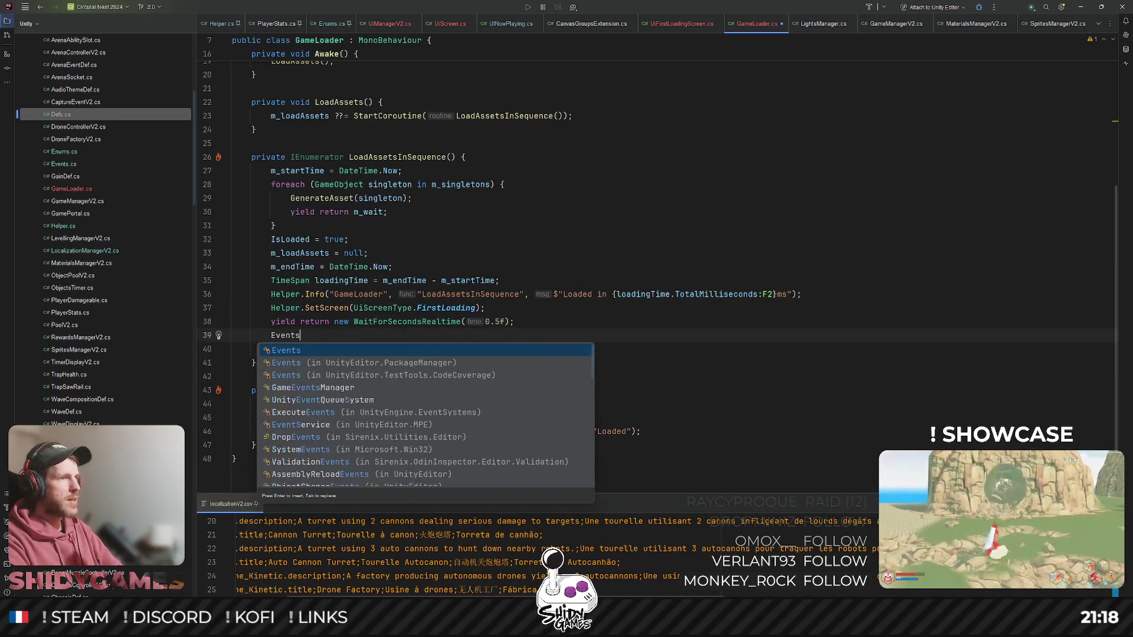
pyautogui.write('.Fad')
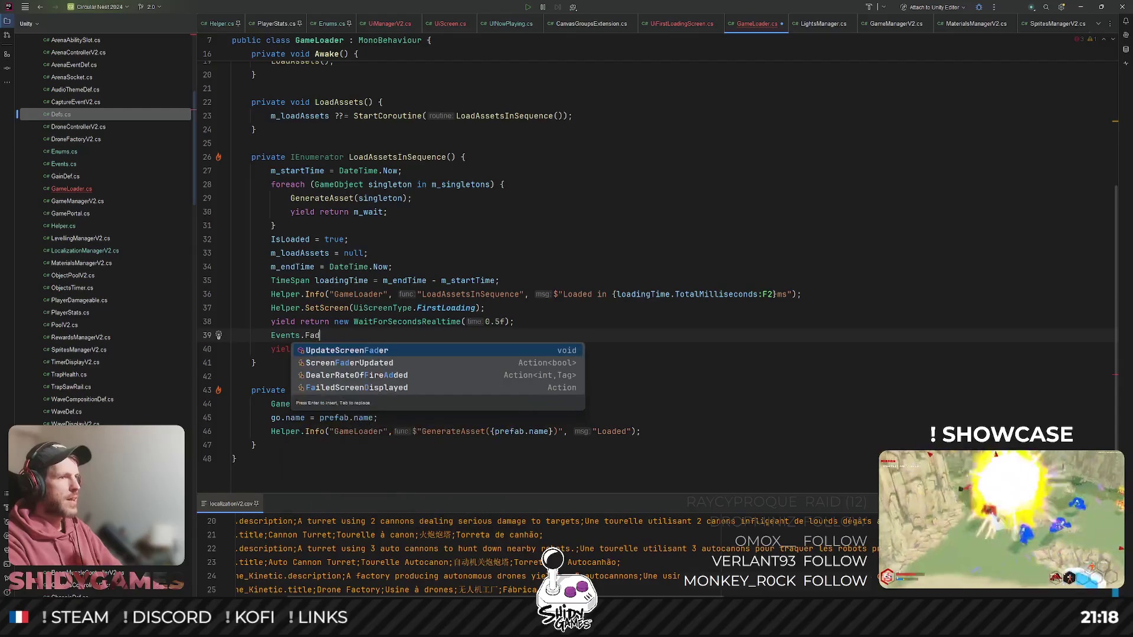
pyautogui.press('Return')
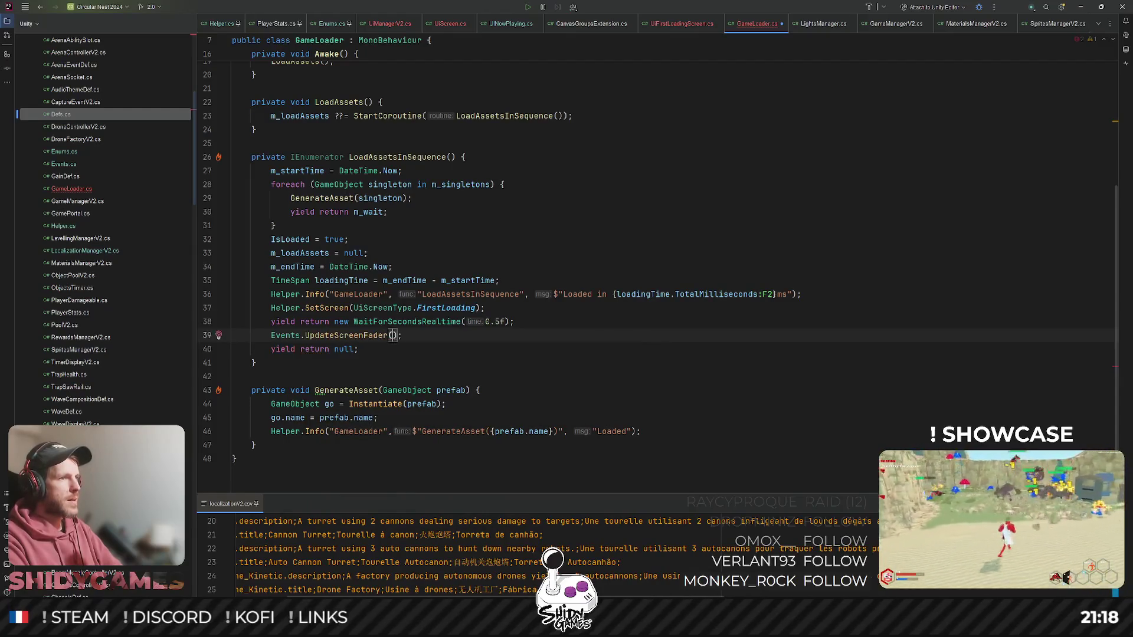
pyautogui.write('false')
pyautogui.press('Escape')
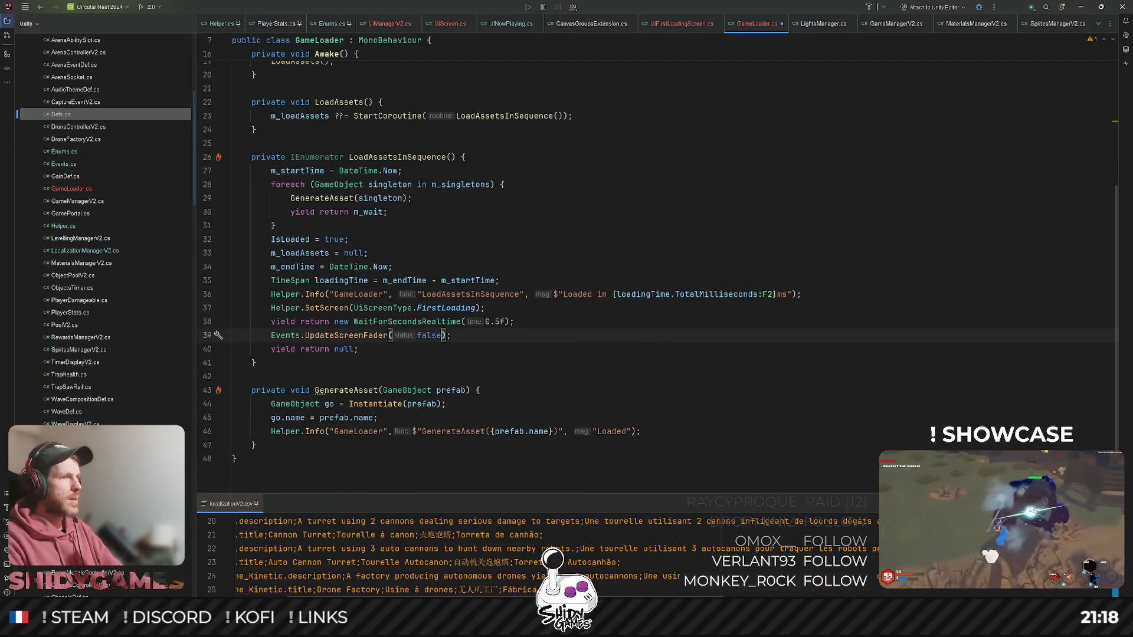
pyautogui.click(313, 349)
pyautogui.hotkey('ctrl', 'y')
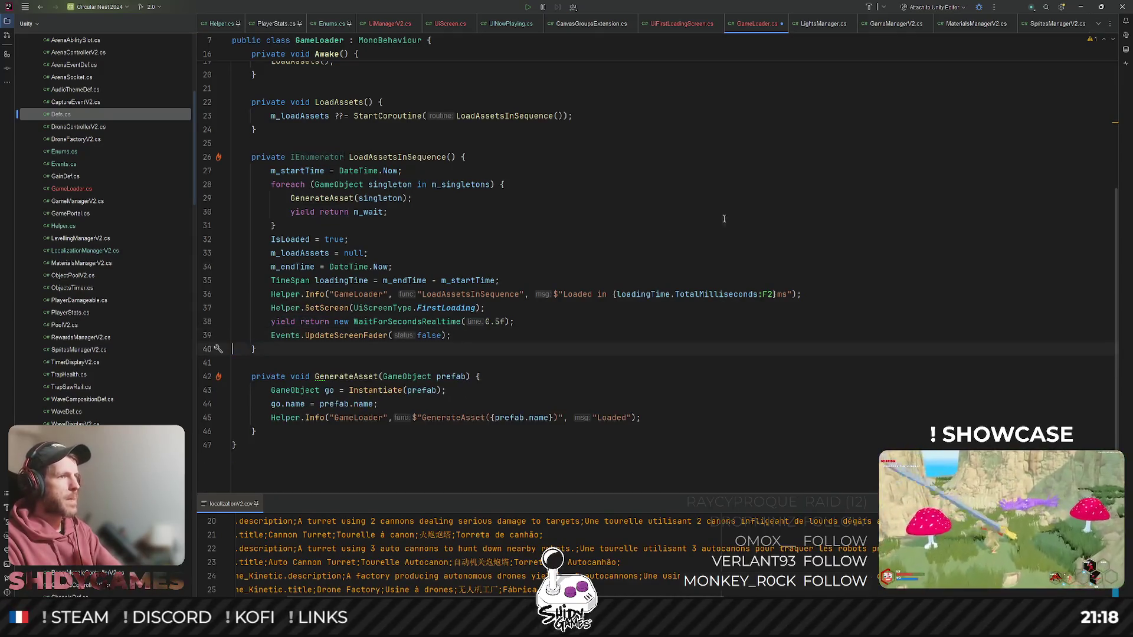
pyautogui.click(754, 207)
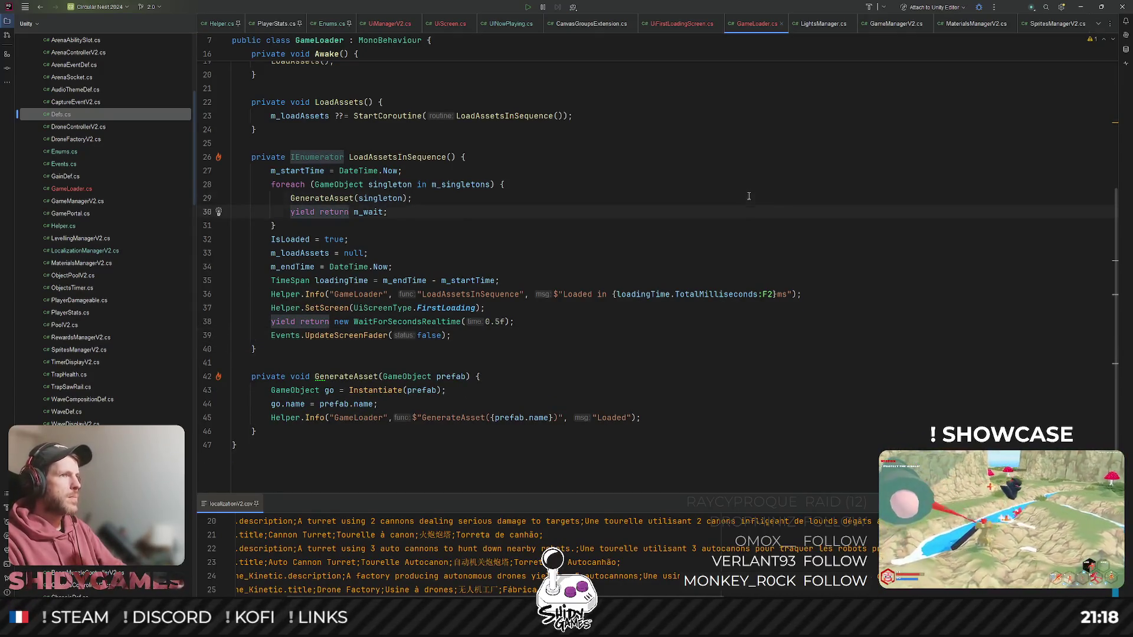
pyautogui.click(749, 196)
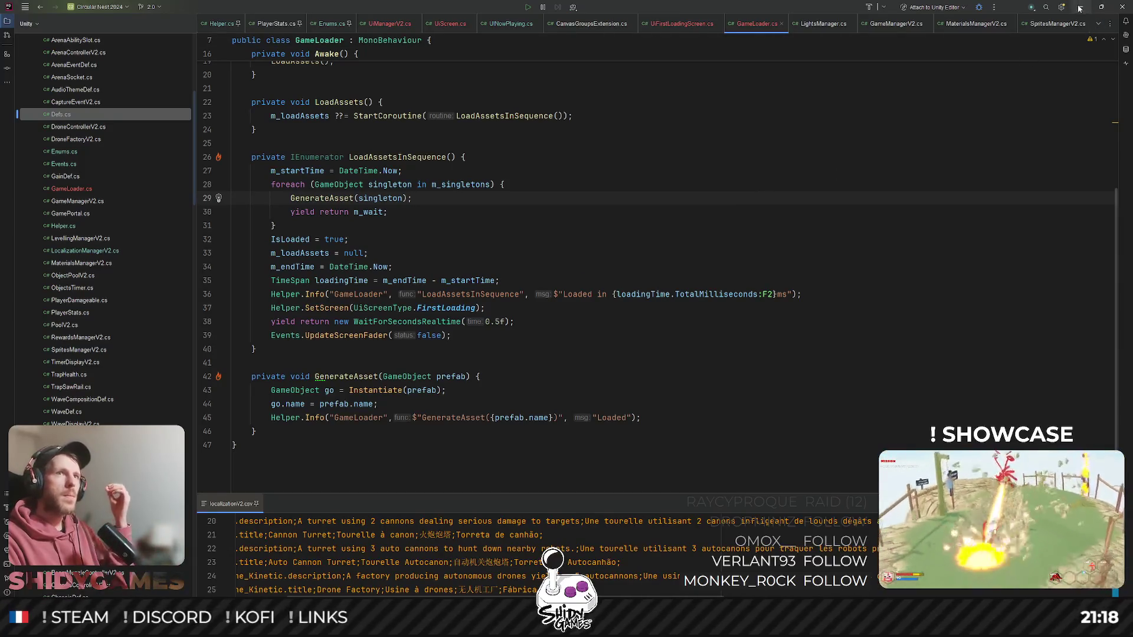
pyautogui.click(1081, 7)
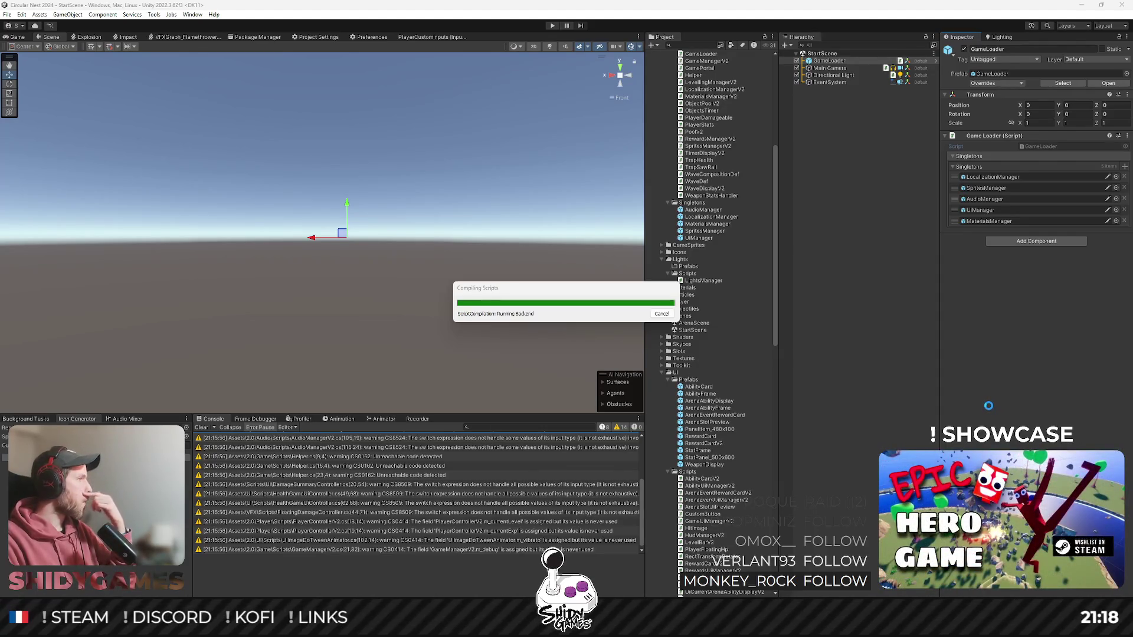
# - Play-test the start scene to check the title and 'Press any key', then stop
pyautogui.click(552, 26)
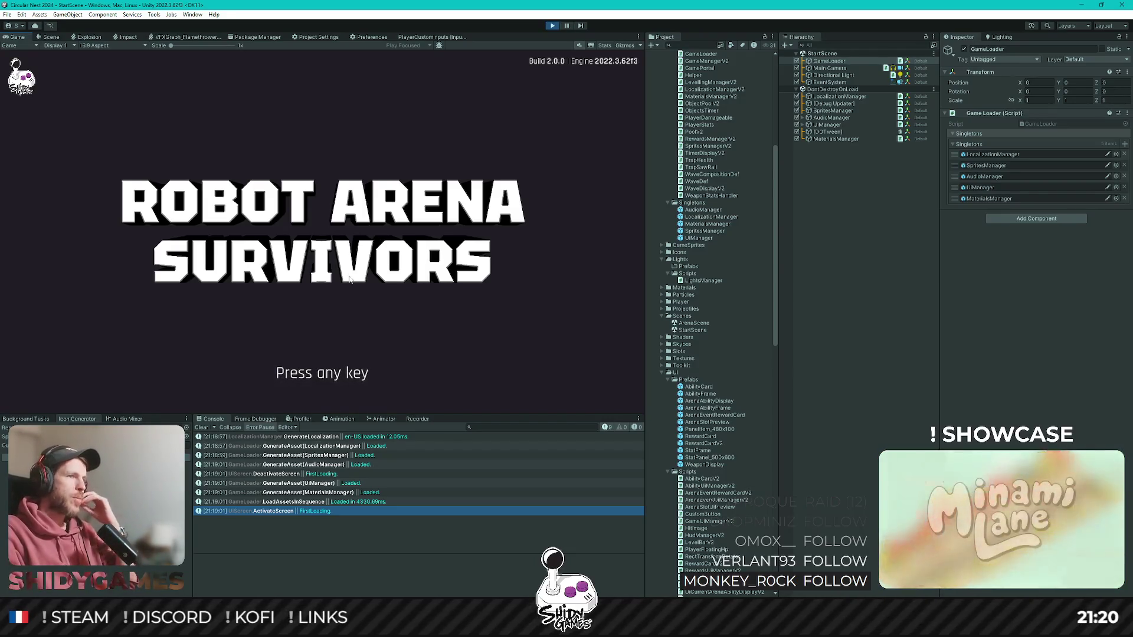
pyautogui.click(553, 25)
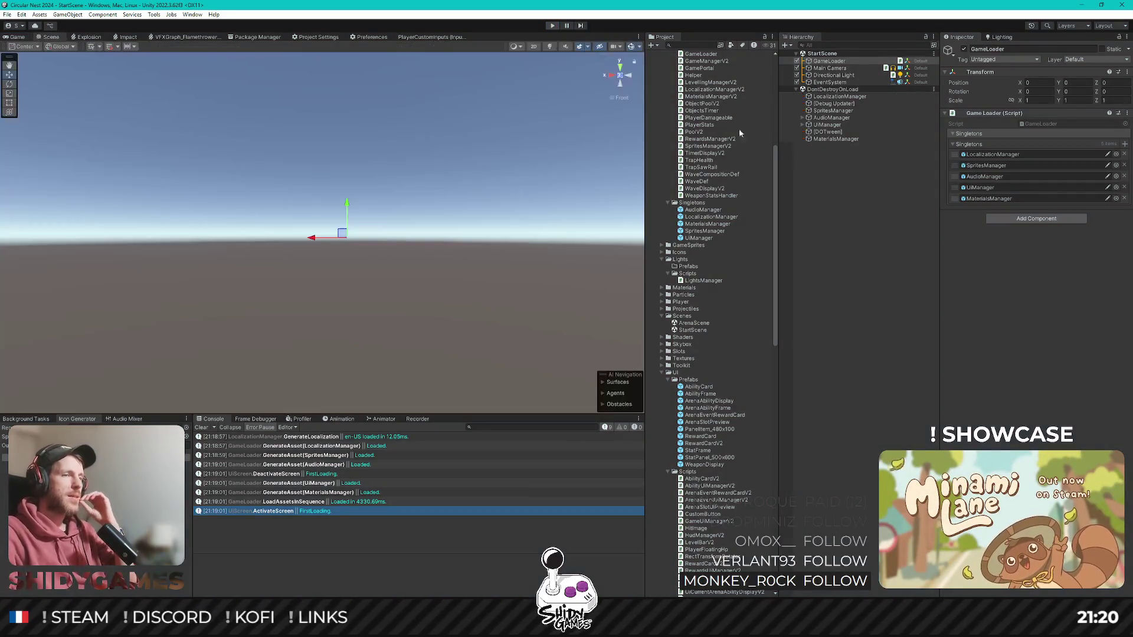
pyautogui.click(890, 300)
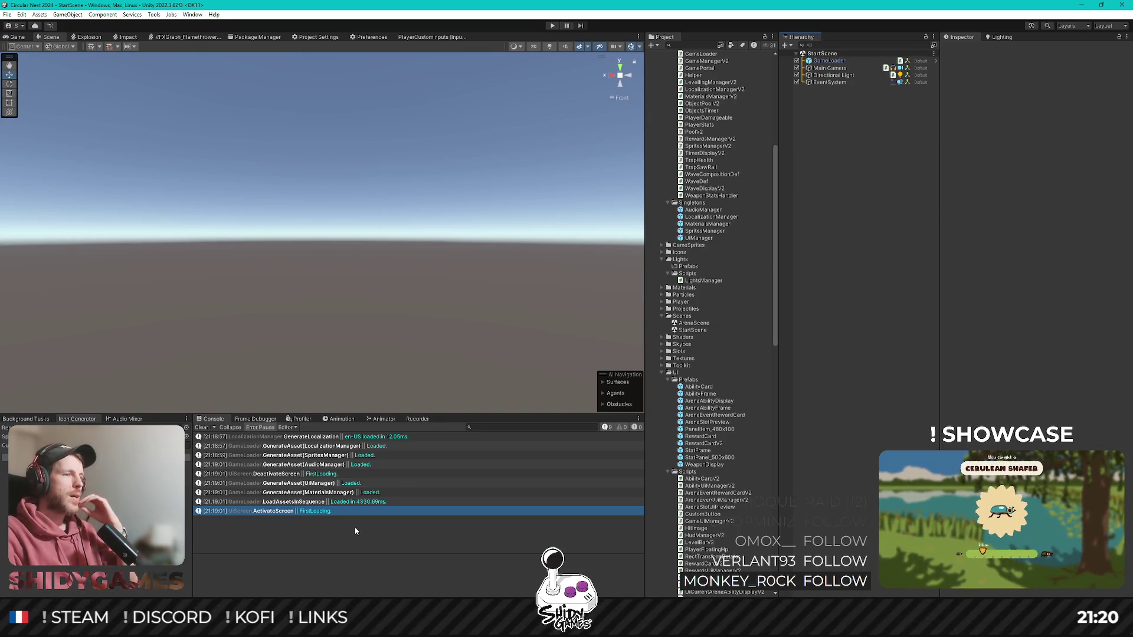
# - Back in Rider, bring up the UiFirstLoadingScreen.cs script
pyautogui.hotkey('alt', 'Tab')
pyautogui.click(559, 266)
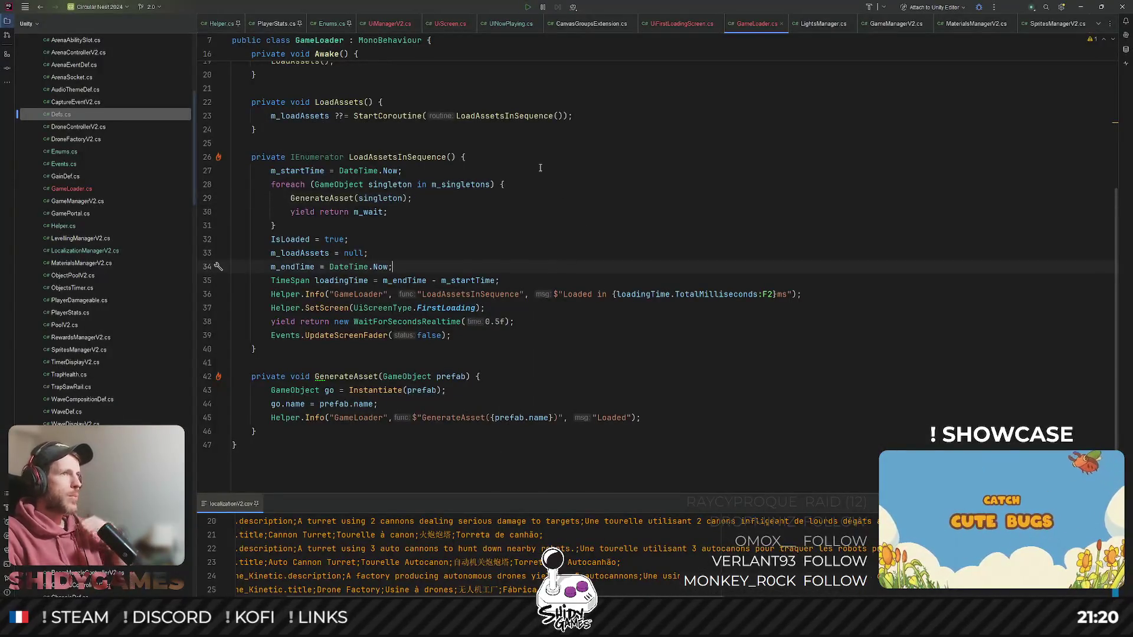
pyautogui.click(669, 25)
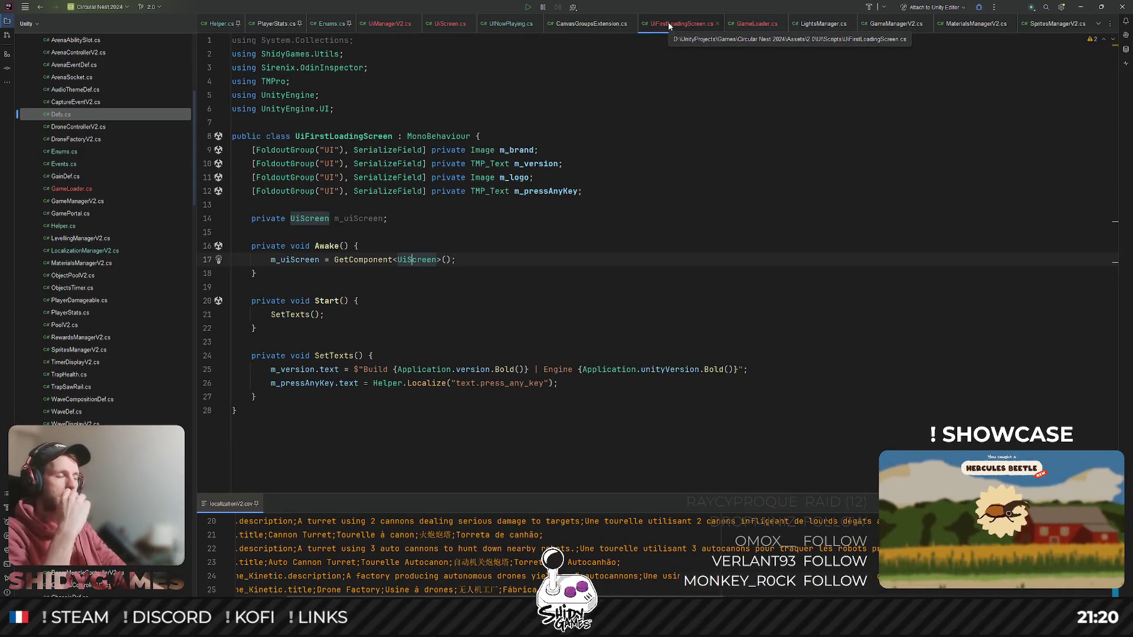
# - Remove the unused System.Collections import and move the SetTexts call into Awake, deleting the empty Start method
pyautogui.click(667, 95)
pyautogui.hotkey('ctrl', 'alt', 'o')
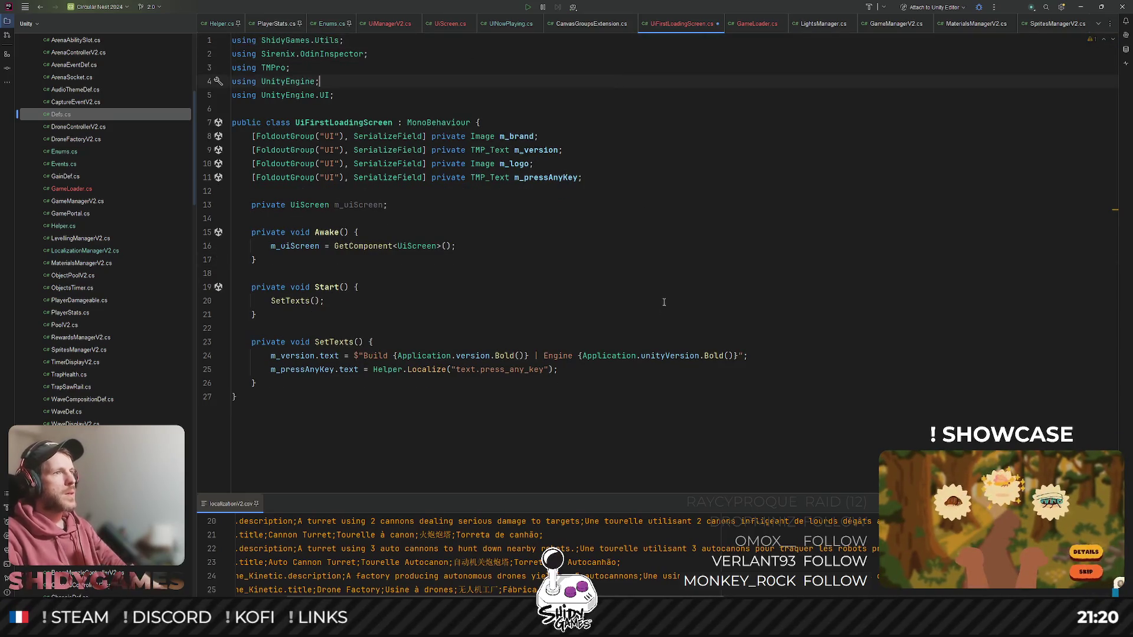
pyautogui.click(625, 246)
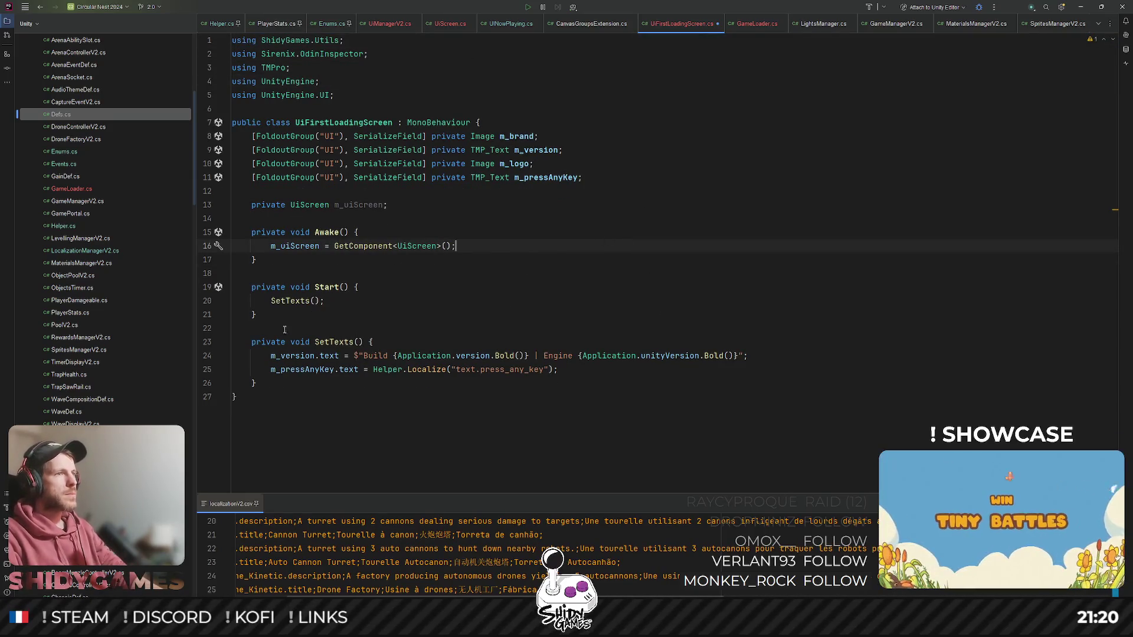
pyautogui.click(420, 283)
pyautogui.click(291, 301)
pyautogui.hotkey('alt', 'shift', 'Up')
pyautogui.hotkey('alt', 'shift', 'Up')
pyautogui.hotkey('alt', 'shift', 'Up')
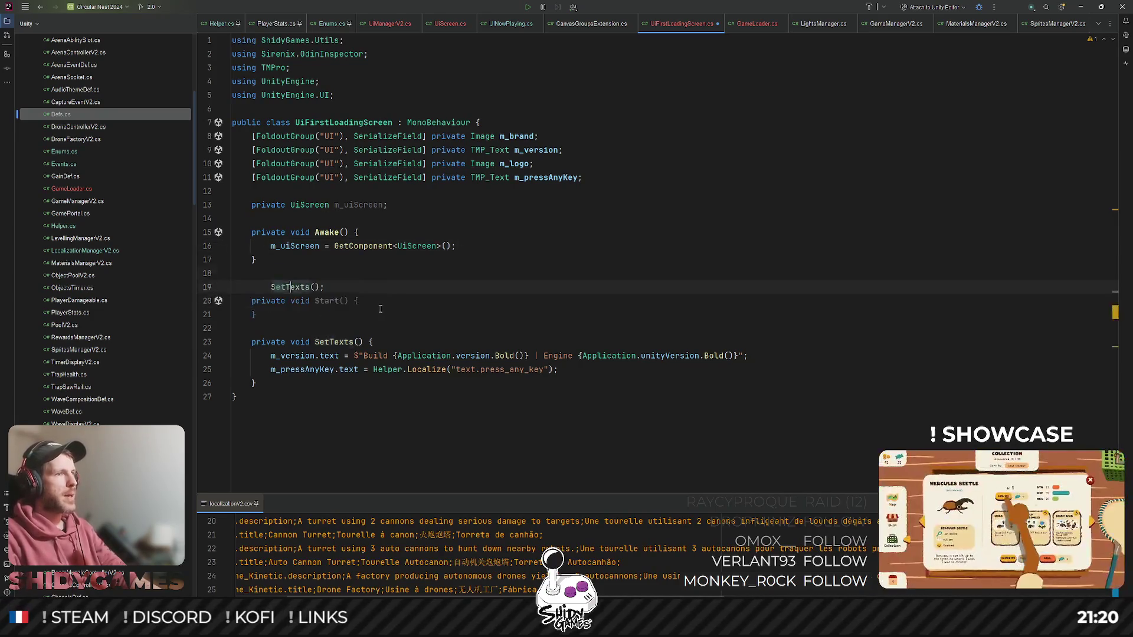
pyautogui.moveTo(378, 329); pyautogui.dragTo(297, 276)
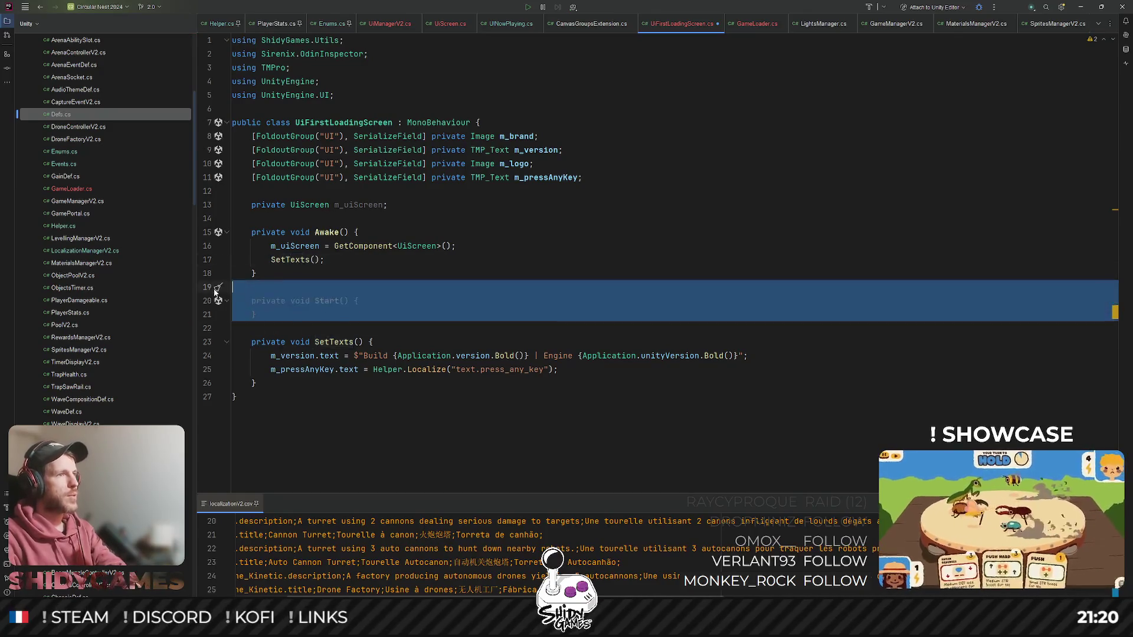
pyautogui.press('BackSpace')
pyautogui.press('Return')
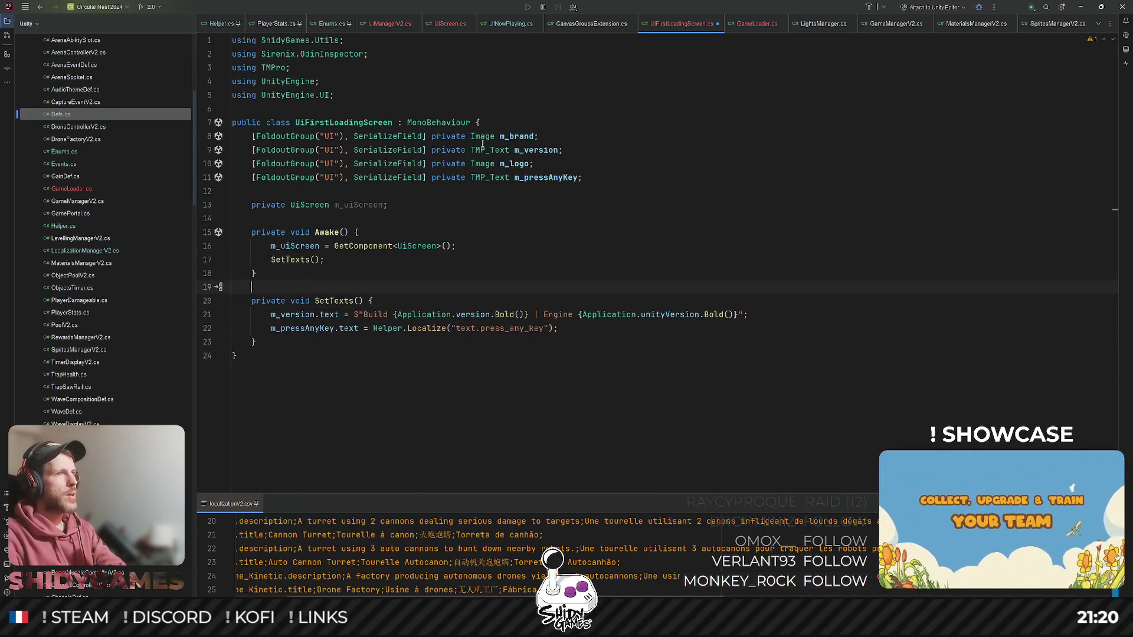
# - Delete the m_logo and m_brand fields and the unused UnityEngine.UI import
pyautogui.click(513, 163)
pyautogui.tripleClick(514, 163)
pyautogui.press('Delete')
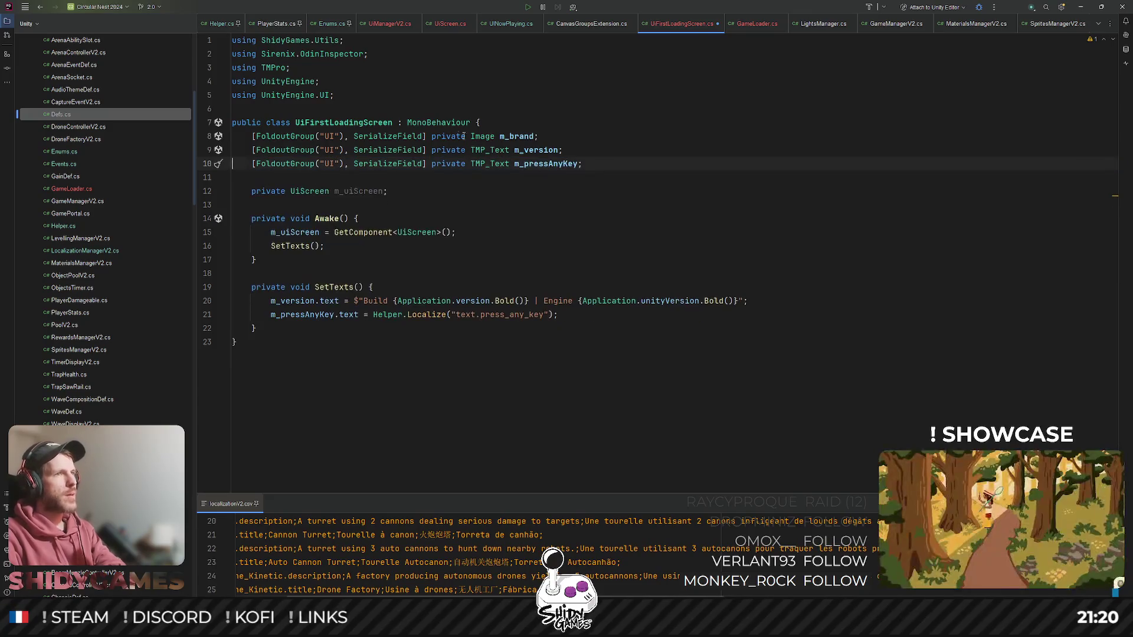
pyautogui.tripleClick(490, 136)
pyautogui.press('Delete')
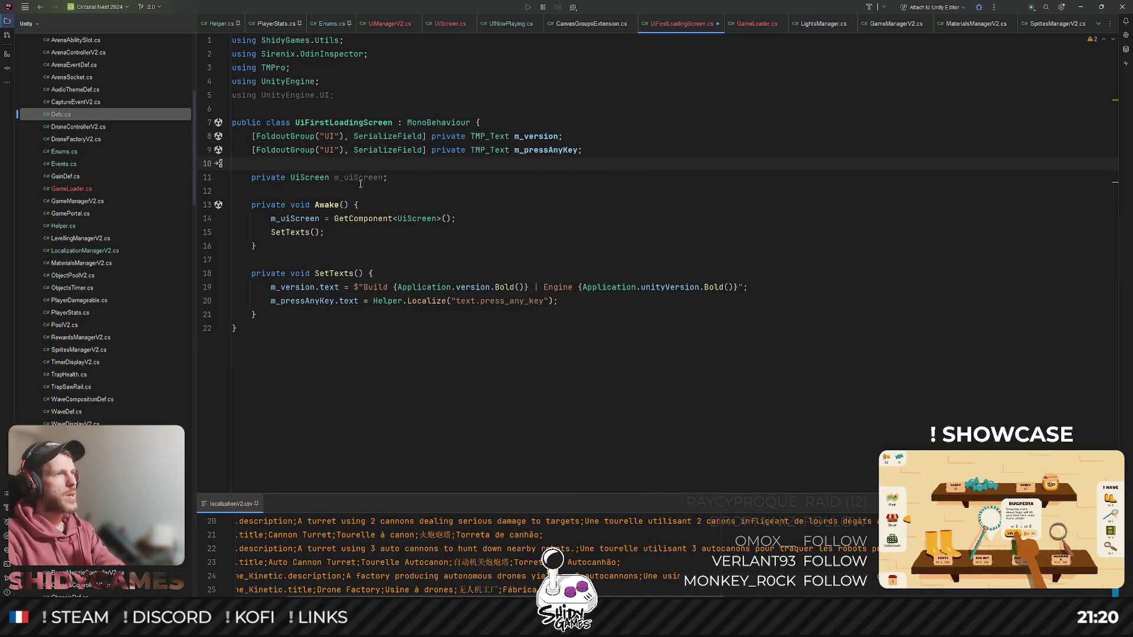
pyautogui.tripleClick(290, 95)
pyautogui.press('Delete')
# - Delete the unused UiScreen field declaration
pyautogui.click(356, 190)
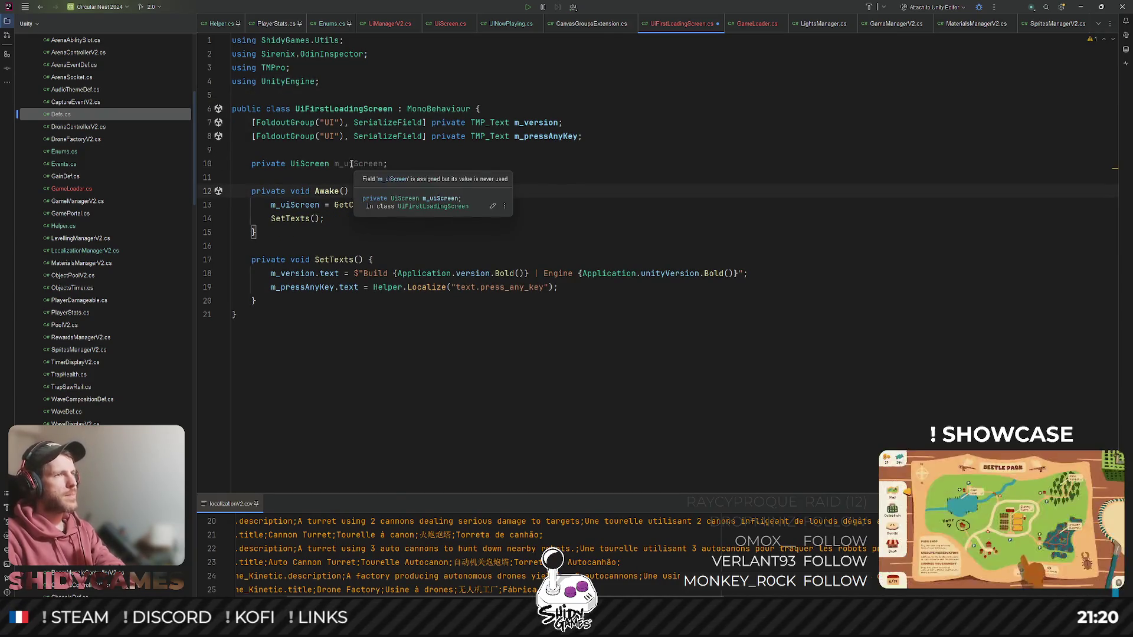
pyautogui.doubleClick(355, 163)
pyautogui.tripleClick(310, 205)
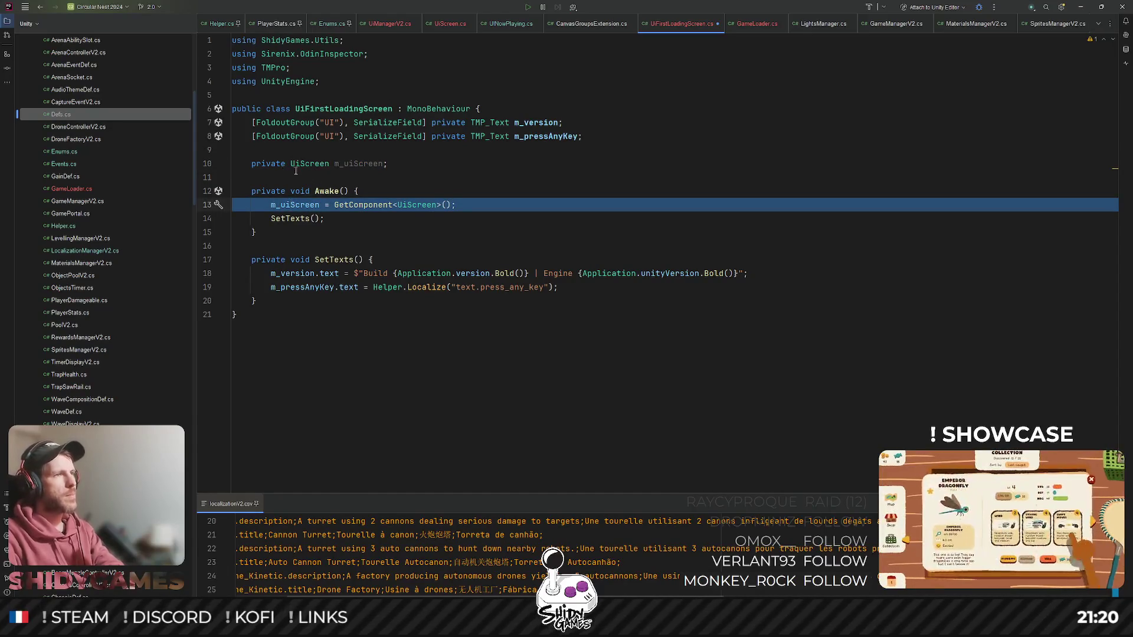
pyautogui.click(295, 168)
pyautogui.tripleClick(295, 165)
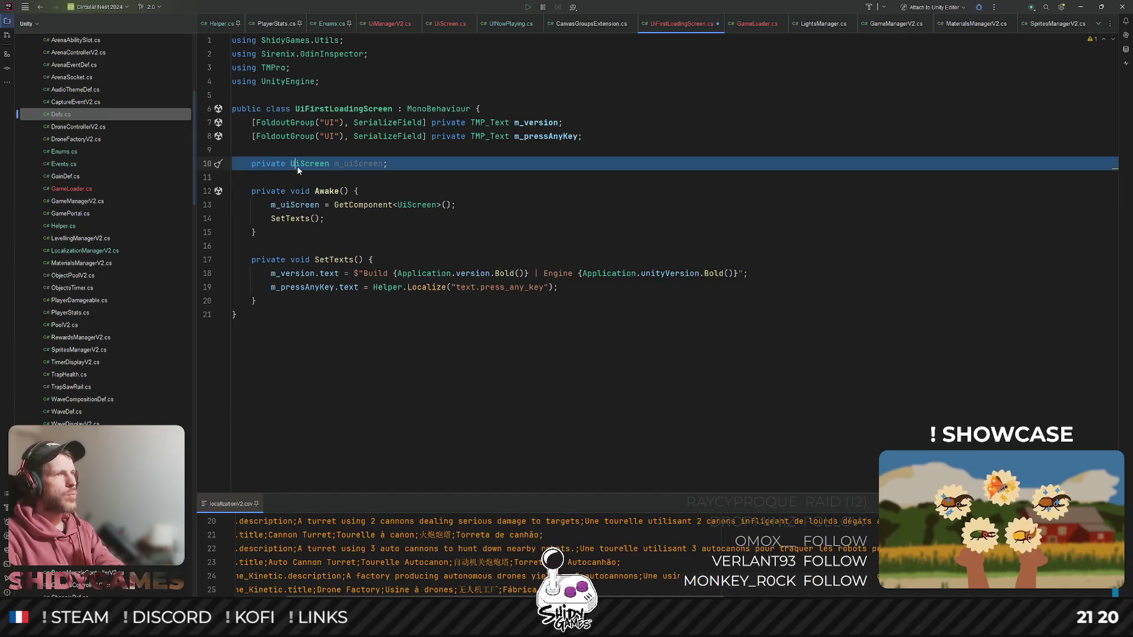
pyautogui.press('Delete')
# - Delete the GetComponent<UiScreen> assignment in Awake and the extra blank line, then save
pyautogui.doubleClick(319, 191)
pyautogui.tripleClick(321, 191)
pyautogui.press('Delete')
pyautogui.click(547, 169)
pyautogui.press('BackSpace')
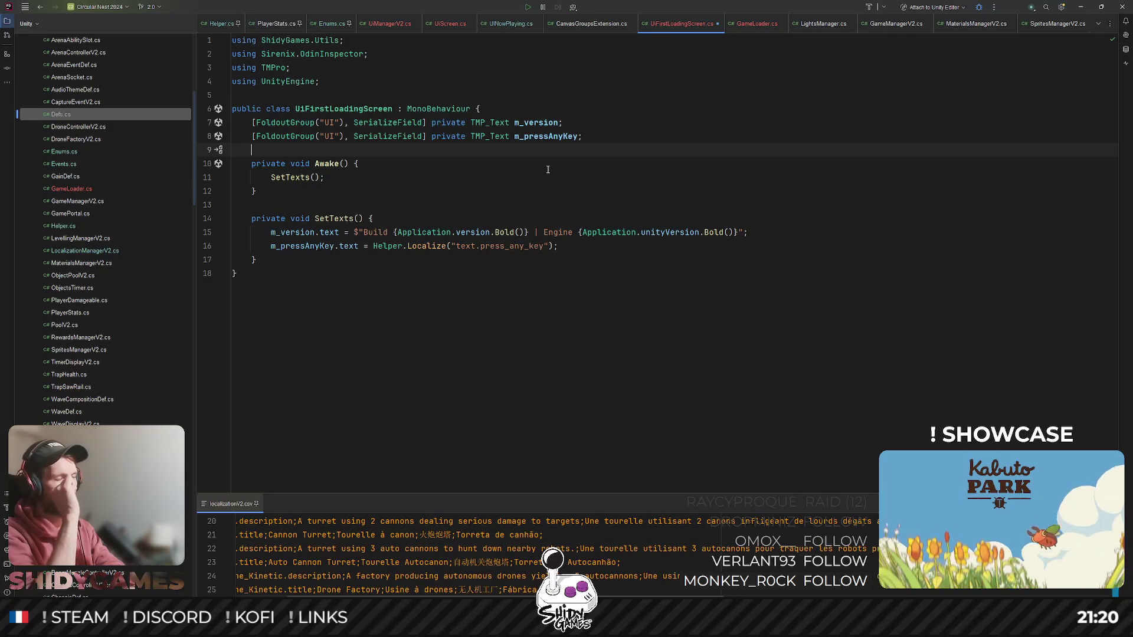
pyautogui.hotkey('ctrl', 's')
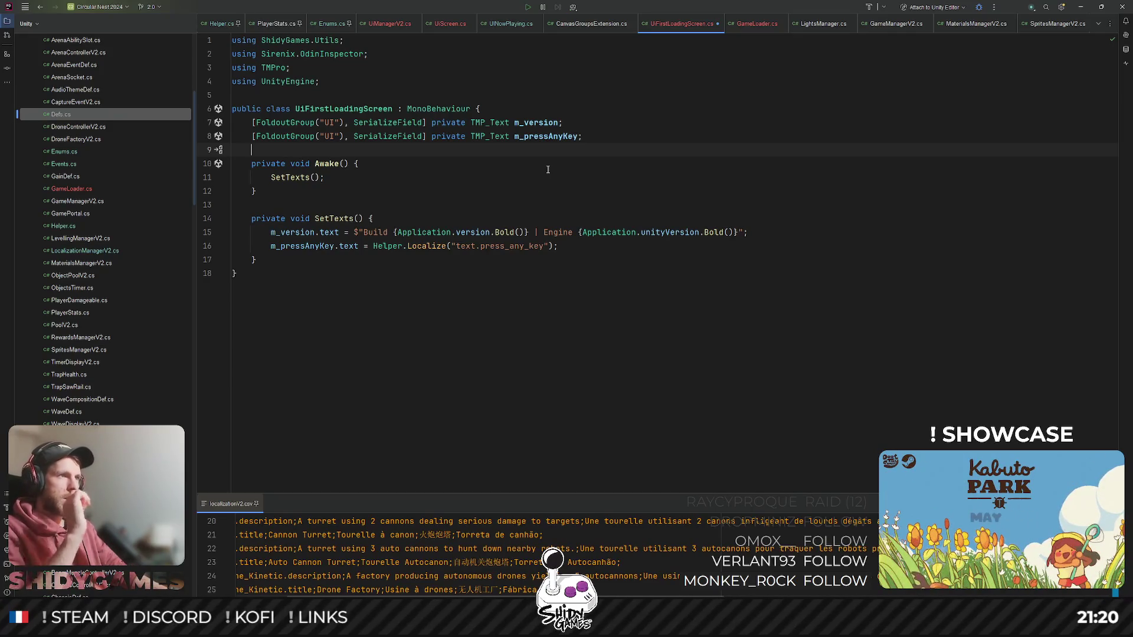
pyautogui.click(328, 192)
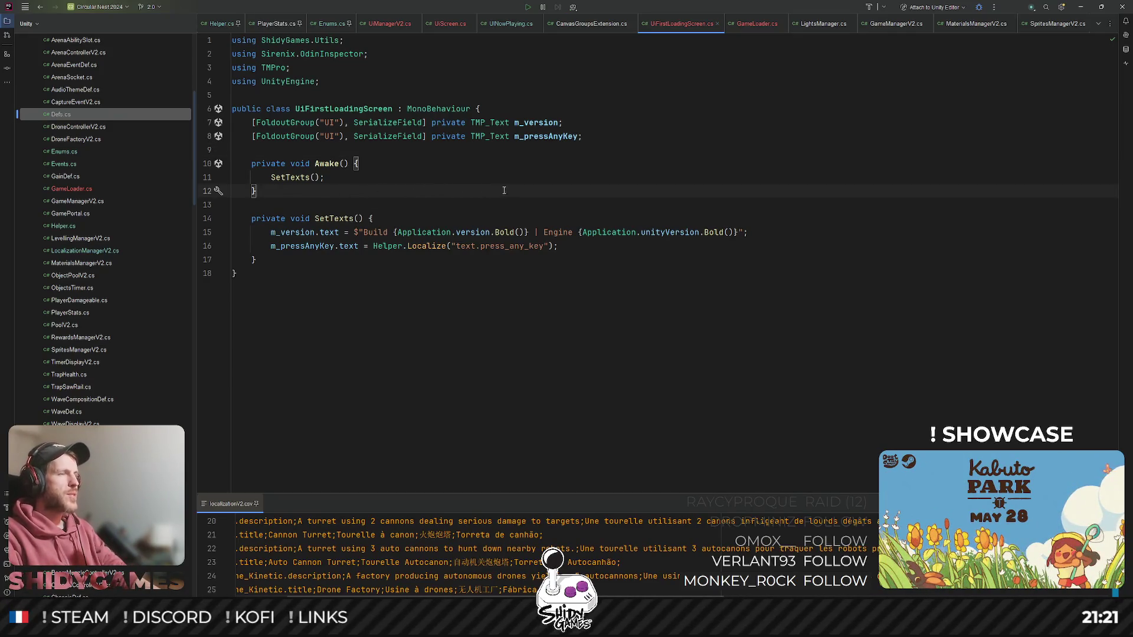
pyautogui.click(649, 137)
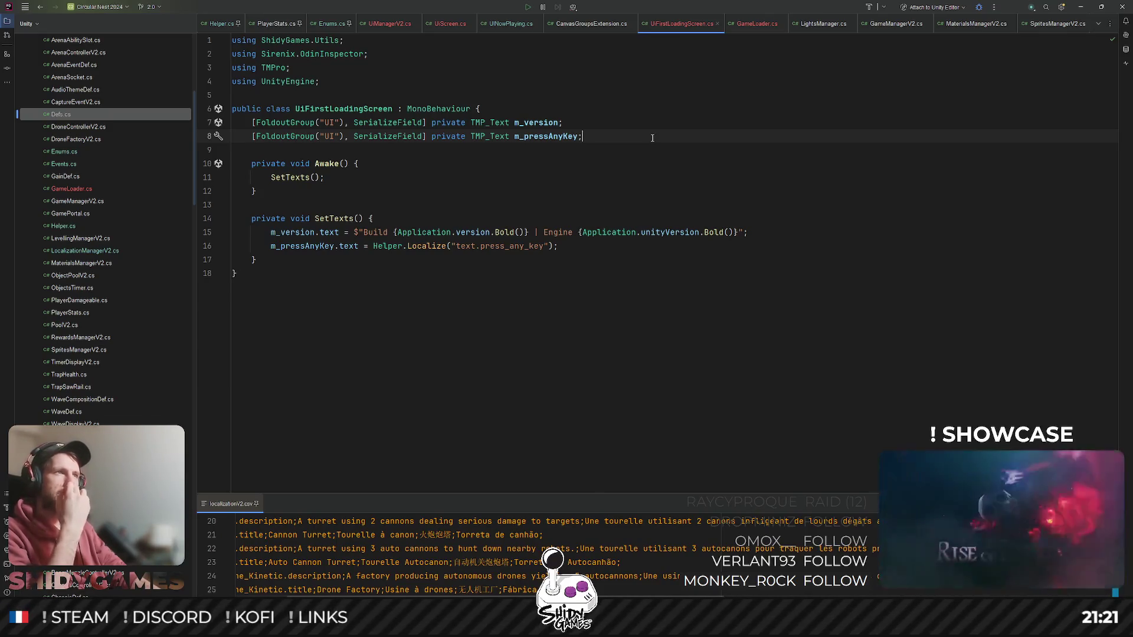
# - Duplicate the m_pressAnyKey field line and change the copy's type from TMP_Text to CanvasGroup
pyautogui.doubleClick(541, 135)
pyautogui.click(618, 135)
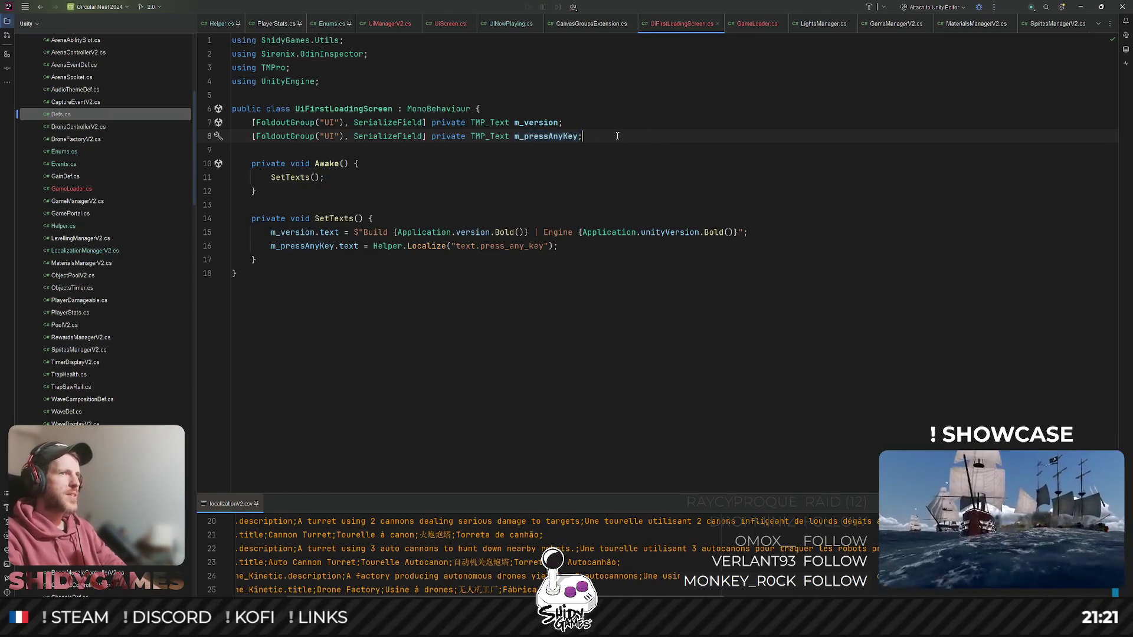
pyautogui.hotkey('ctrl', 'd')
pyautogui.hotkey('ctrl', 'Left')
pyautogui.hotkey('ctrl', 'Left')
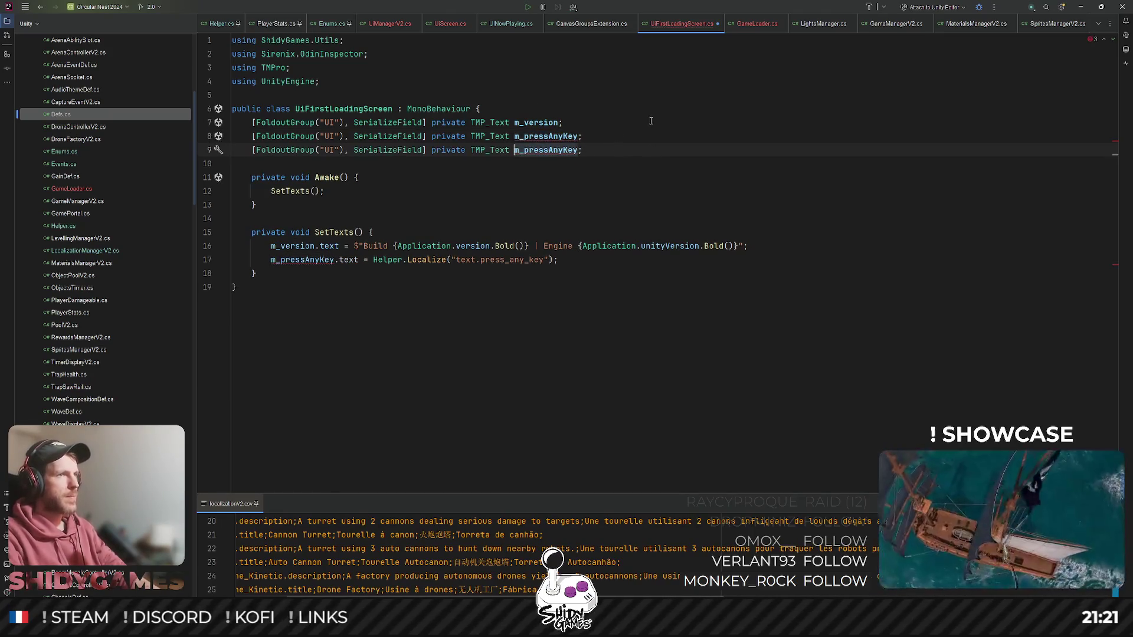
pyautogui.doubleClick(483, 152)
pyautogui.write('Canv')
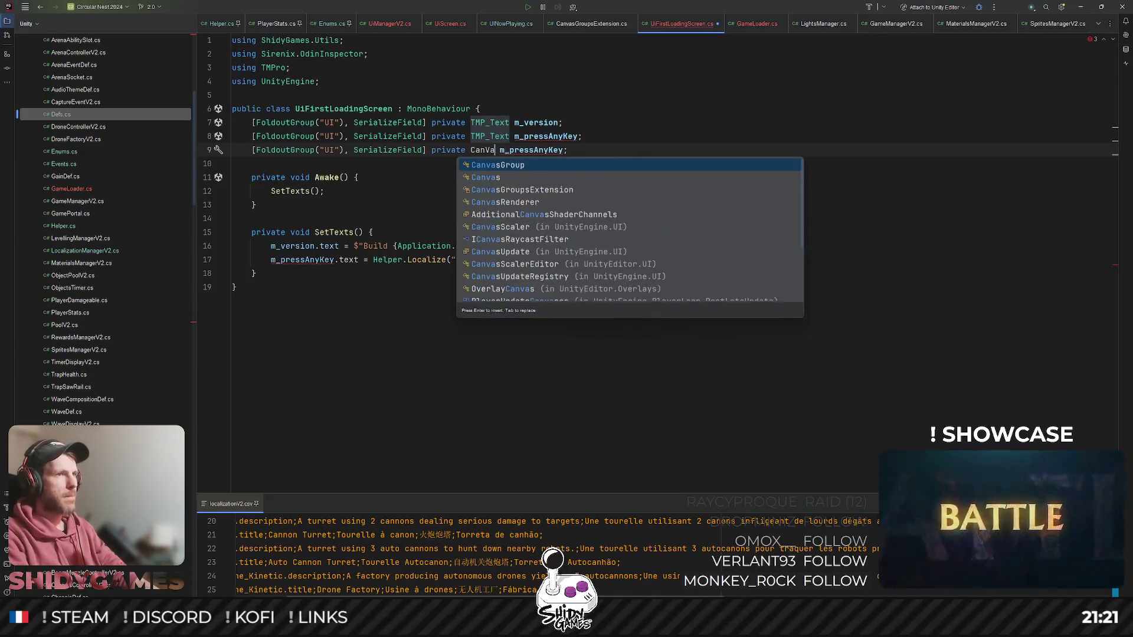
pyautogui.press('Return')
# - Rename the copied field to m_pressAnyKeyCanvasGroup, undoing a stray line break
pyautogui.click(528, 150)
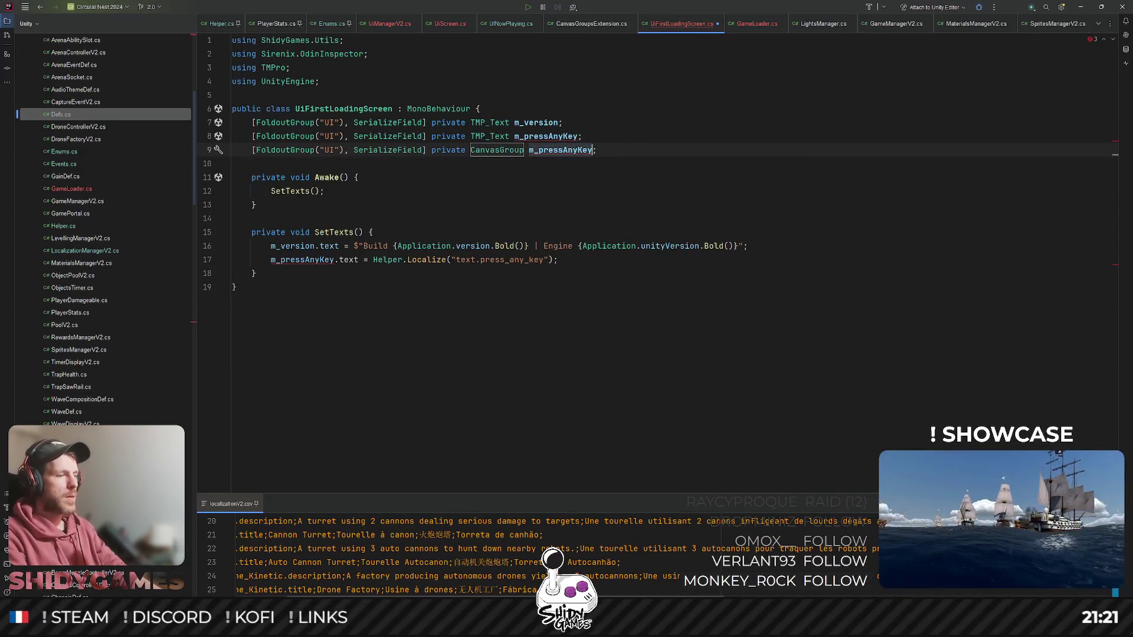
pyautogui.hotkey('shift', 'F6')
pyautogui.press('End')
pyautogui.write('CanvasGroup')
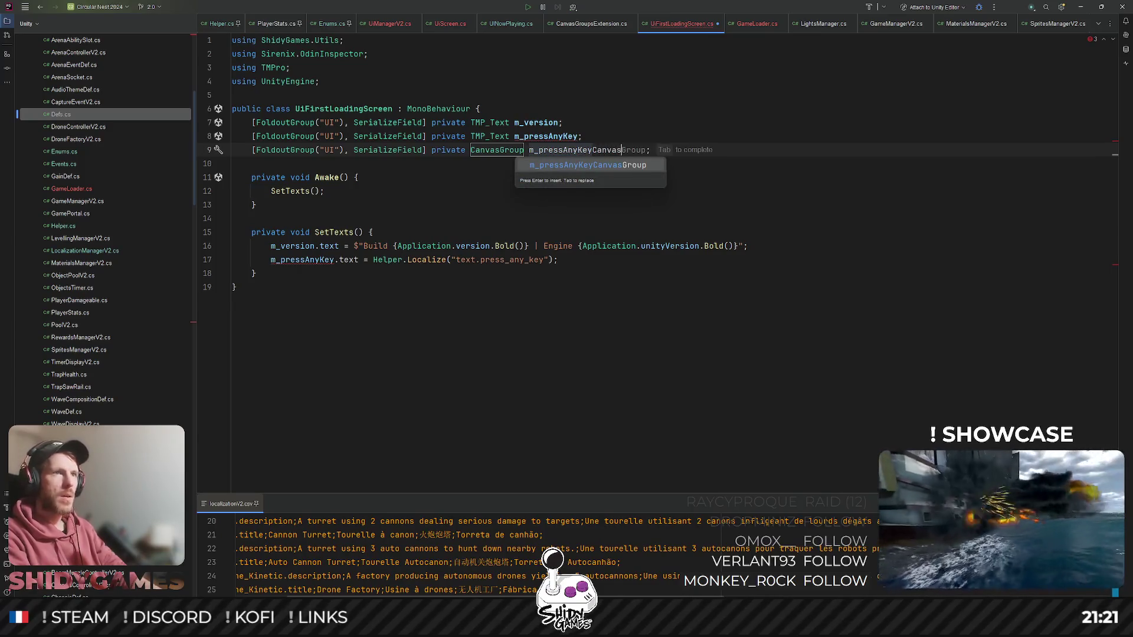
pyautogui.press('Return')
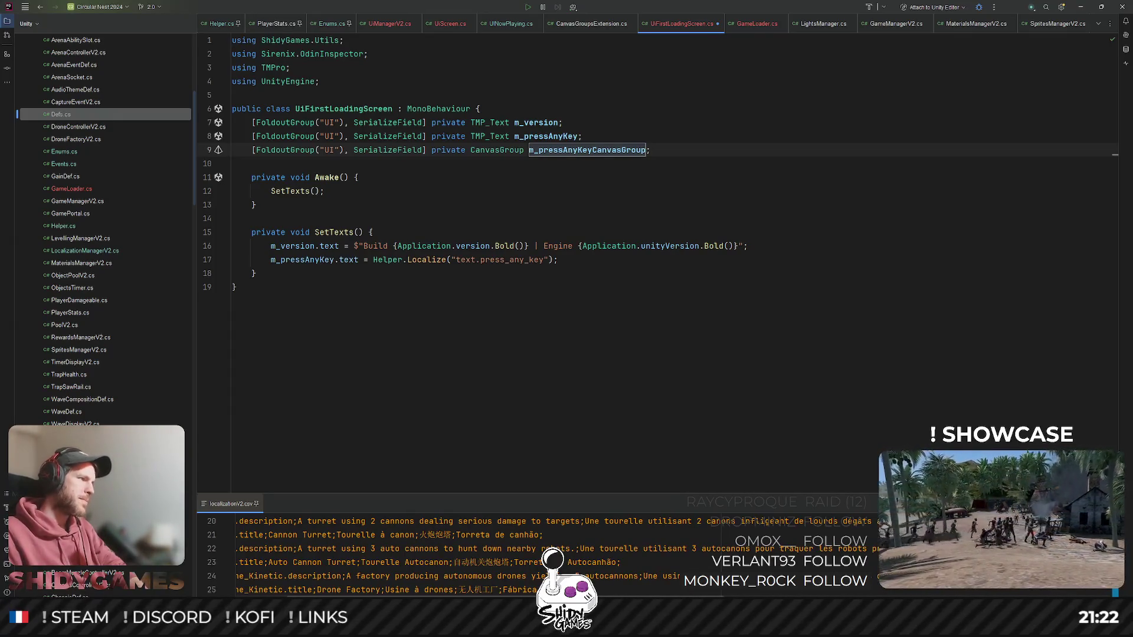
pyautogui.press('Return')
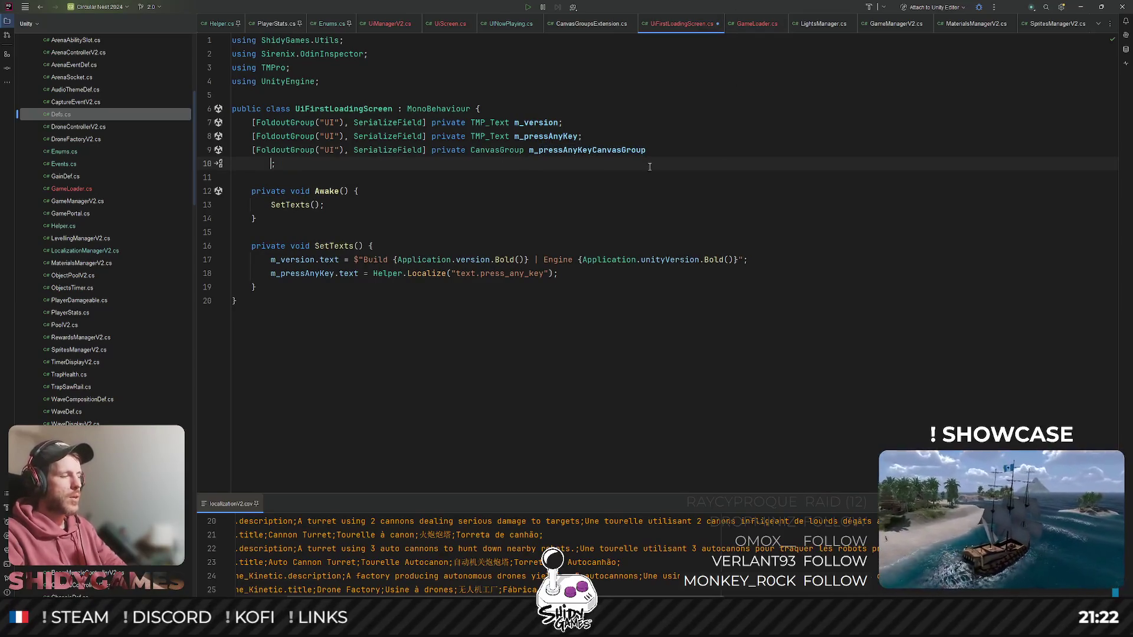
pyautogui.hotkey('ctrl', 'z')
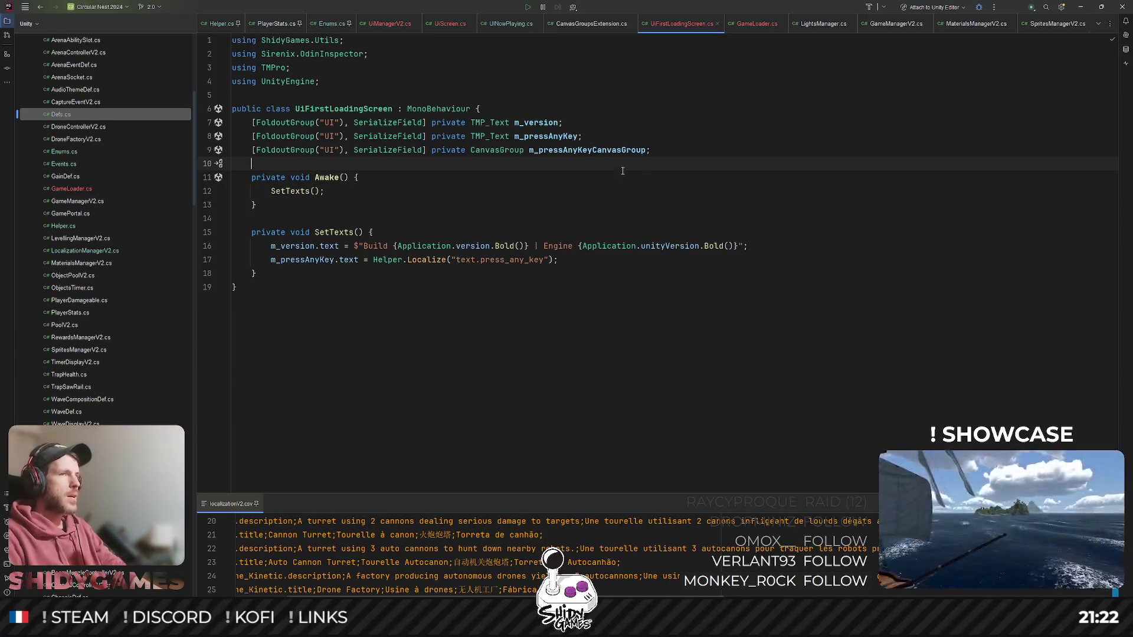
# - Add m_pressAnyKeyCanvasGroup.Hide(0f); after the SetTexts call in Awake
pyautogui.doubleClick(587, 149)
pyautogui.click(490, 192)
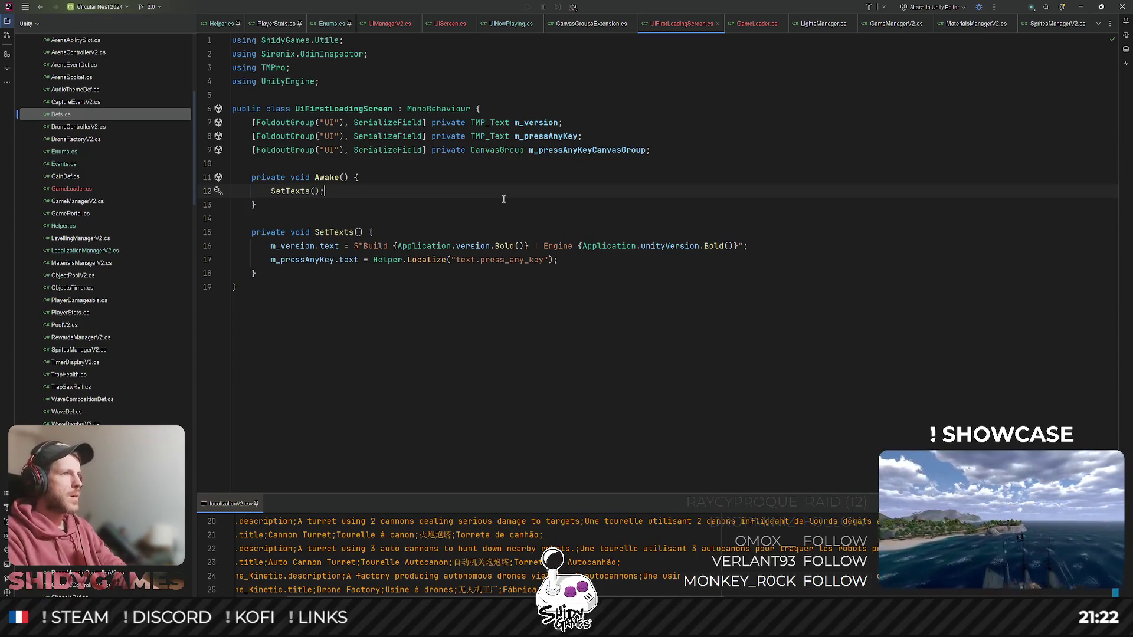
pyautogui.press('Return')
pyautogui.write('m_pressAnyKeyCanvasGroup')
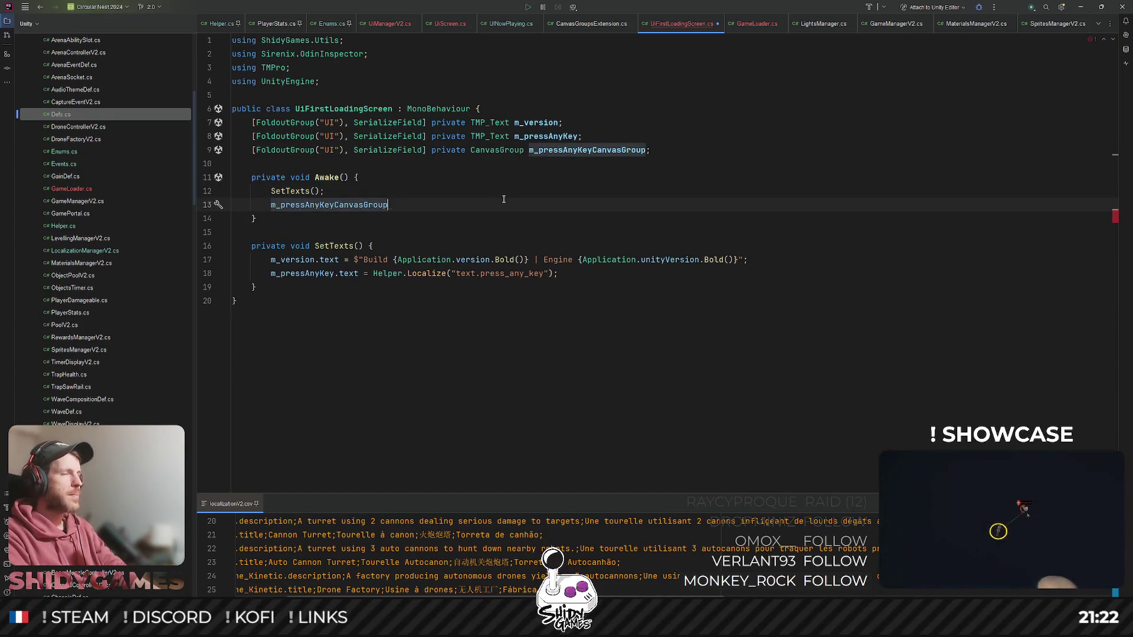
pyautogui.write('.h')
pyautogui.press('Return')
pyautogui.write('0f);')
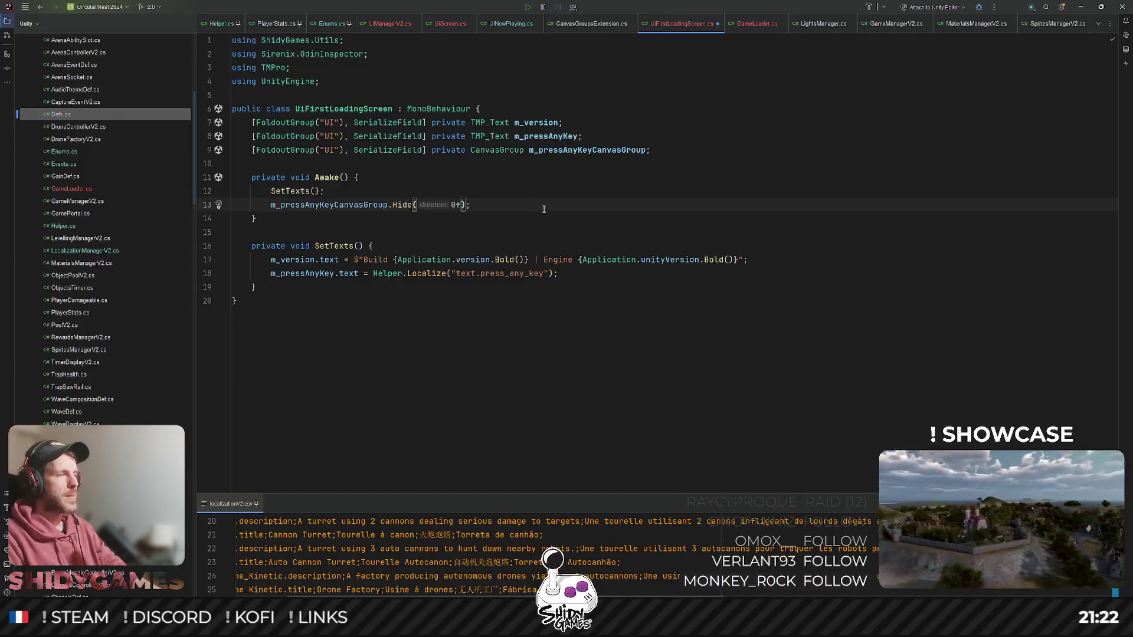
# - Create a private IEnumerator ShowScreen() method at the end of the class
pyautogui.moveTo(251, 242); pyautogui.dragTo(234, 301)
pyautogui.press('Escape')
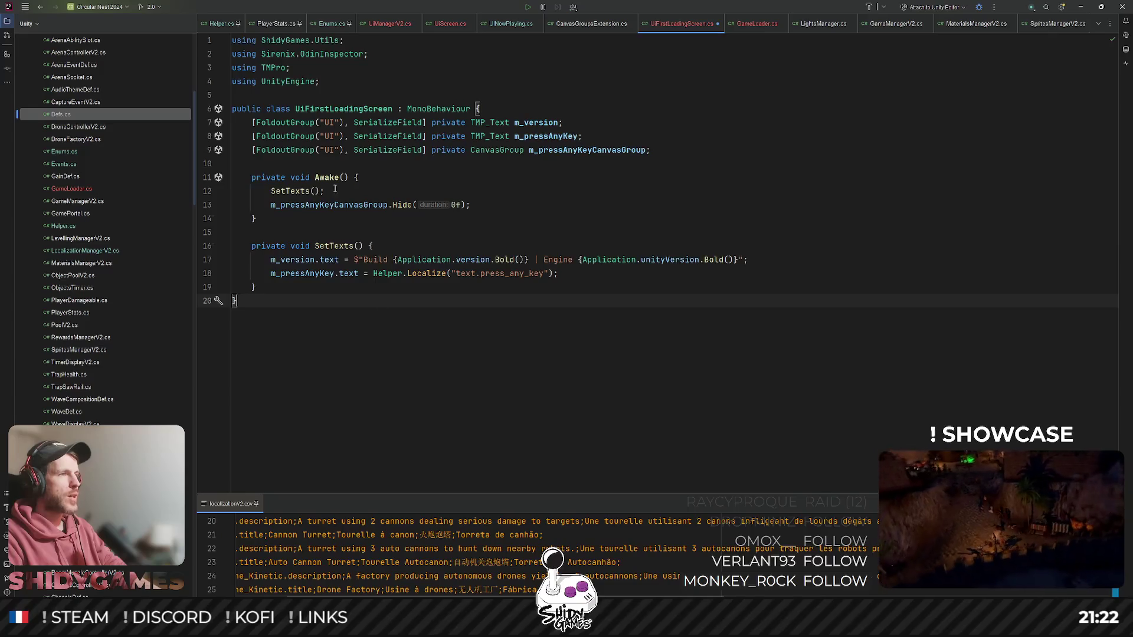
pyautogui.moveTo(328, 179)
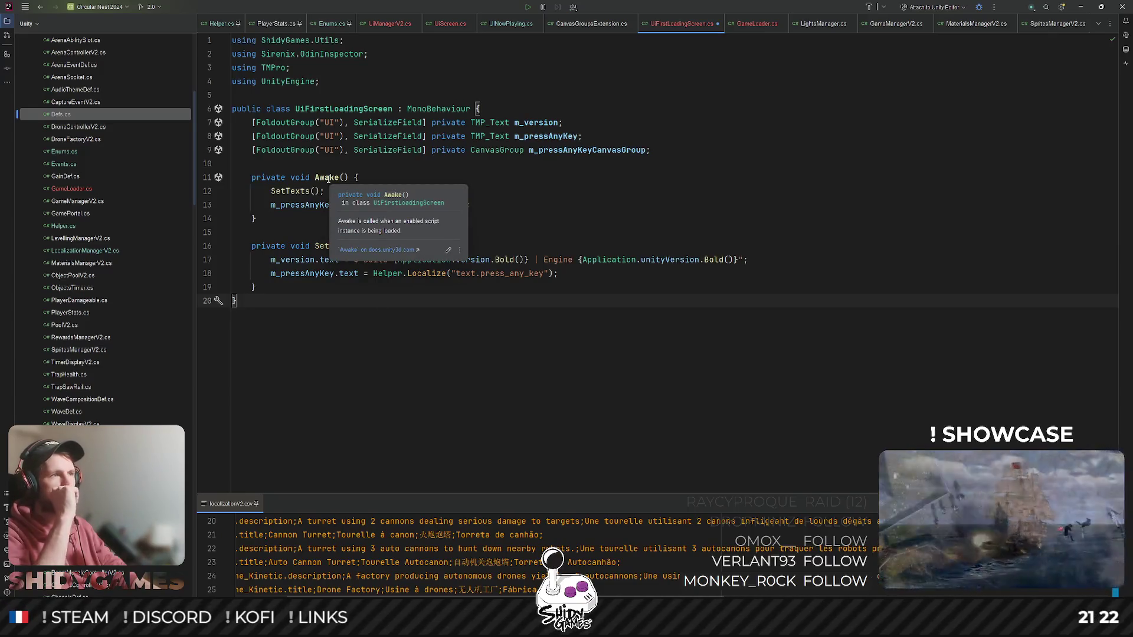
pyautogui.press('Return')
pyautogui.press('Return')
pyautogui.write('private IE')
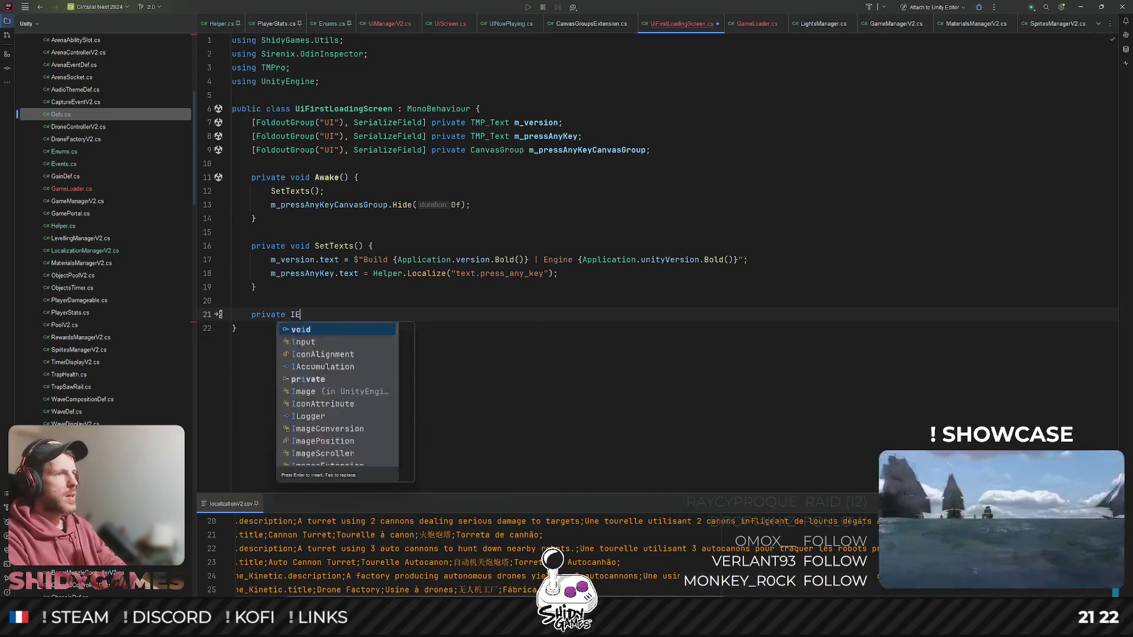
pyautogui.write('num')
pyautogui.press('Return')
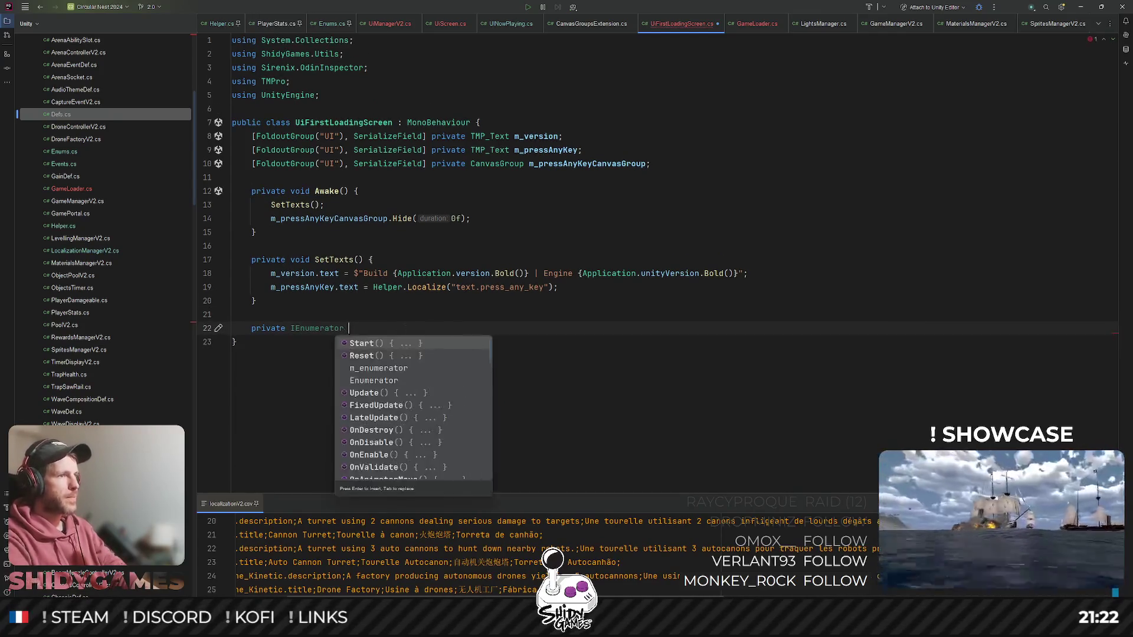
pyautogui.write('Displa')
pyautogui.press('BackSpace')
pyautogui.press('BackSpace')
pyautogui.press('BackSpace')
pyautogui.write('ShowScreen')
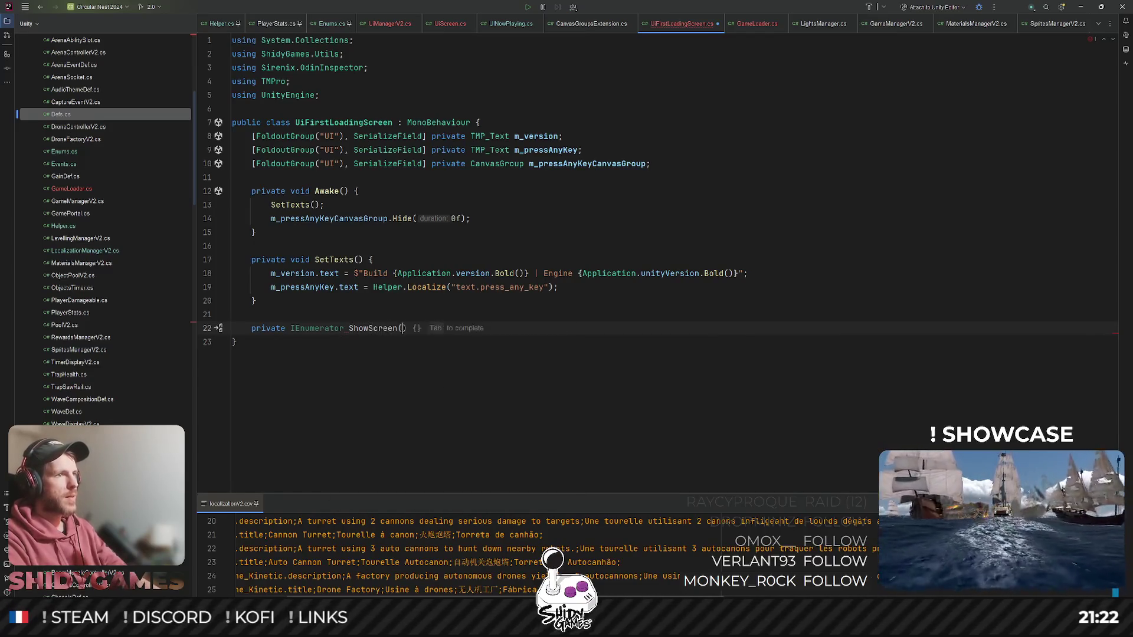
pyautogui.write('() {')
pyautogui.press('Return')
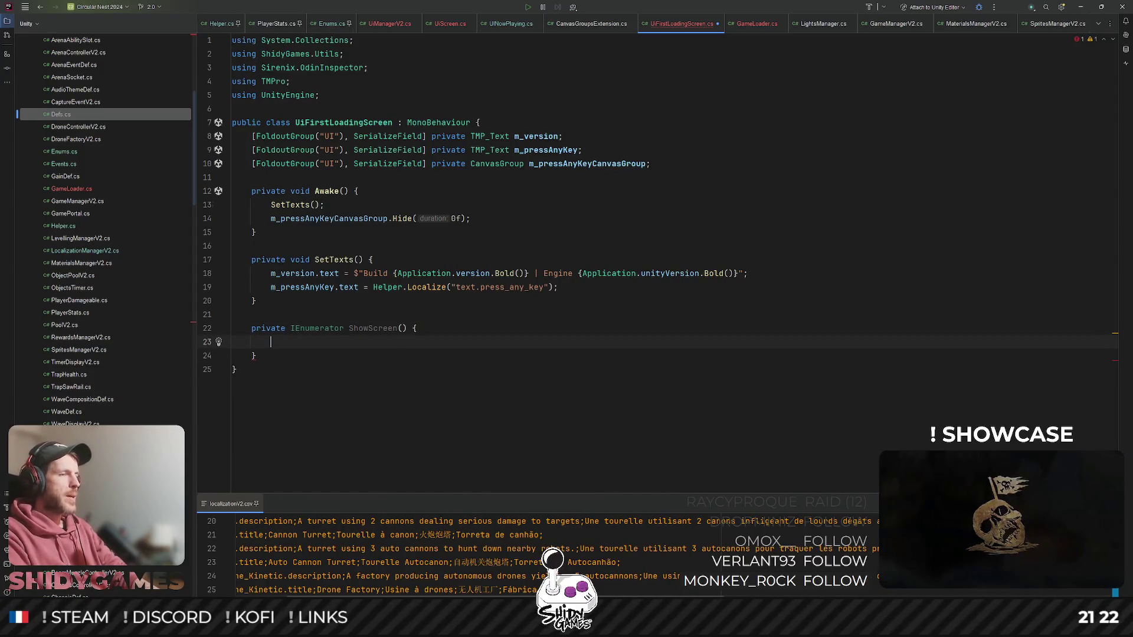
# - Make ShowScreen wait WaitForSecondsRealtime(1f), then call m_pressAnyKeyCanvasGroup.Show(0.1f)
pyautogui.write('m_pressAnyKeyCanvasGroup.Sh')
pyautogui.press('Return')
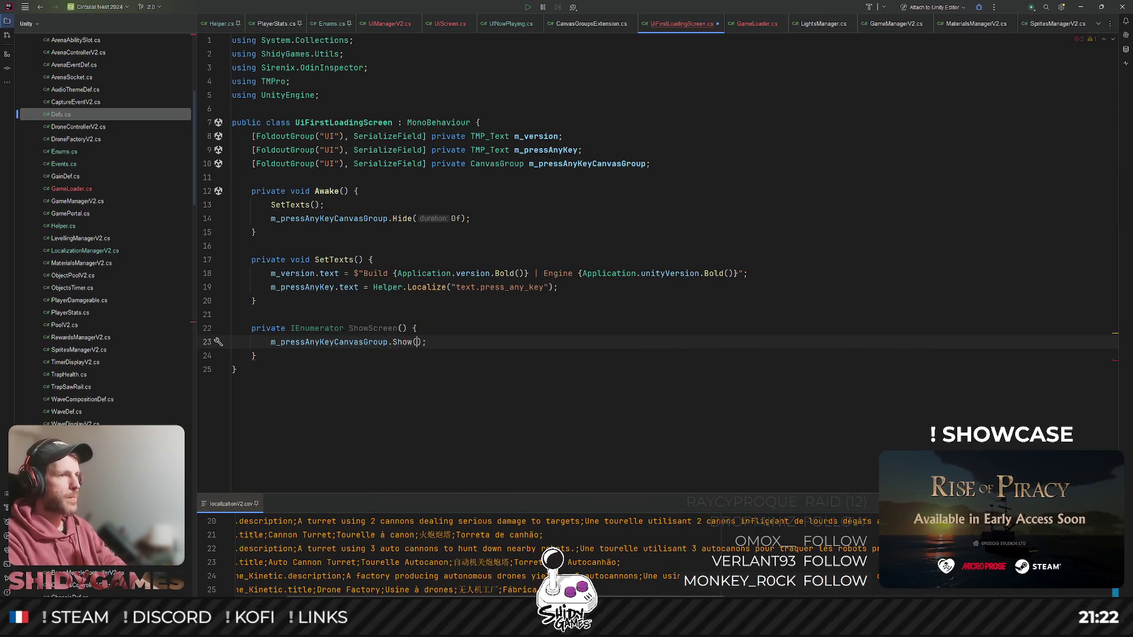
pyautogui.write('0')
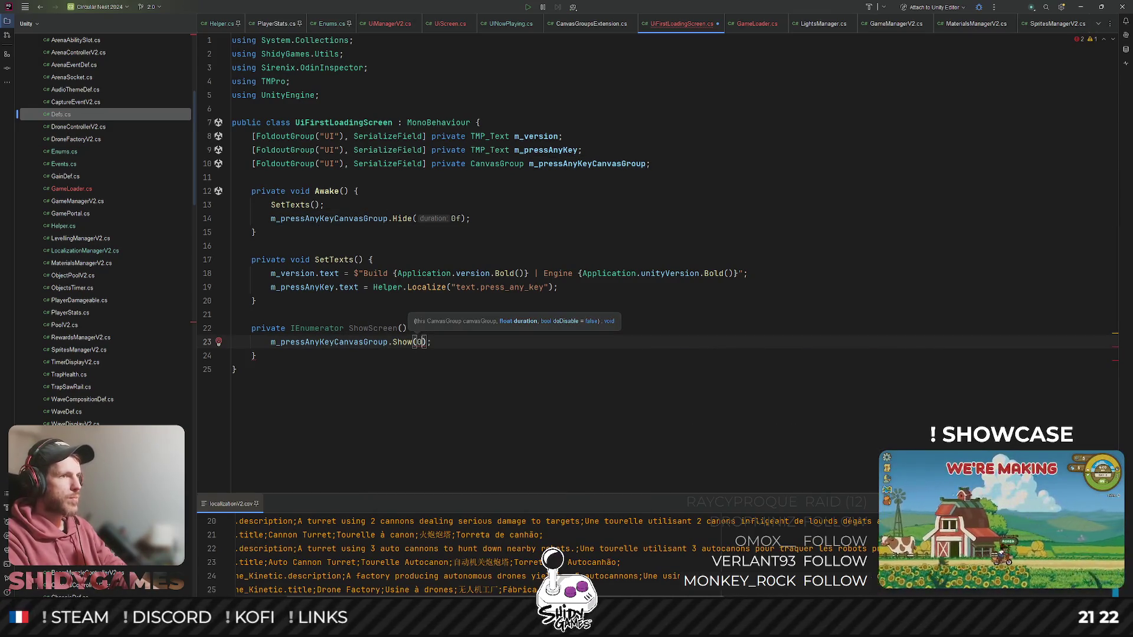
pyautogui.write('.')
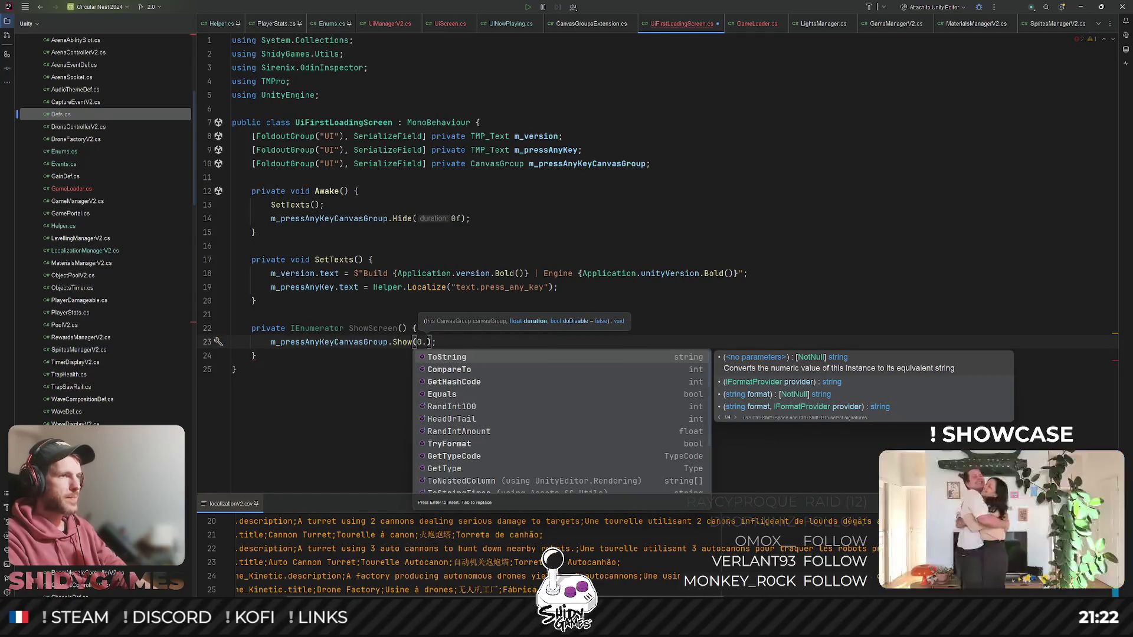
pyautogui.write('1f')
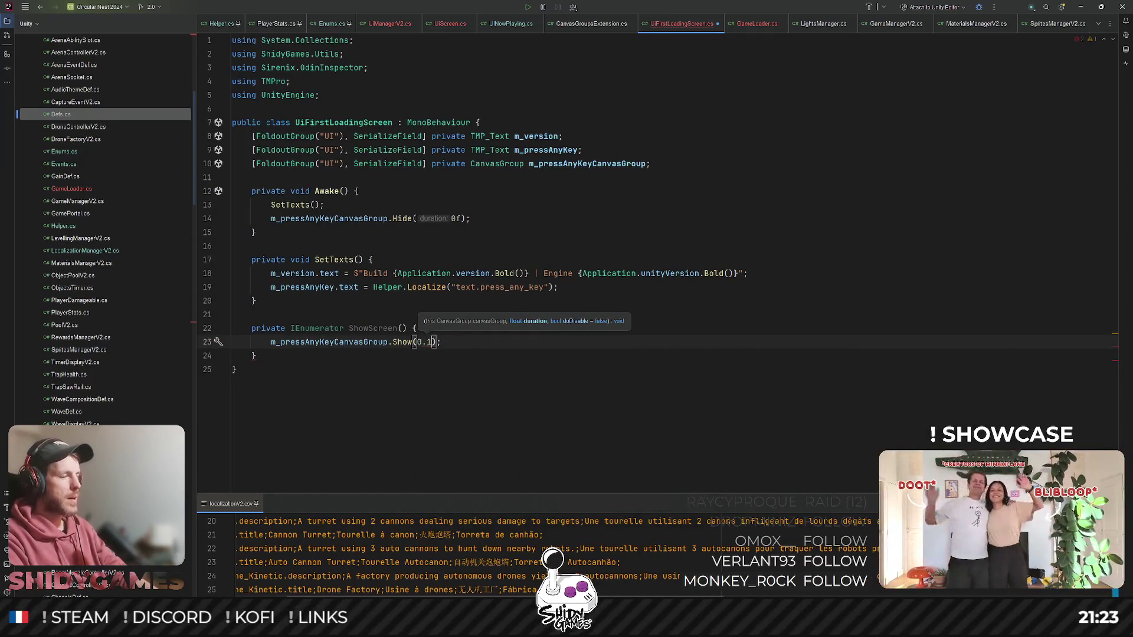
pyautogui.hotkey('ctrl', 'alt', 'Return')
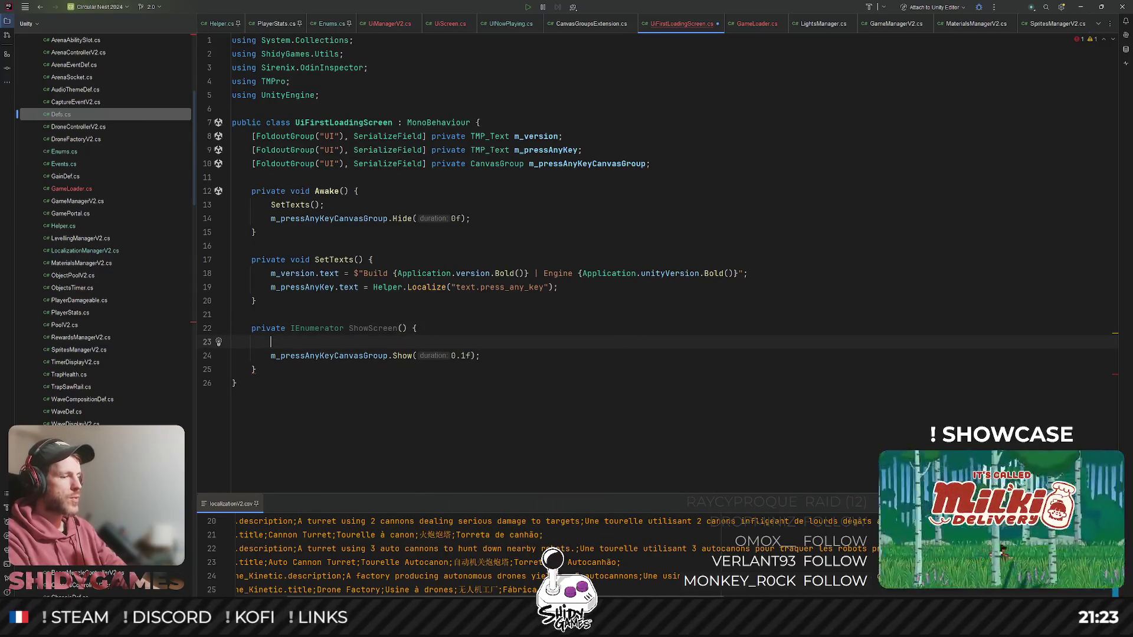
pyautogui.write('yield return new ')
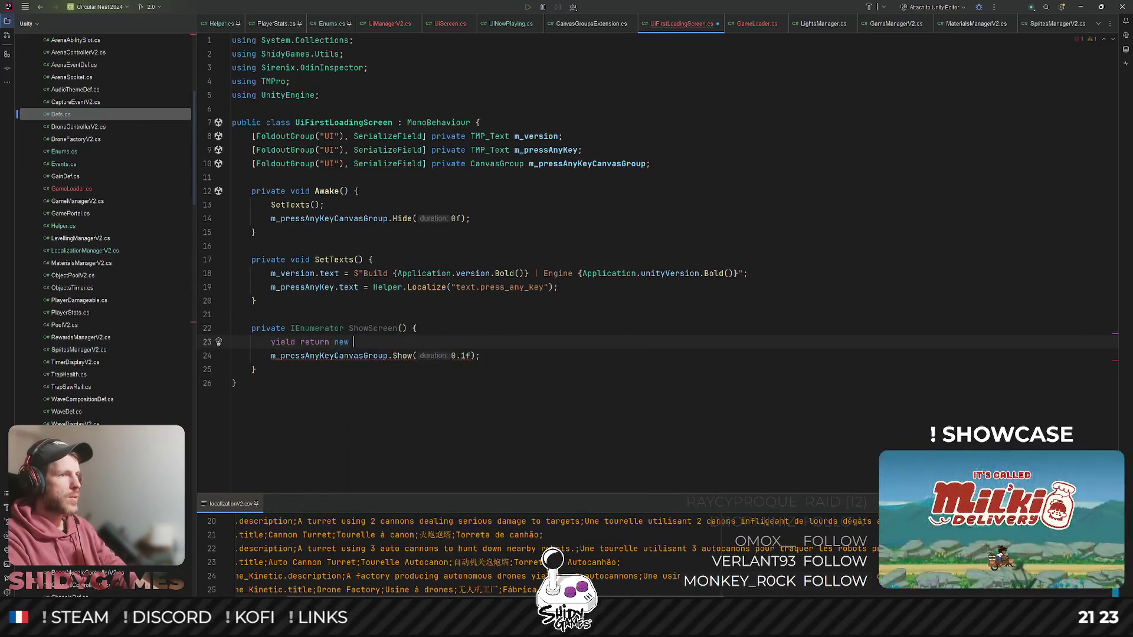
pyautogui.write('Wait')
pyautogui.press('Down')
pyautogui.press('Down')
pyautogui.press('Down')
pyautogui.press('Return')
pyautogui.write('1f);')
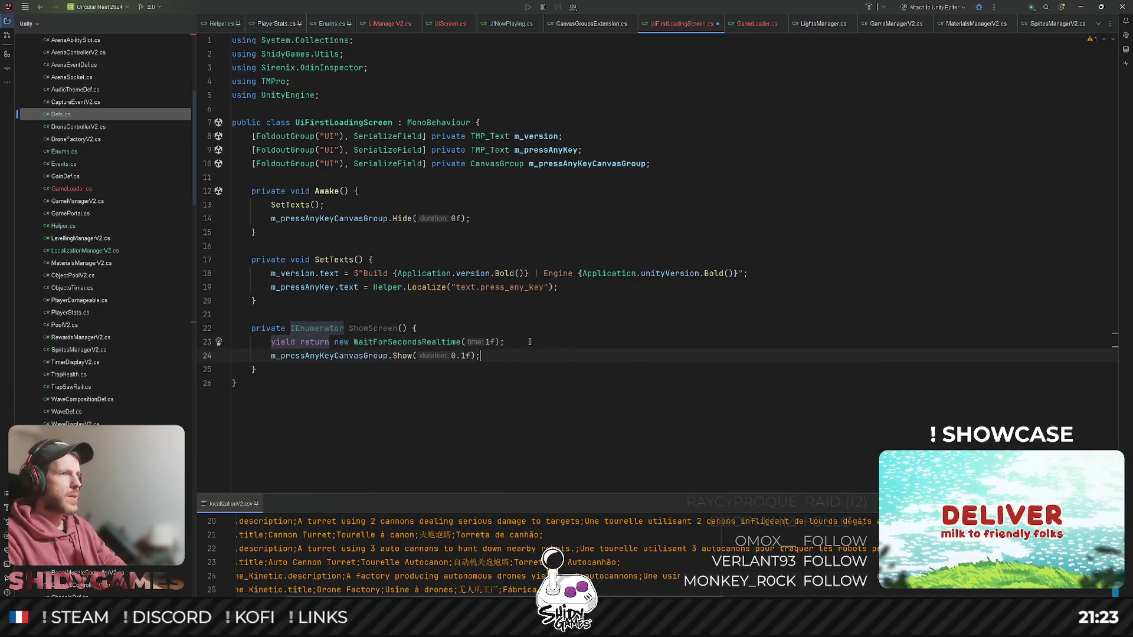
# - Call SetTexts(); at the top of ShowScreen and cut the old SetTexts call from Awake
pyautogui.doubleClick(373, 328)
pyautogui.click(484, 326)
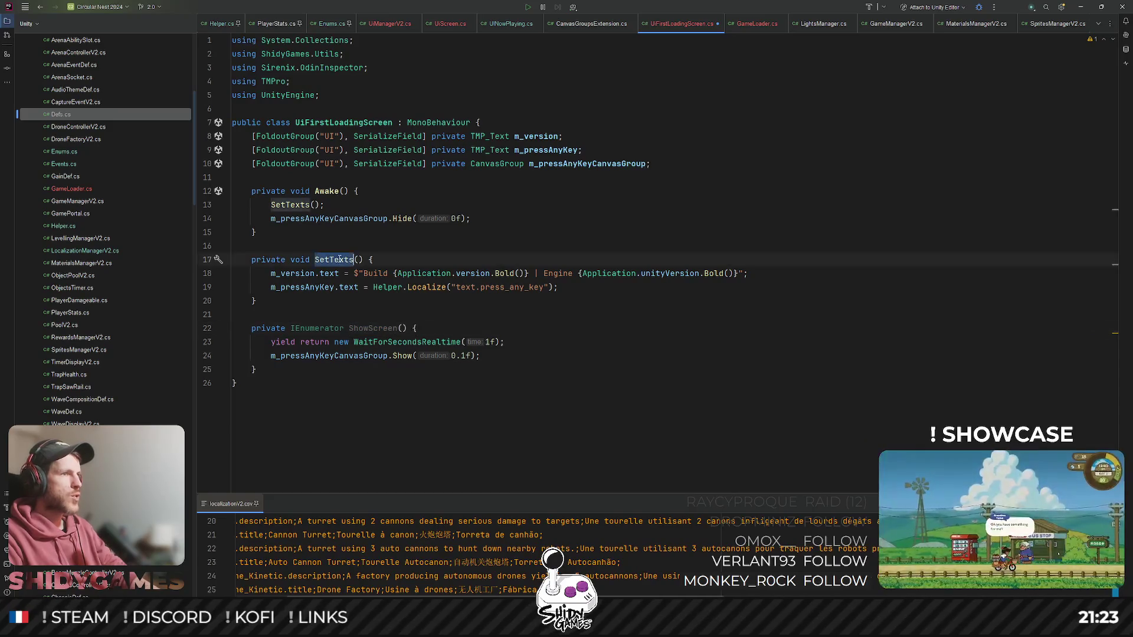
pyautogui.press('Return')
pyautogui.write('SetTexts(')
pyautogui.press('Return')
pyautogui.write(';')
pyautogui.click(292, 205)
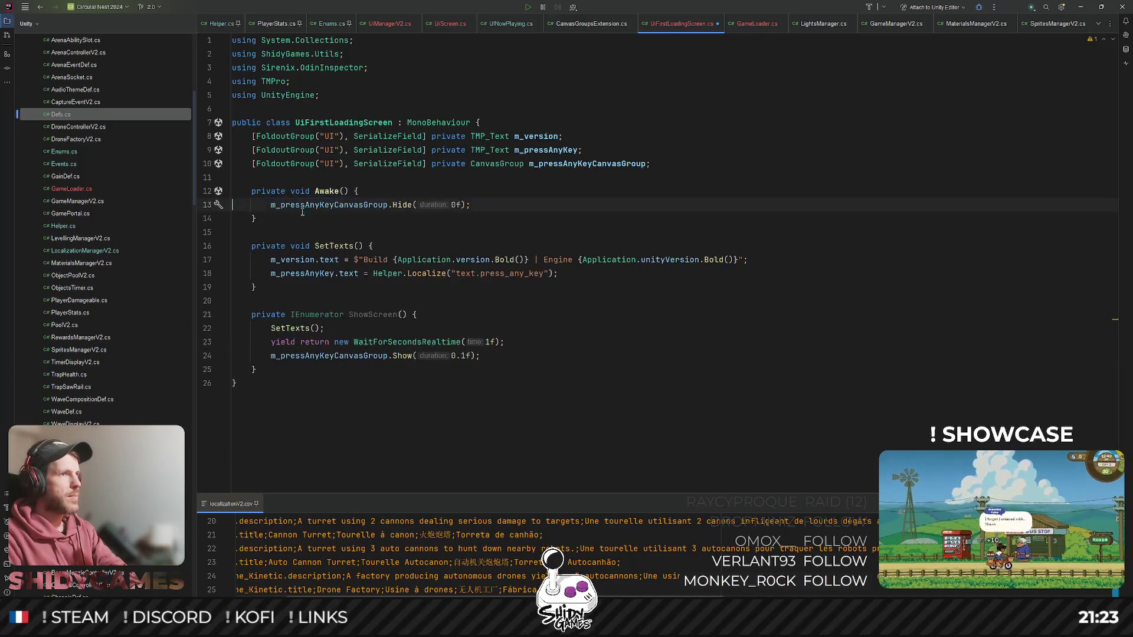
pyautogui.hotkey('ctrl', 'x')
pyautogui.click(525, 206)
pyautogui.press('Return')
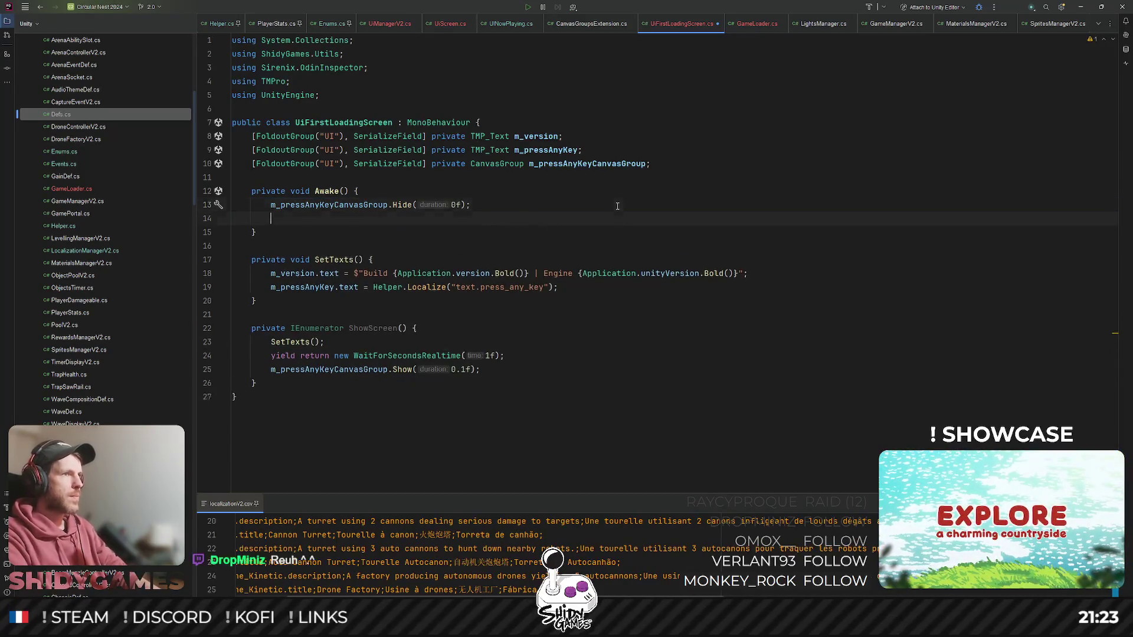
pyautogui.press('BackSpace')
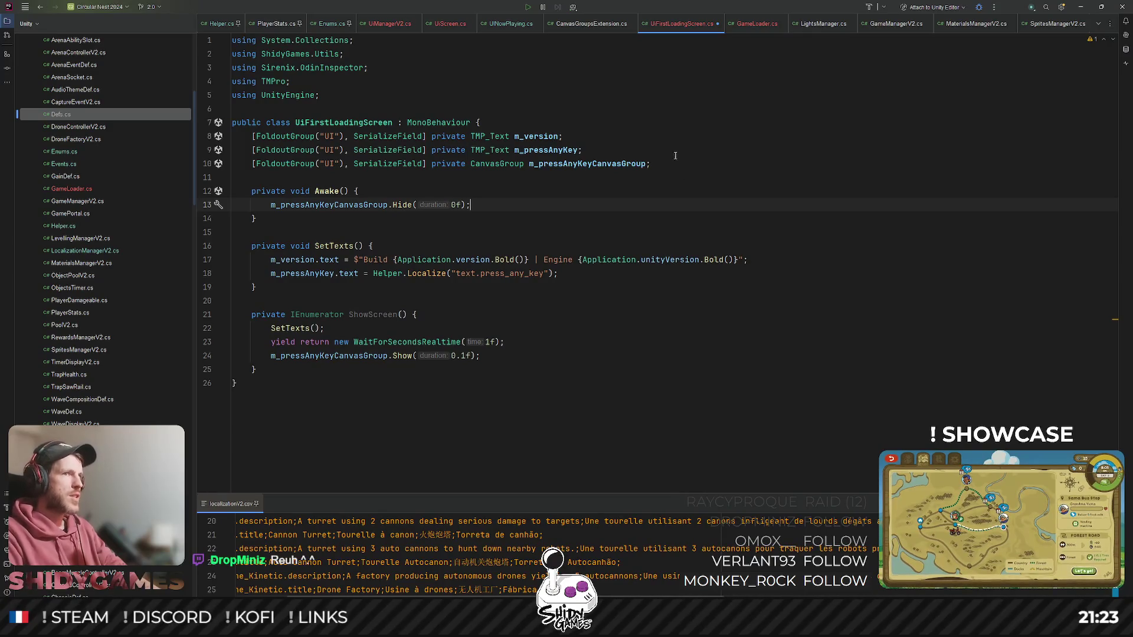
pyautogui.click(668, 167)
# - Declare a private Coroutine field named m_pressAnyKeyCoroutine
pyautogui.press('Return')
pyautogui.press('Return')
pyautogui.write('private ')
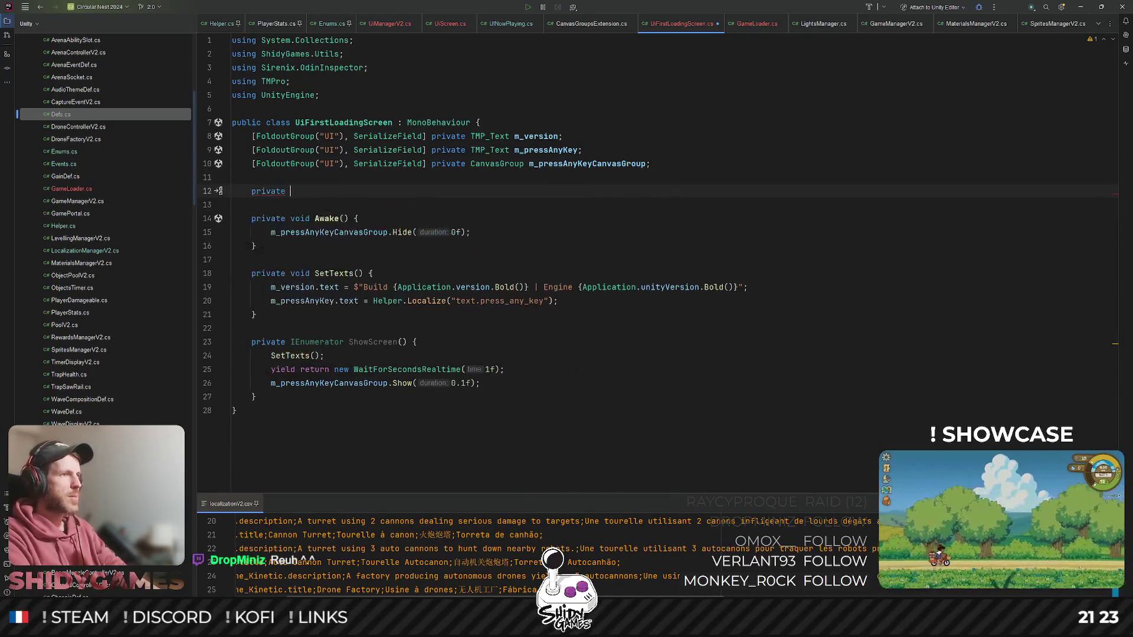
pyautogui.write('Cor')
pyautogui.press('Return')
pyautogui.write('m_')
pyautogui.press('Tab')
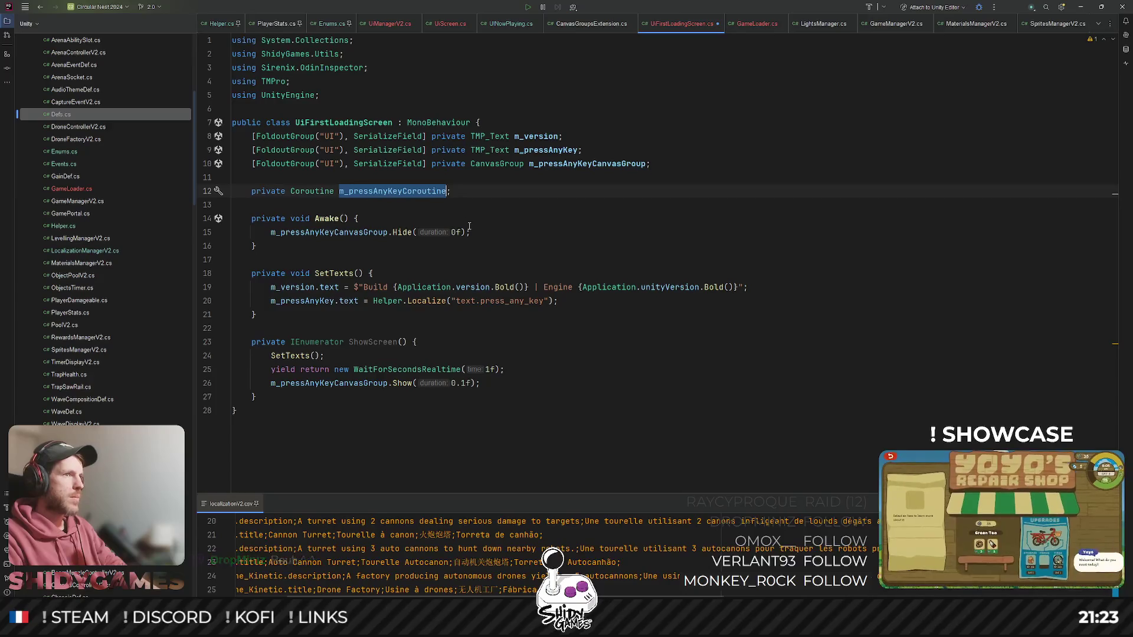
# - Add m_pressAnyKeyCoroutine ??= StartCoroutine(ShowScreen()); after the Hide call in Awake
pyautogui.press('Down')
pyautogui.press('Down')
pyautogui.click(559, 237)
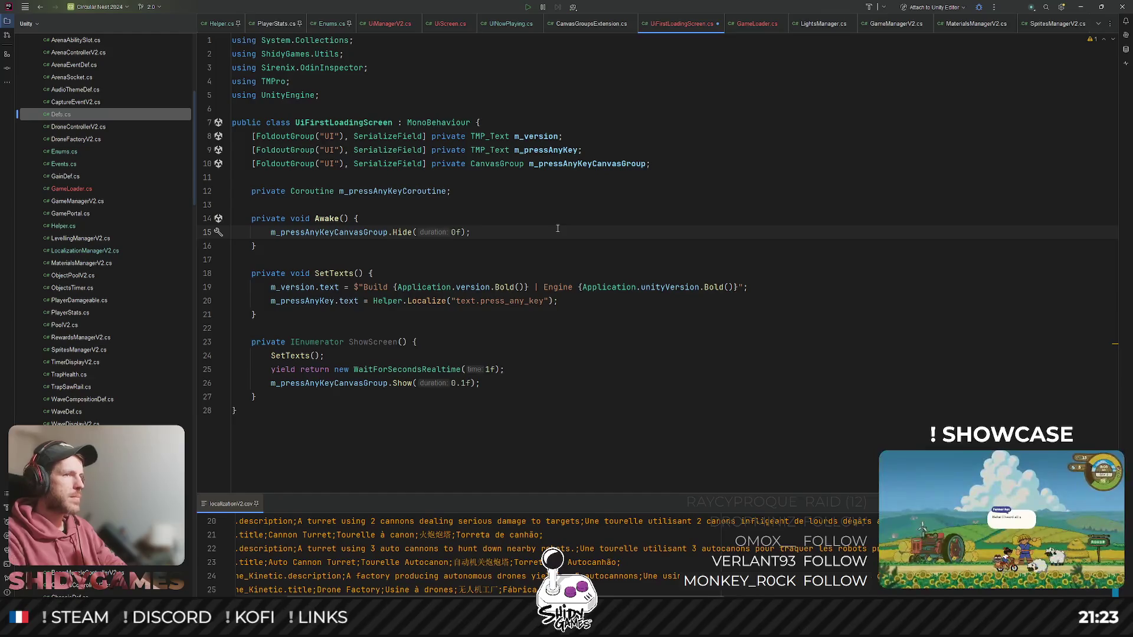
pyautogui.press('Return')
pyautogui.write('m_pressAnyKeyCoroutine ??= Star')
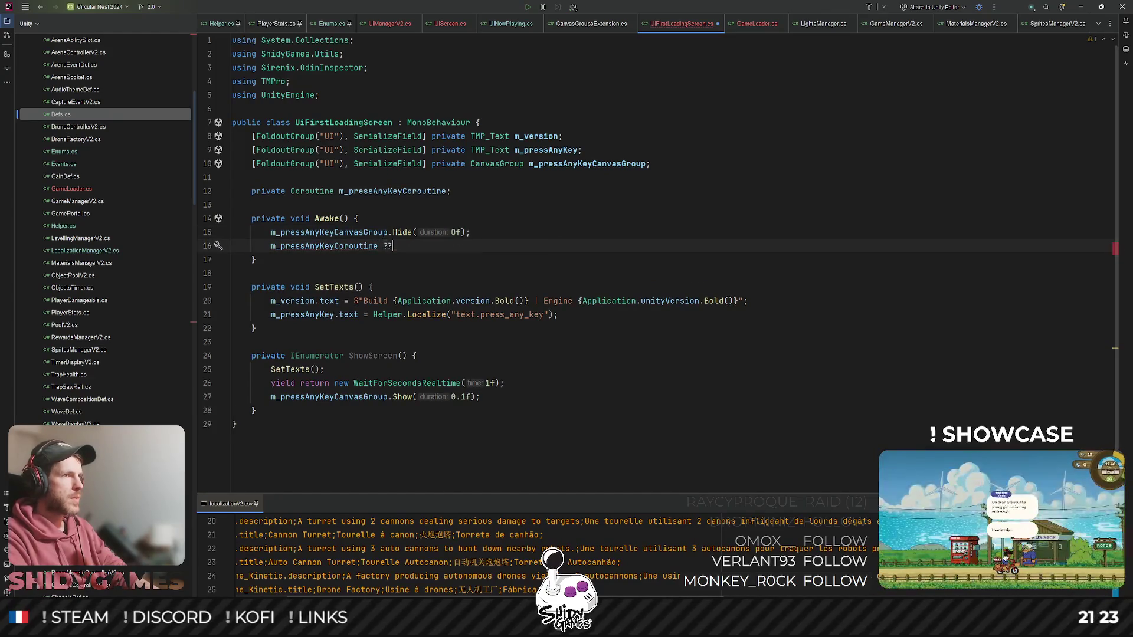
pyautogui.press('Return')
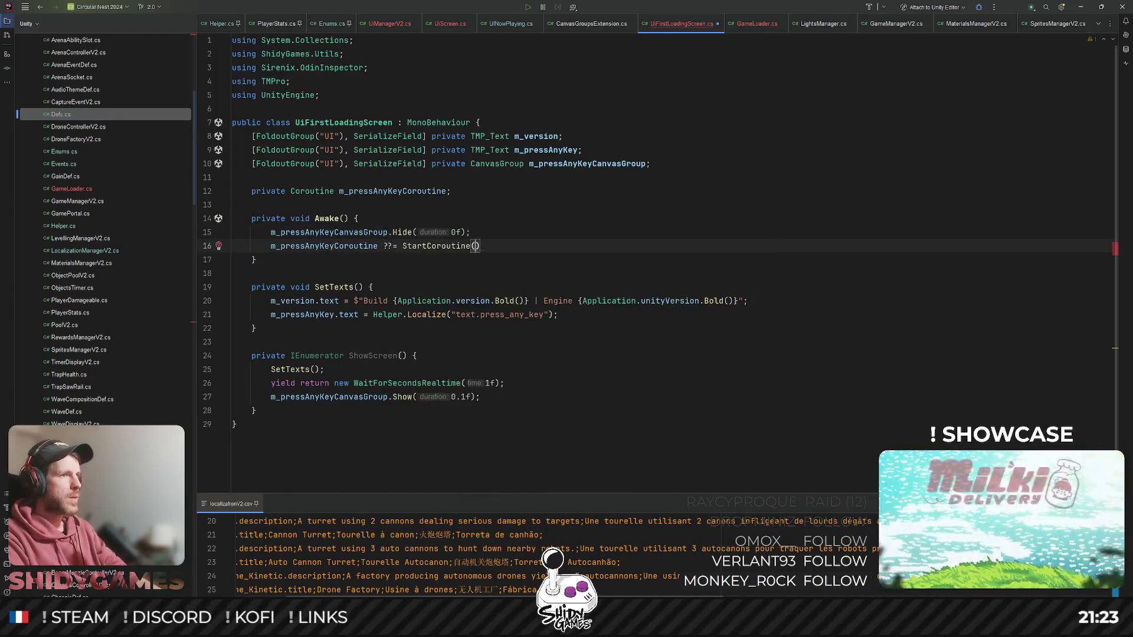
pyautogui.write('Show')
pyautogui.press('Return')
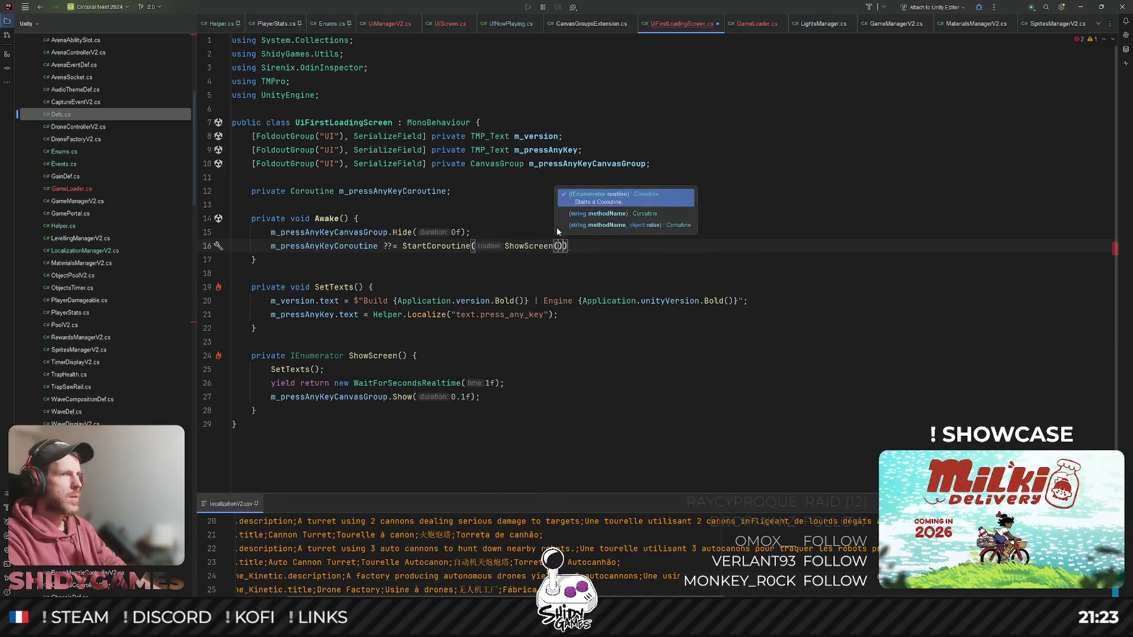
pyautogui.write('));')
# - End ShowScreen with m_pressAnyKeyCoroutine = null; and save the script
pyautogui.click(513, 401)
pyautogui.press('Return')
pyautogui.write('m_pressAnyKeyCoroutine')
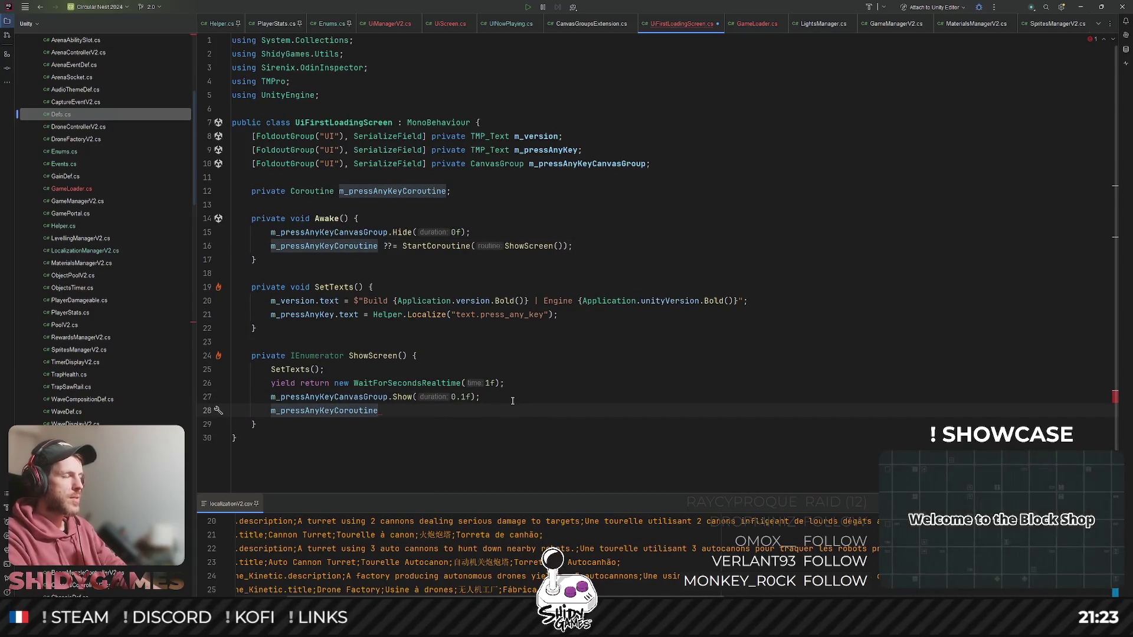
pyautogui.write(' = null;')
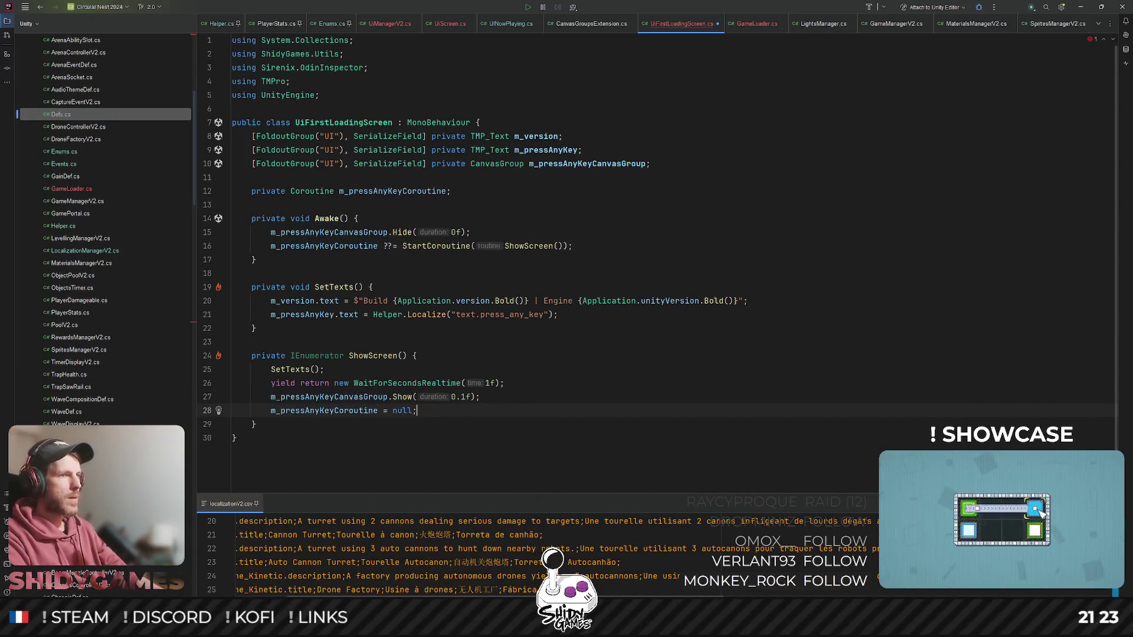
pyautogui.hotkey('ctrl', 's')
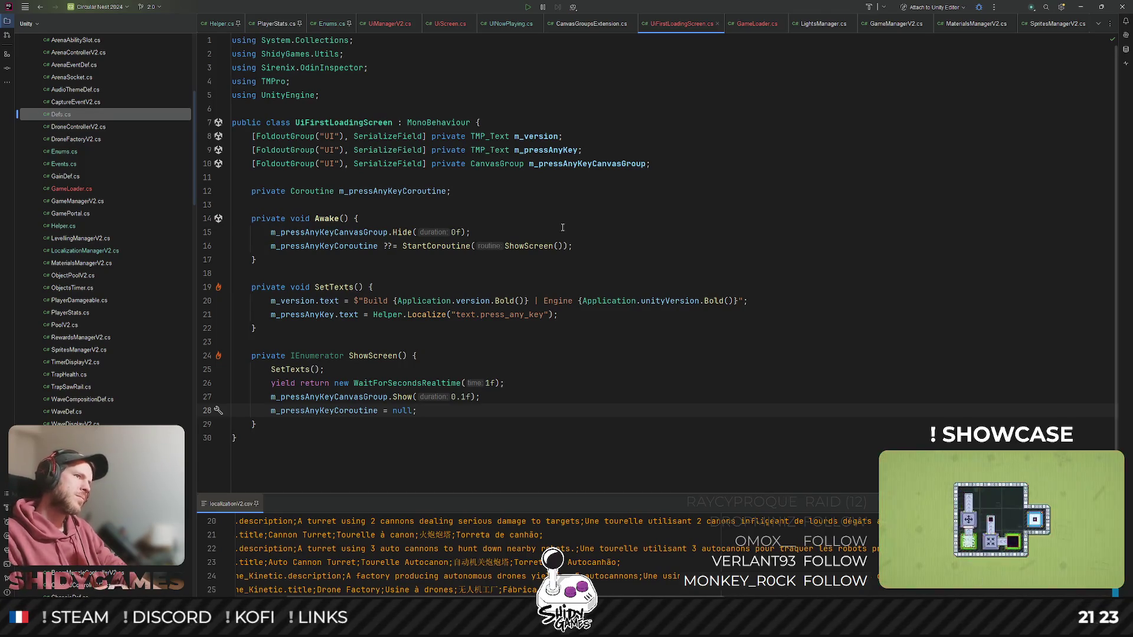
# - Add a private bool m_isLoaded field without the redundant false initializer
pyautogui.click(481, 191)
pyautogui.press('Return')
pyautogui.write('priv')
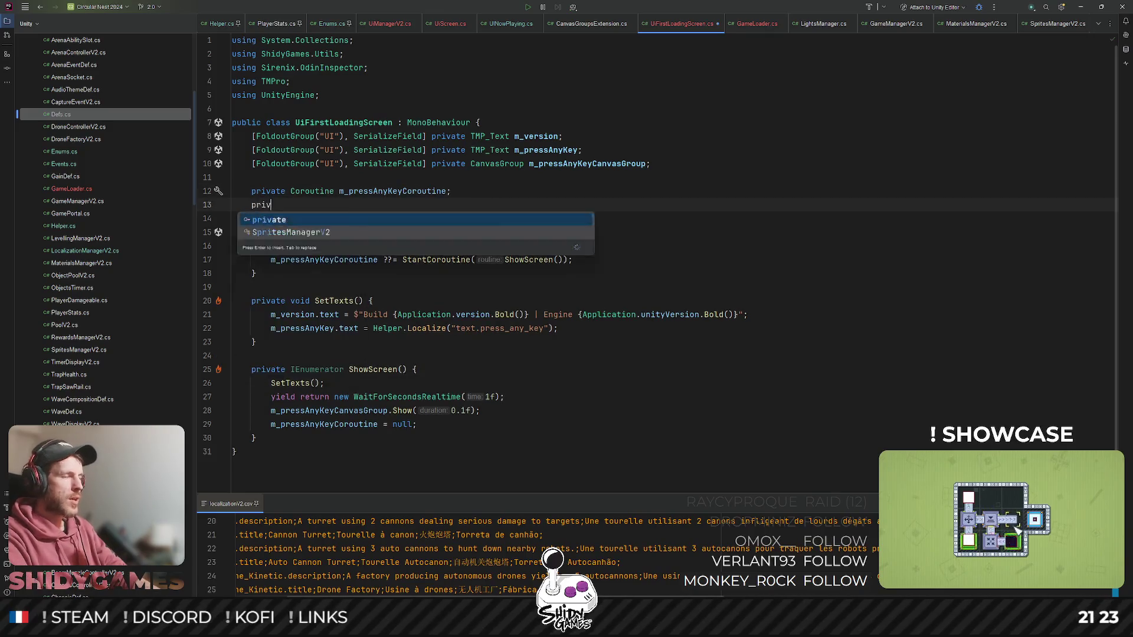
pyautogui.write('ate bool mu')
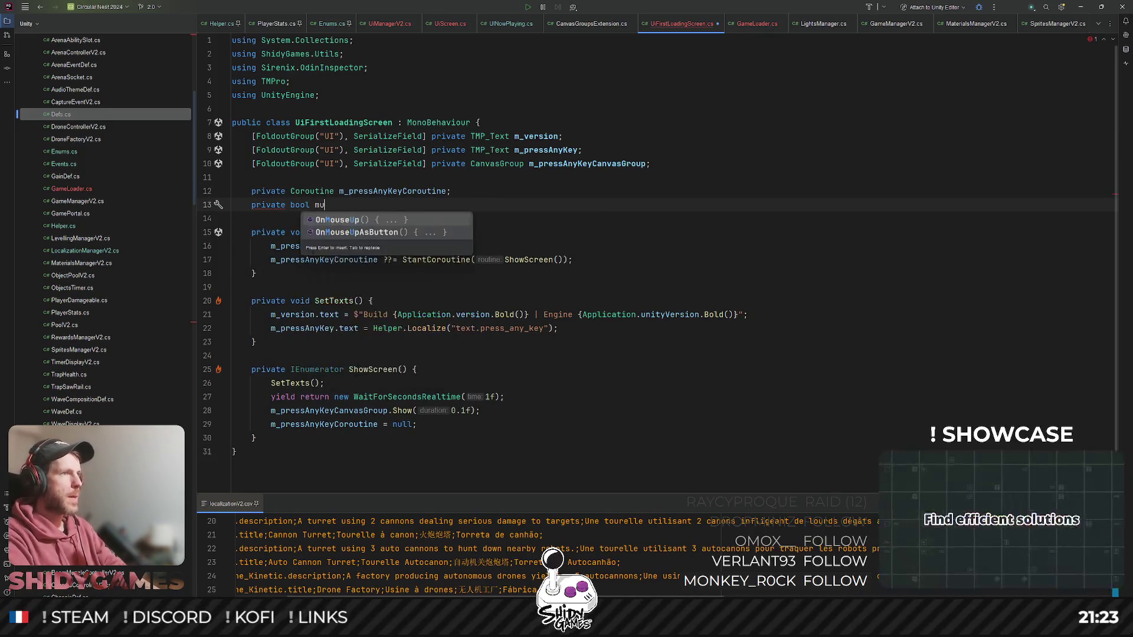
pyautogui.press('BackSpace')
pyautogui.write('_isLoaded = false;')
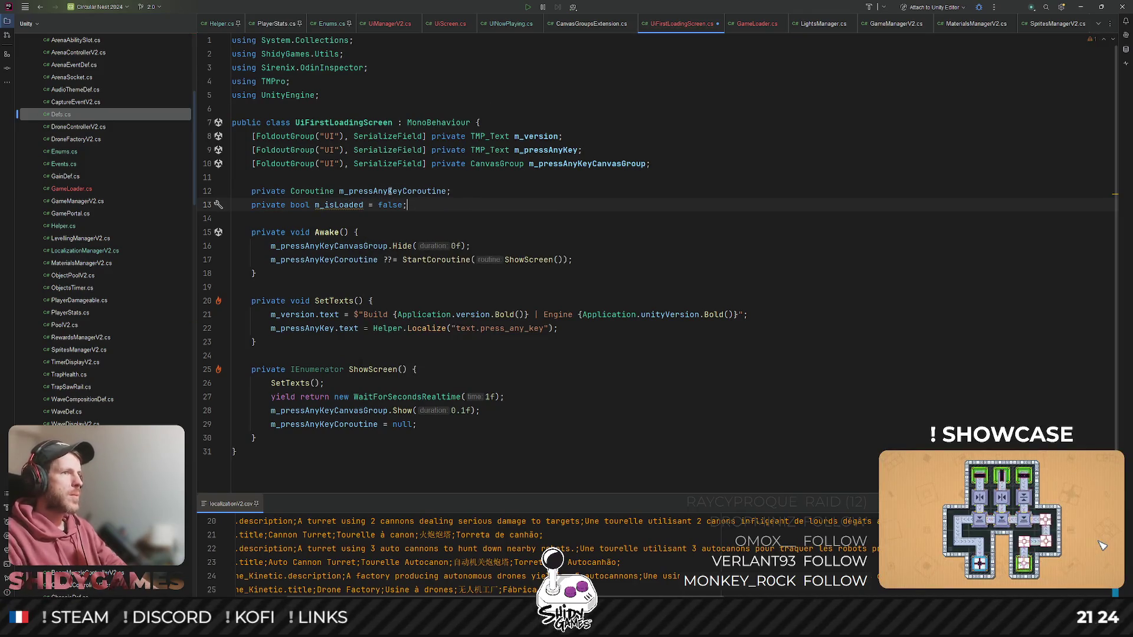
pyautogui.doubleClick(390, 204)
pyautogui.press('BackSpace')
pyautogui.press('BackSpace')
pyautogui.press('BackSpace')
pyautogui.doubleClick(348, 205)
# - Set m_isLoaded = true; after the Show call in ShowScreen, save, and review the changes
pyautogui.press('Down')
pyautogui.press('Down')
pyautogui.scroll(-1, 335, 295)
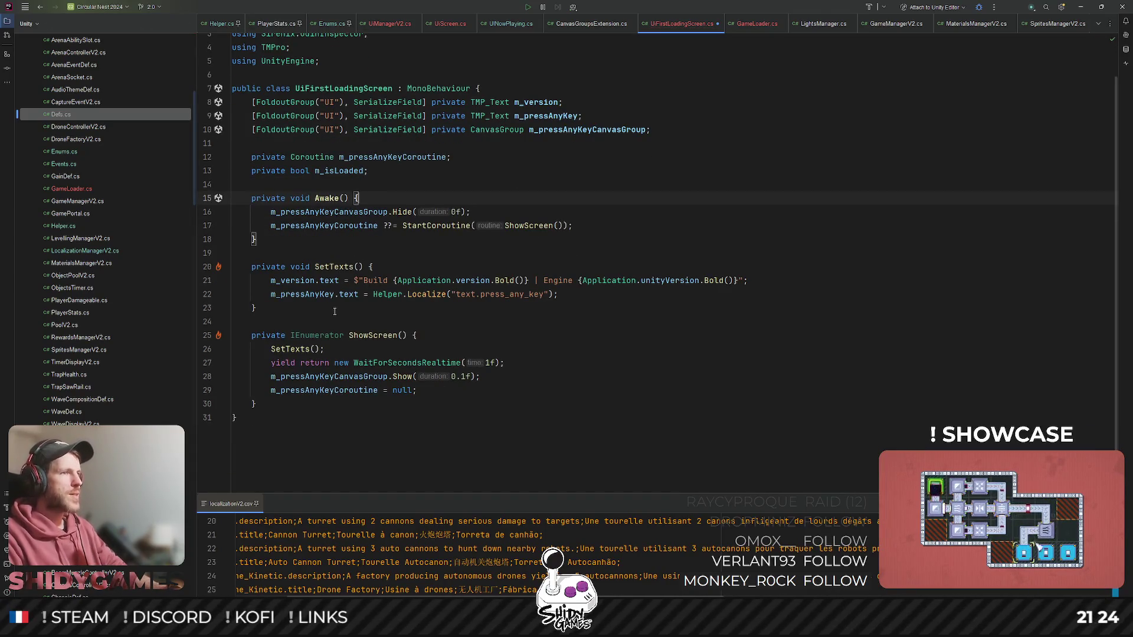
pyautogui.click(515, 379)
pyautogui.press('Return')
pyautogui.write('m_isLoaded = true;')
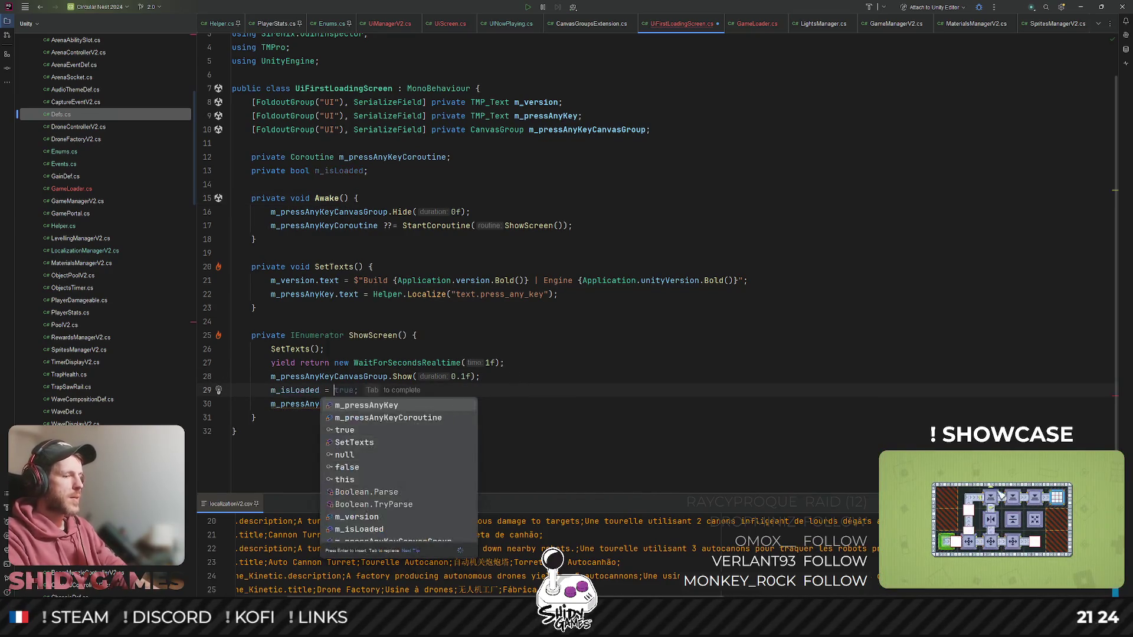
pyautogui.hotkey('ctrl', 's')
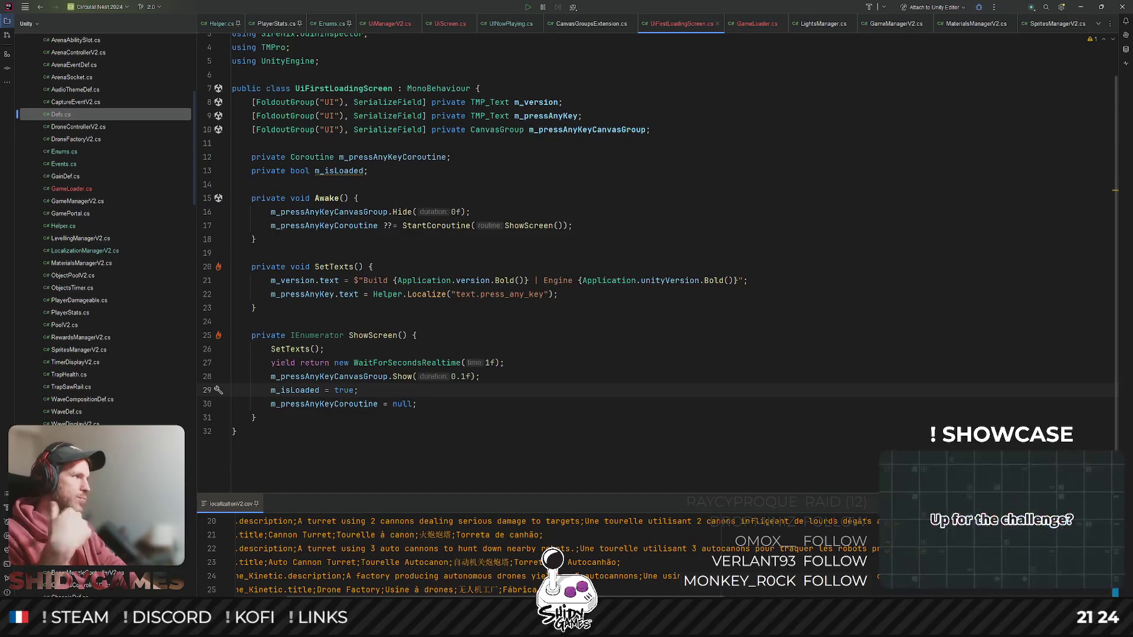
pyautogui.click(779, 225)
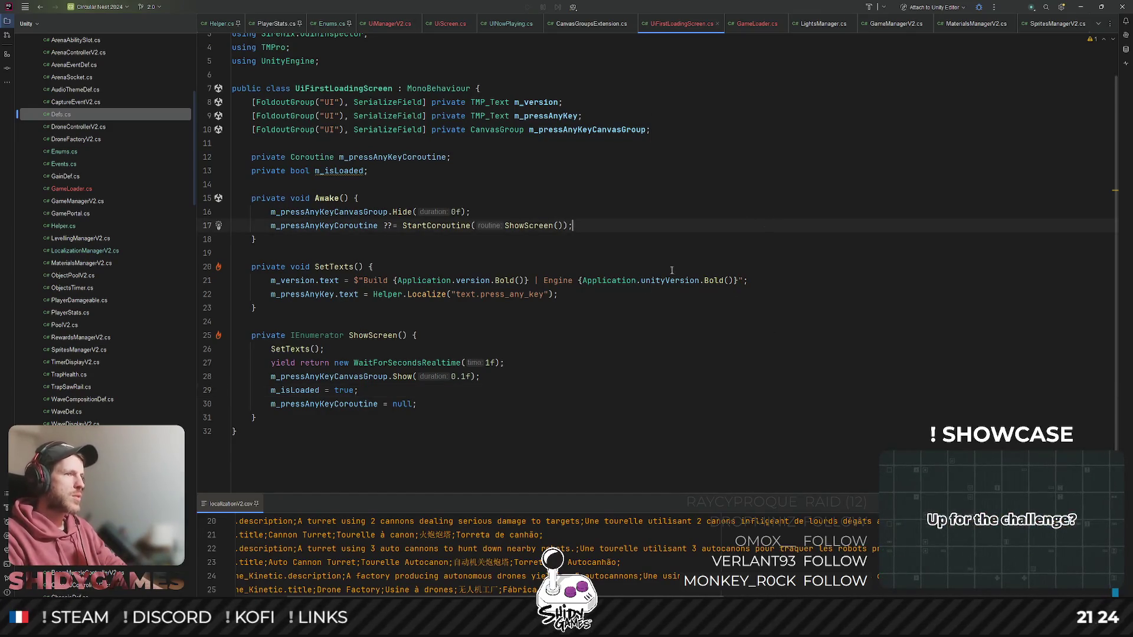
pyautogui.click(301, 390)
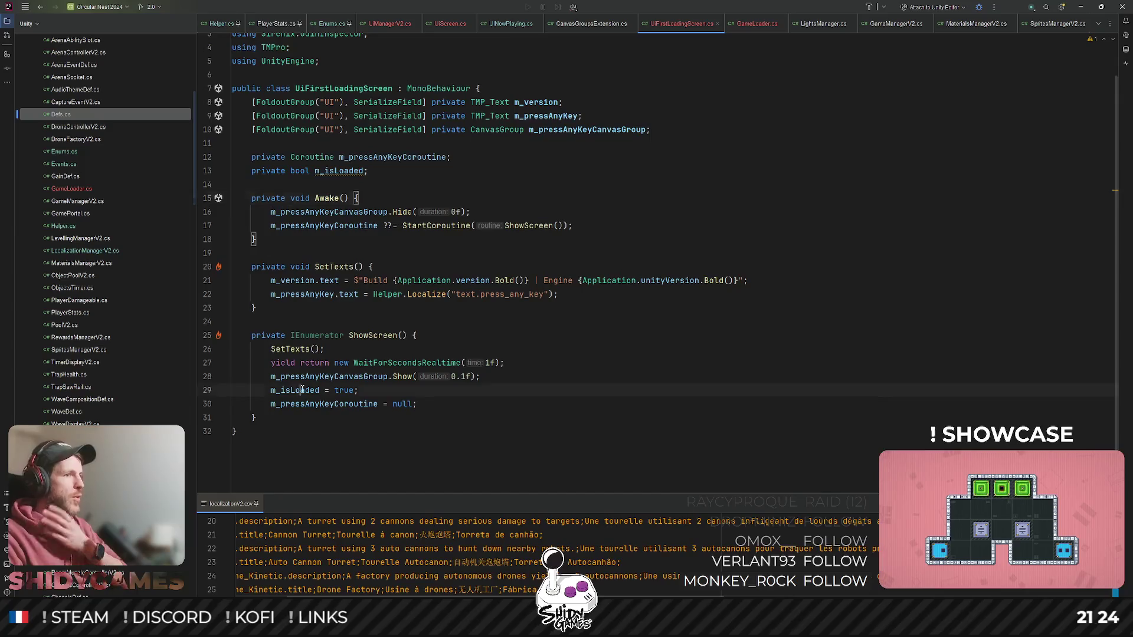
pyautogui.hotkey('ctrl', '[')
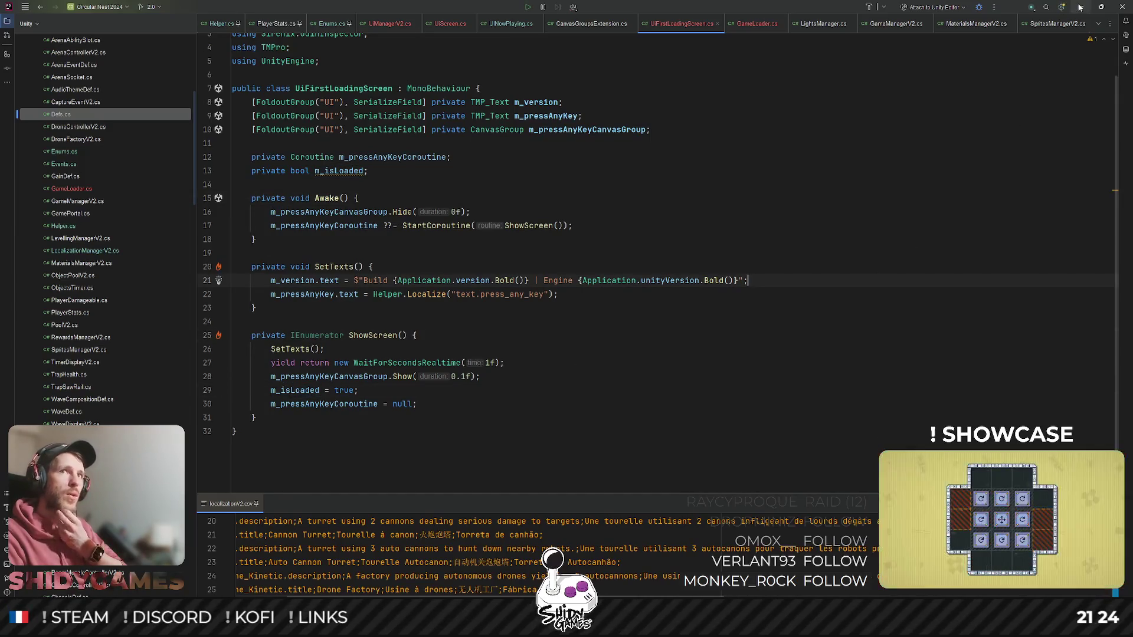
pyautogui.hotkey('alt', 'Tab')
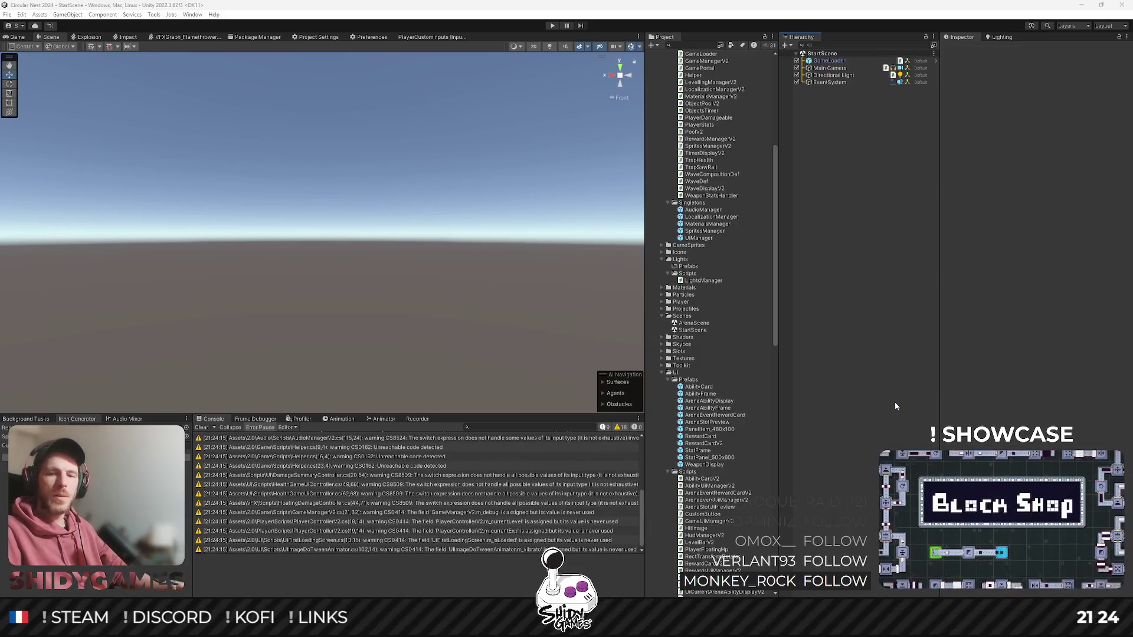
# - Run the game once in play mode and stop it, exposing the unassigned m_pressAnyKeyCanvasGroup error
pyautogui.hotkey('ctrl', 'p')
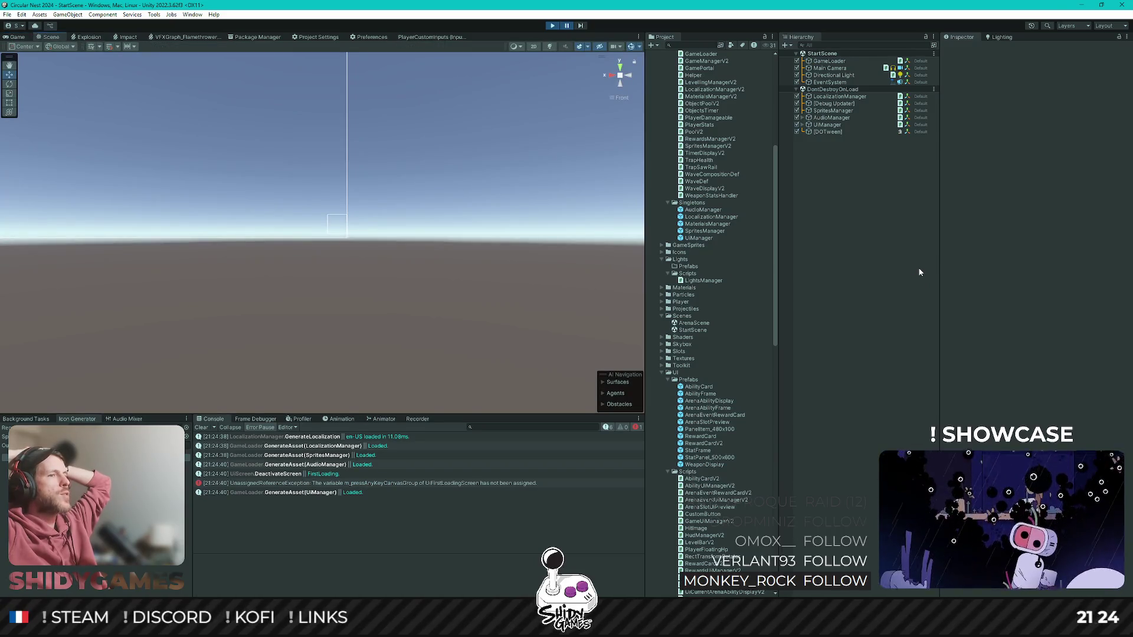
pyautogui.hotkey('ctrl', 'p')
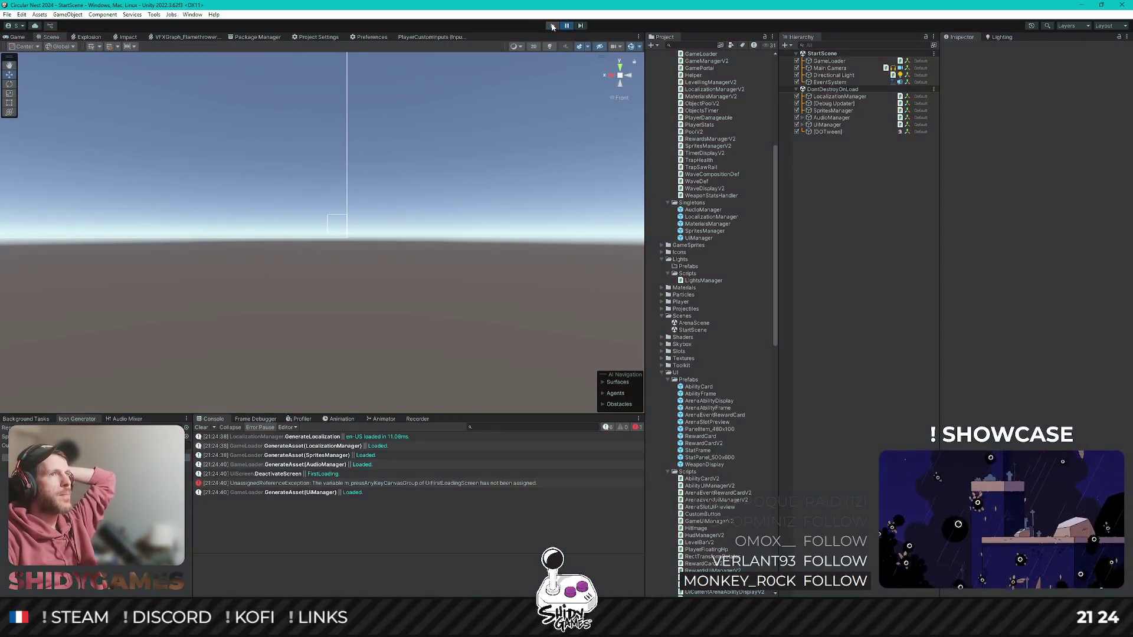
pyautogui.click(702, 239)
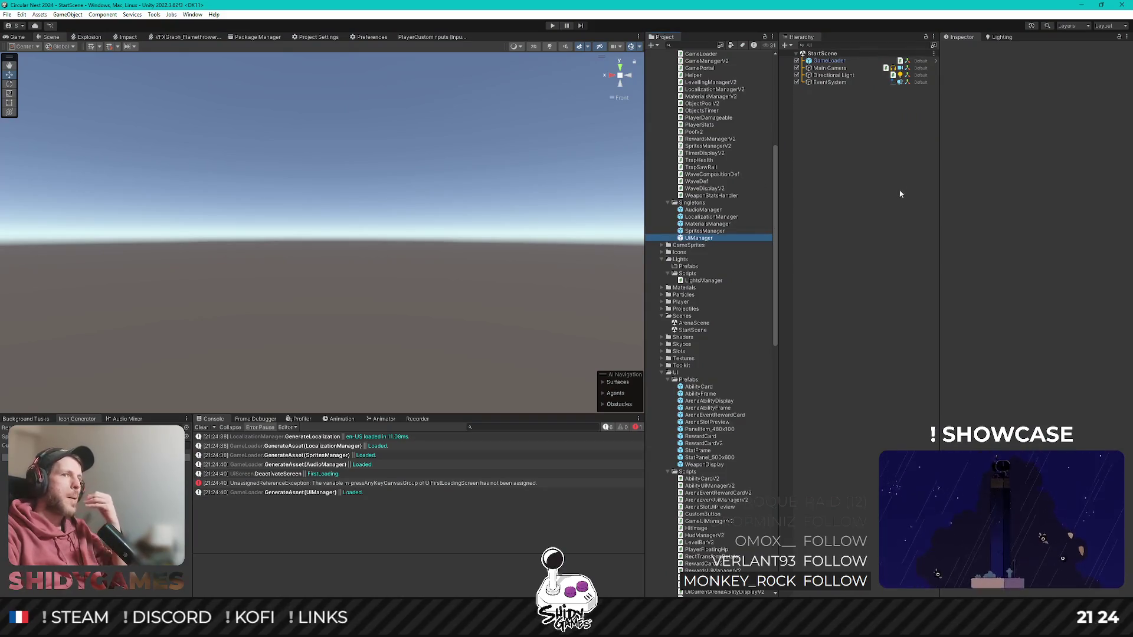
# - In the UIManager prefab, add a Canvas Group component to TMP_PressAnyKey
pyautogui.press('Return')
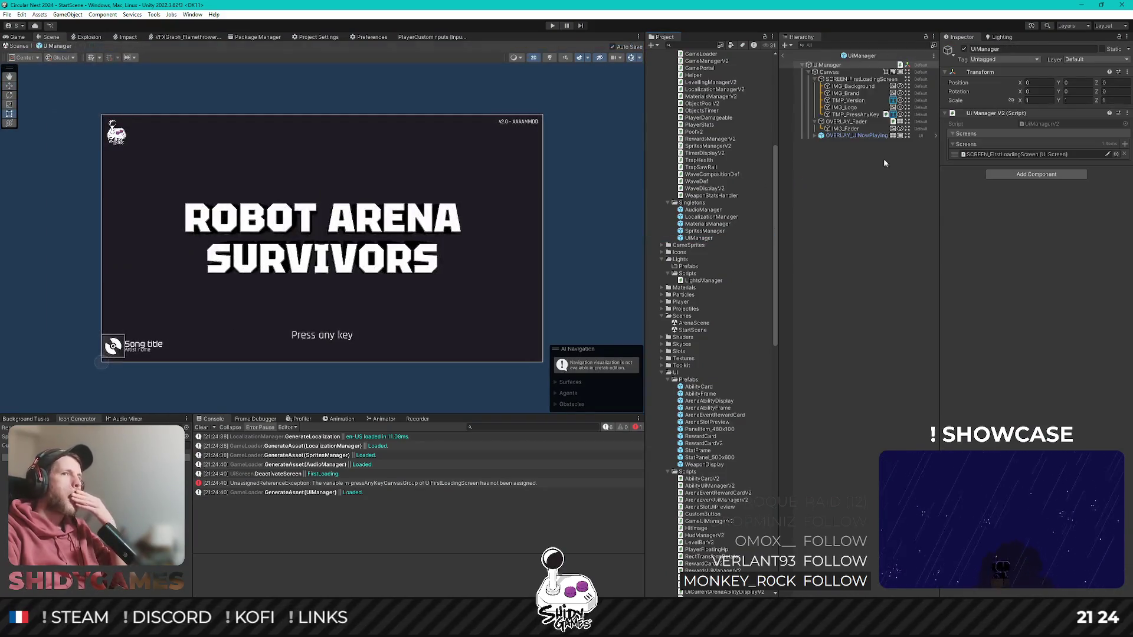
pyautogui.click(853, 128)
pyautogui.press('Down')
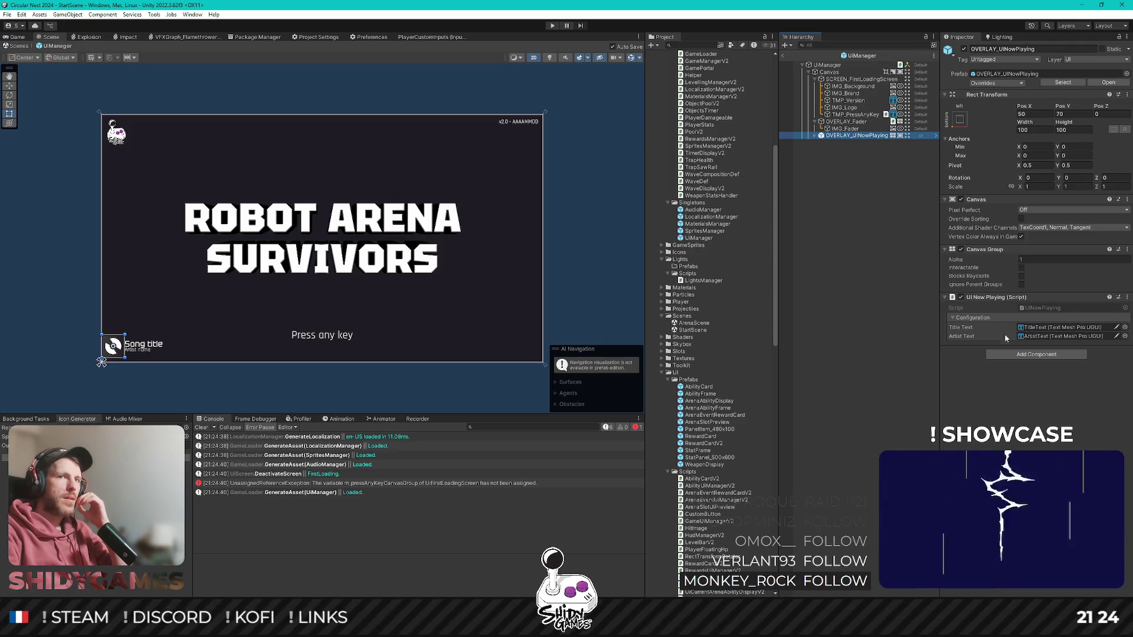
pyautogui.click(815, 122)
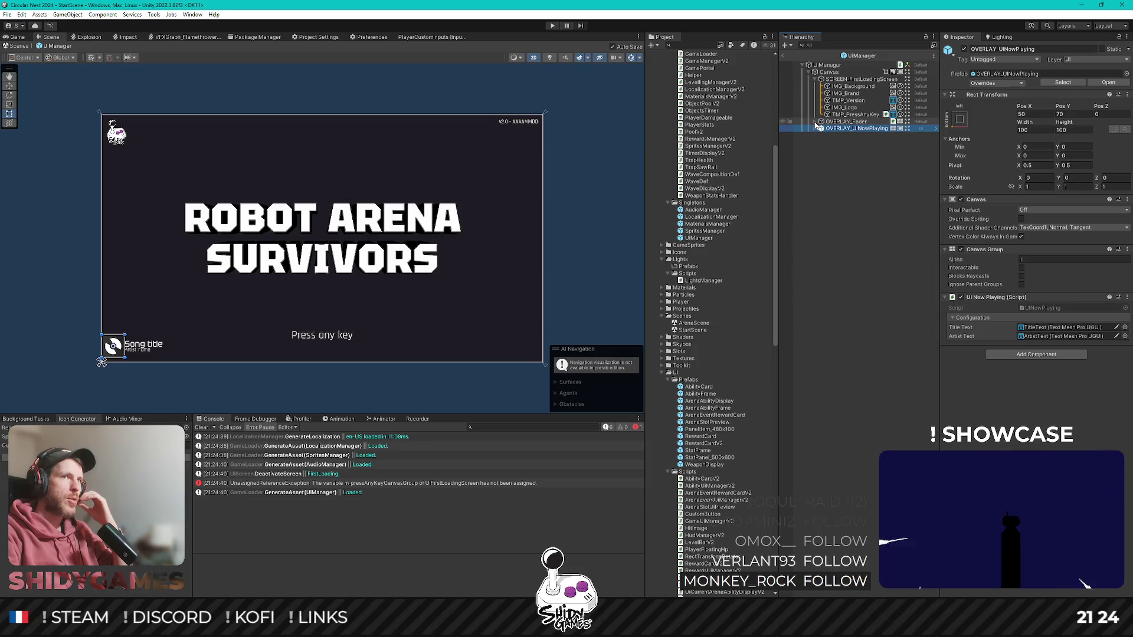
pyautogui.click(826, 81)
pyautogui.click(862, 114)
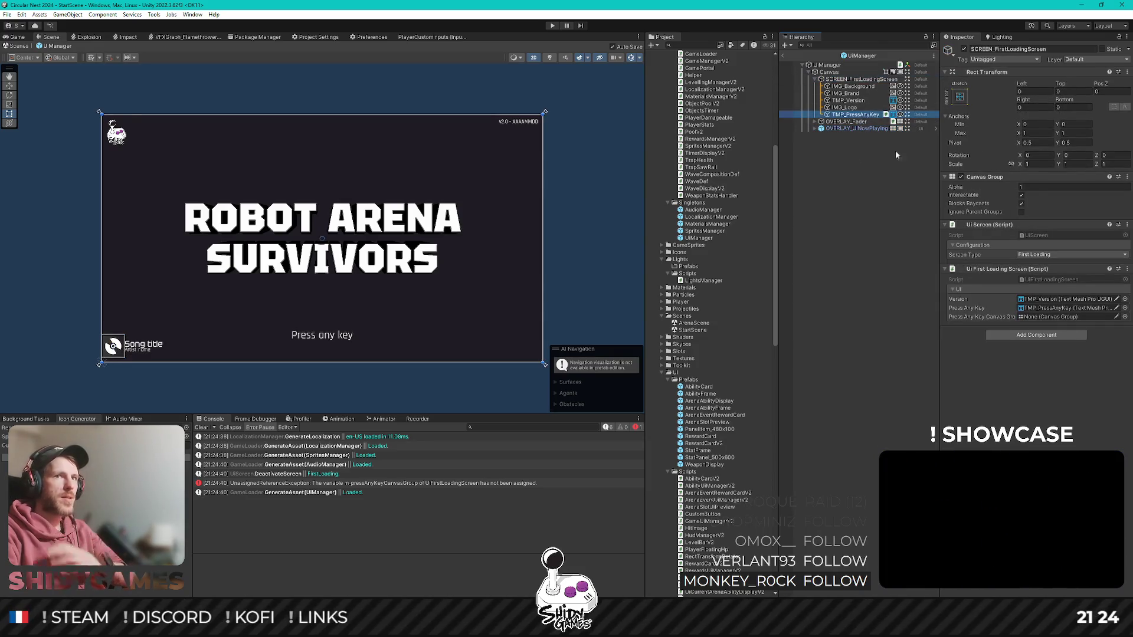
pyautogui.scroll(-10, 1031, 370)
pyautogui.click(1036, 441)
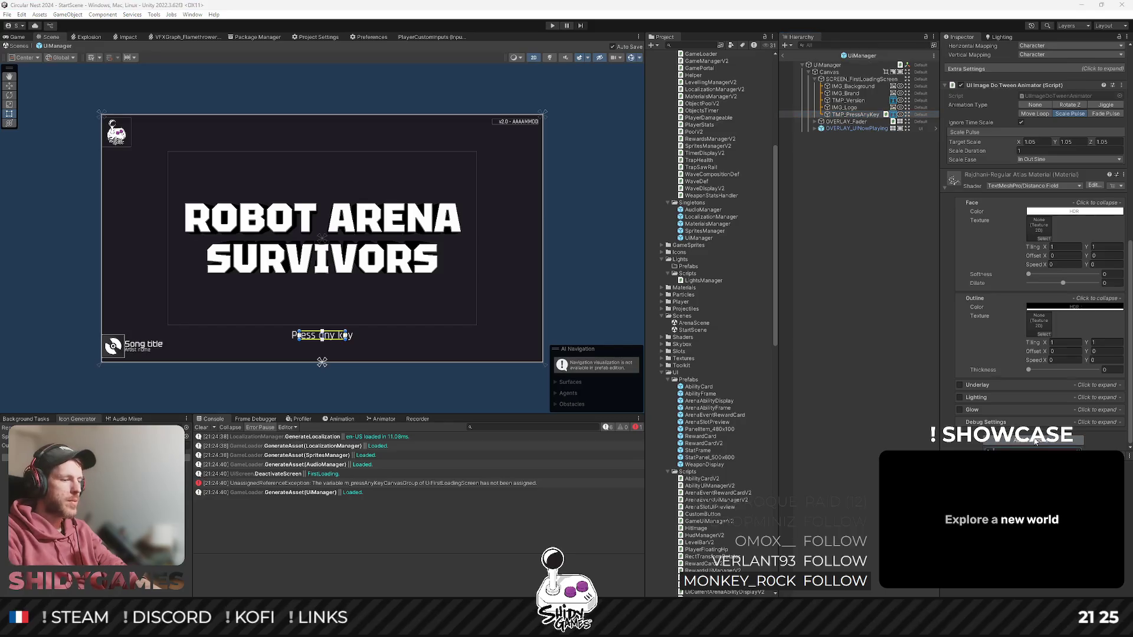
pyautogui.press('Return')
# - Assign TMP_PressAnyKey to SCREEN_FirstLoadingScreen's Press Any Key Canvas Group field, then exit the prefab
pyautogui.scroll(3, 1011, 297)
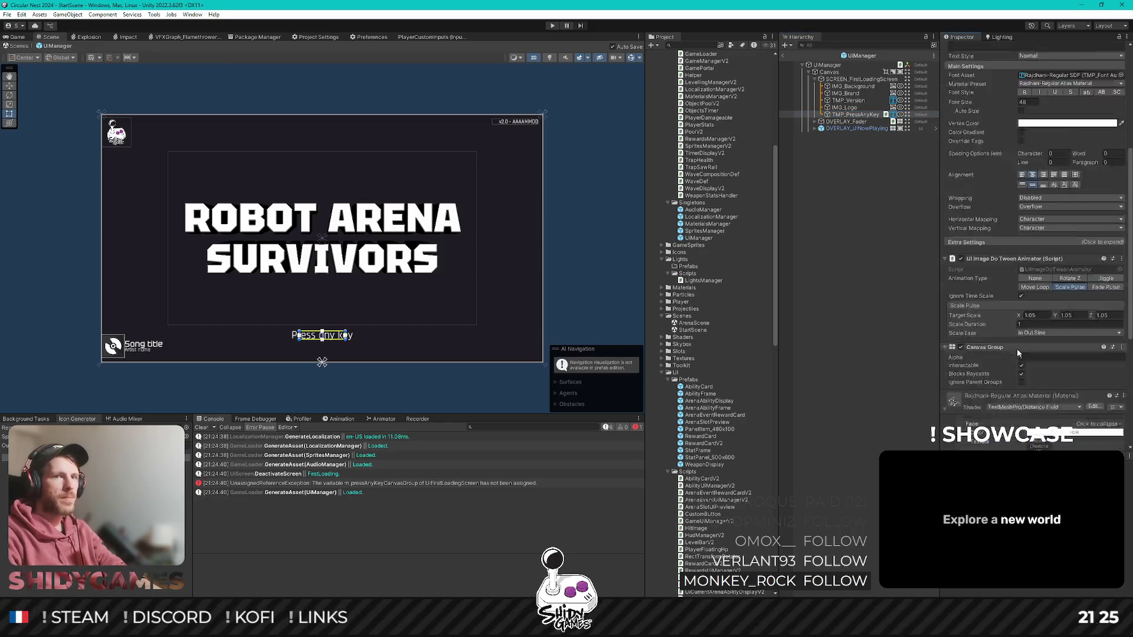
pyautogui.scroll(3, 1011, 297)
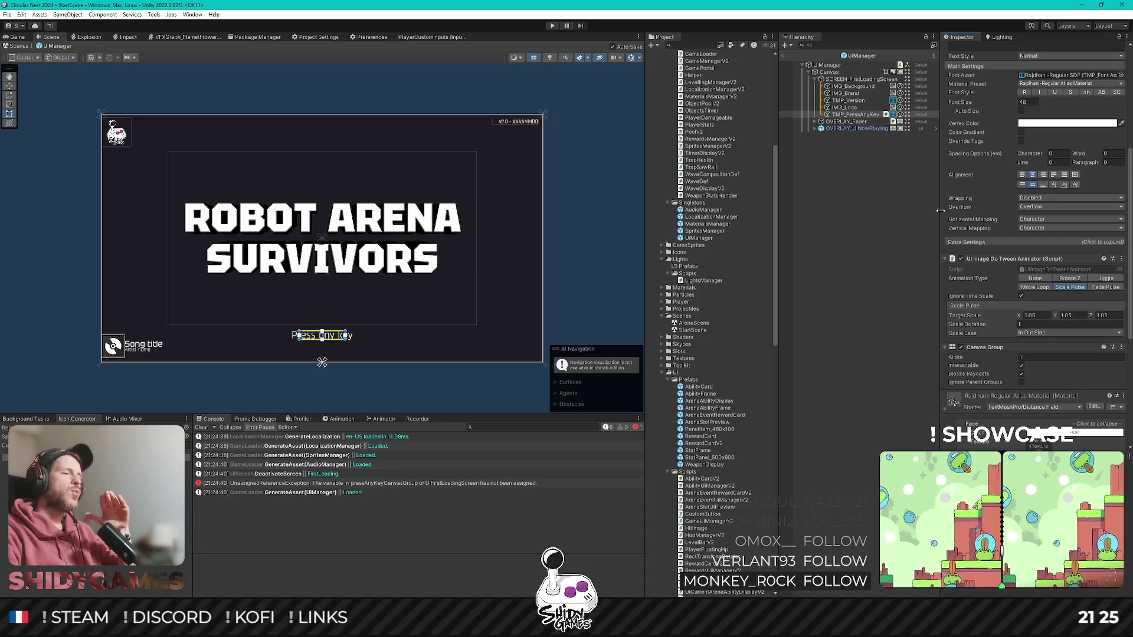
pyautogui.scroll(-1, 1001, 288)
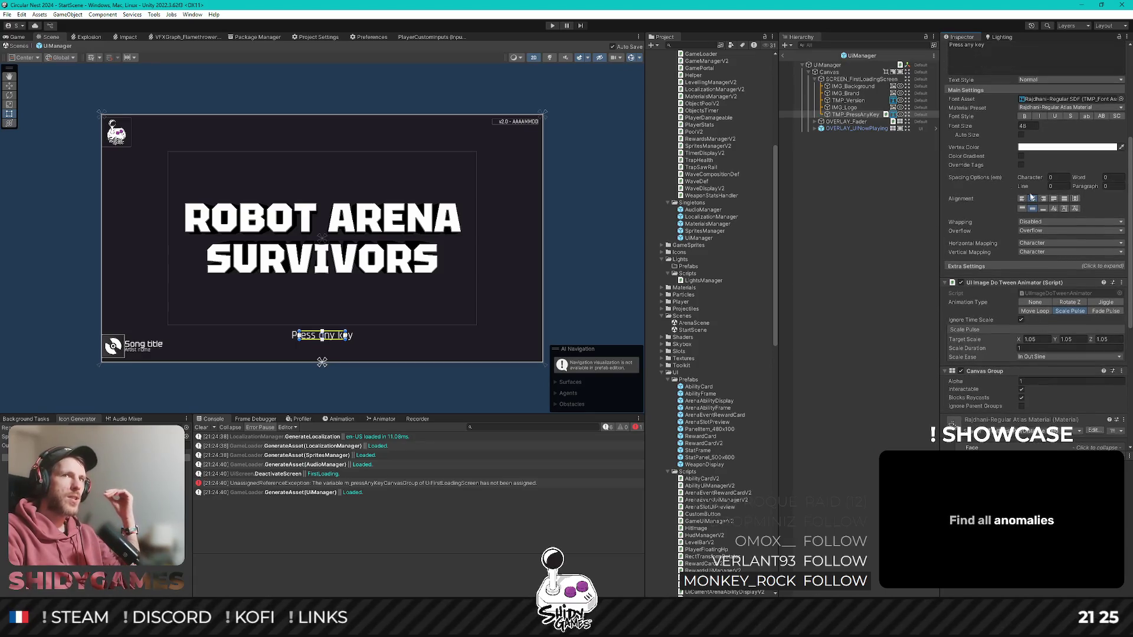
pyautogui.scroll(2, 1038, 259)
pyautogui.scroll(4, 1036, 254)
pyautogui.scroll(-9, 1038, 242)
pyautogui.scroll(3, 1039, 242)
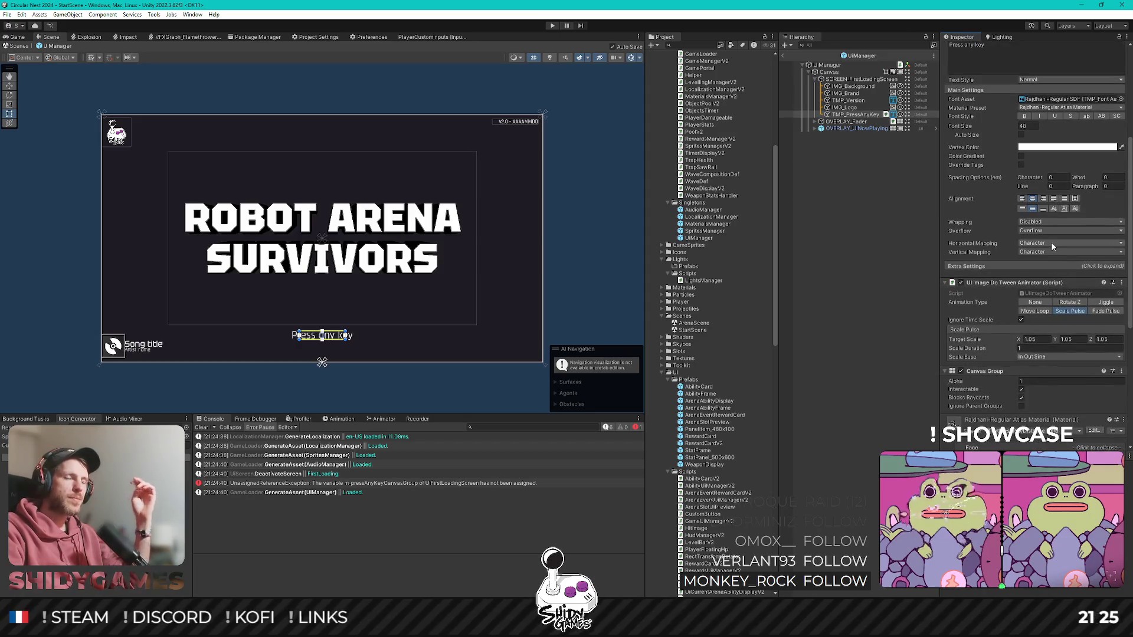
pyautogui.scroll(-7, 1053, 245)
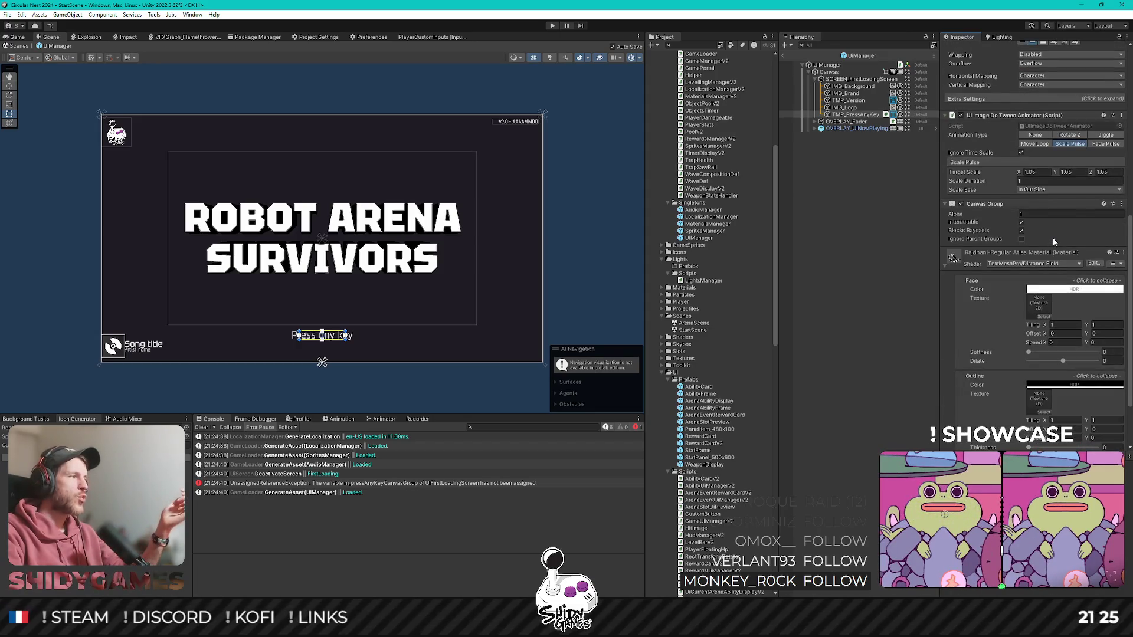
pyautogui.scroll(5, 1054, 235)
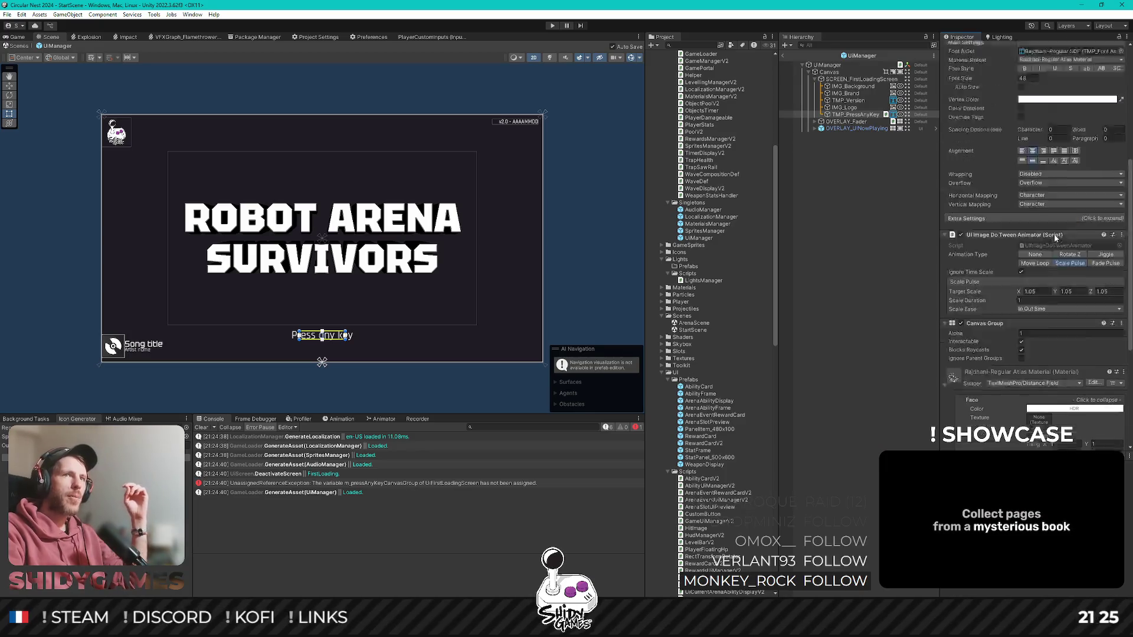
pyautogui.click(862, 79)
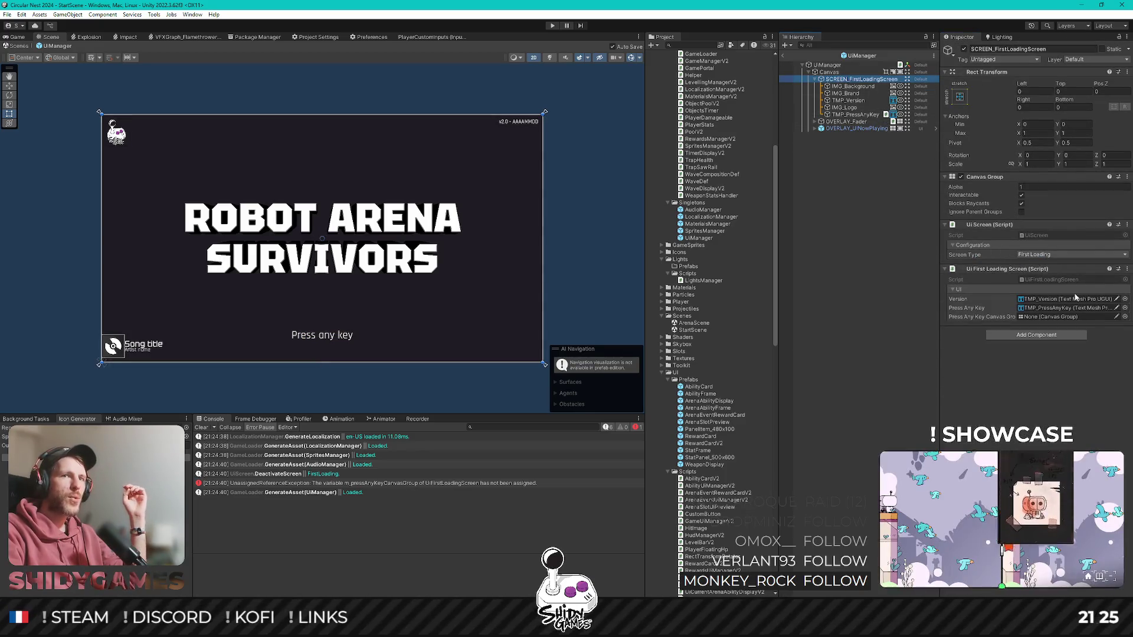
pyautogui.moveTo(854, 115); pyautogui.dragTo(1065, 317)
pyautogui.click(783, 65)
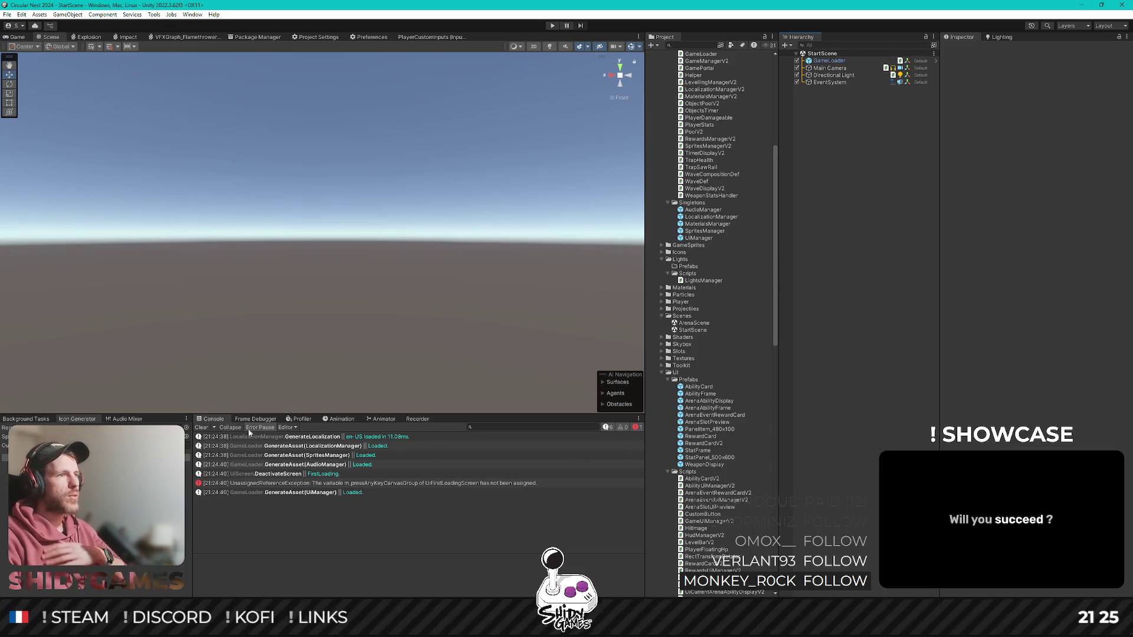
# - Clear the Console and play-test the loading screen twice, stopping play mode after each run
pyautogui.click(201, 429)
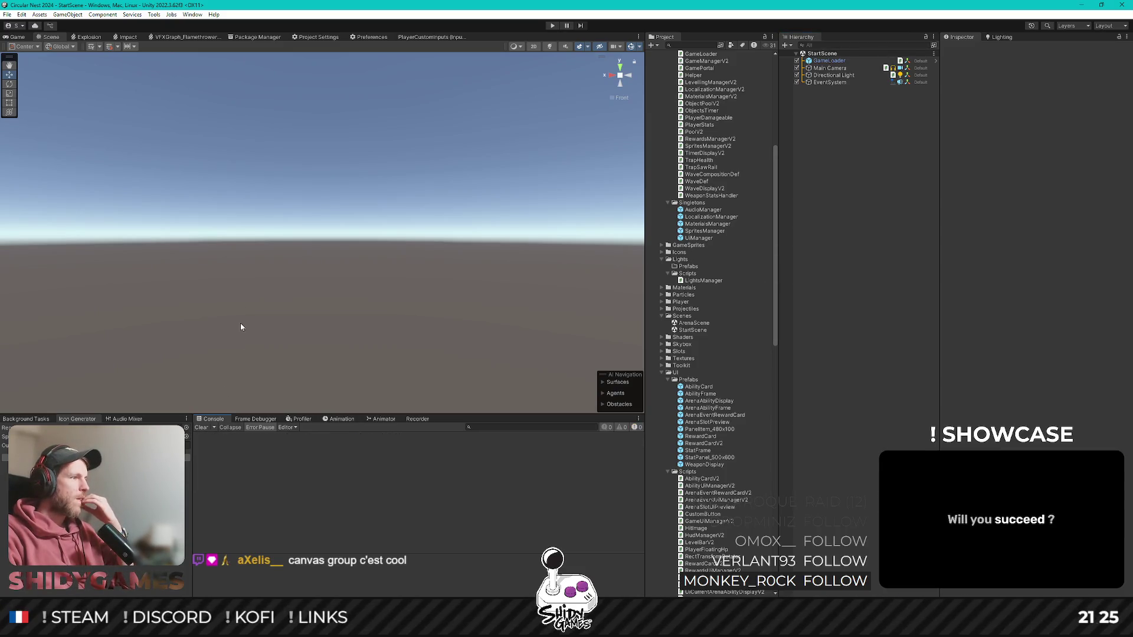
pyautogui.click(554, 25)
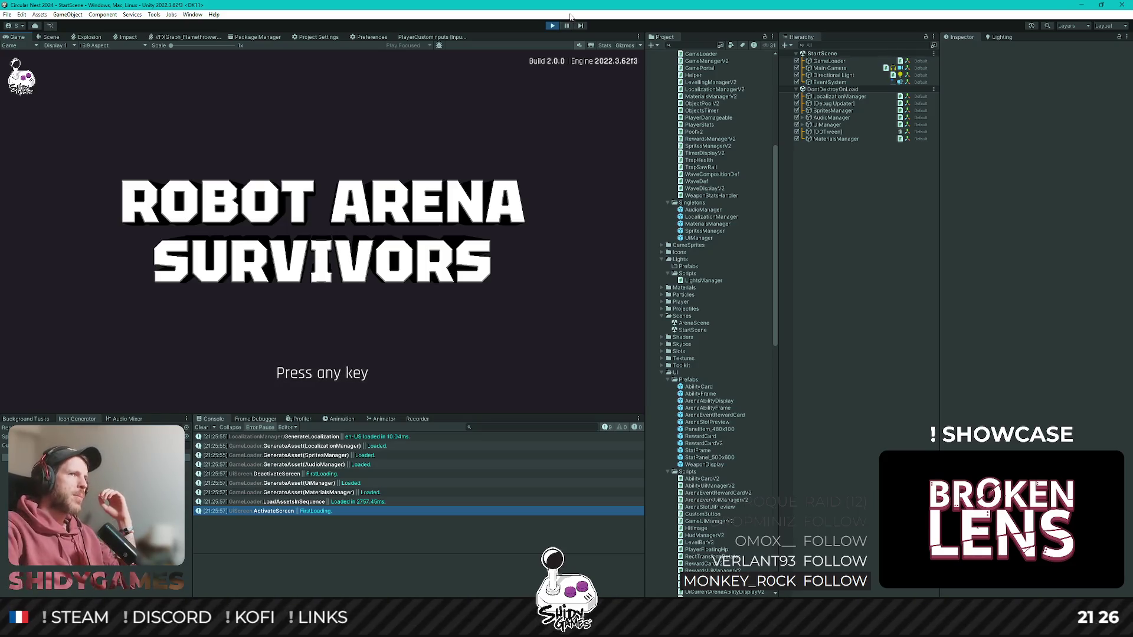
pyautogui.click(552, 26)
pyautogui.click(552, 26)
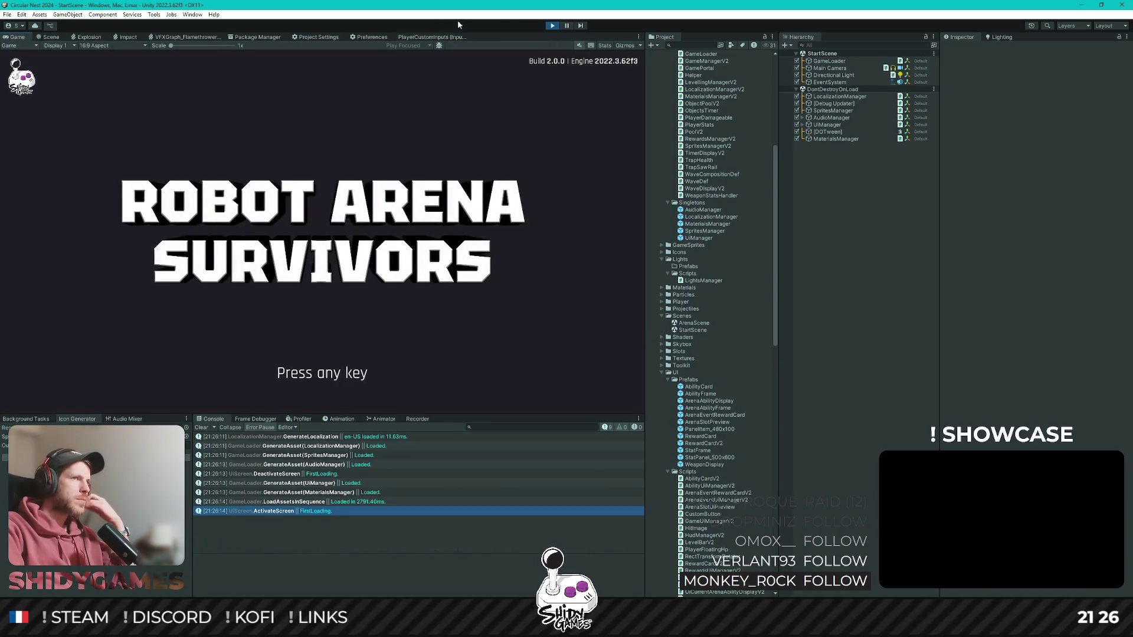
pyautogui.click(550, 25)
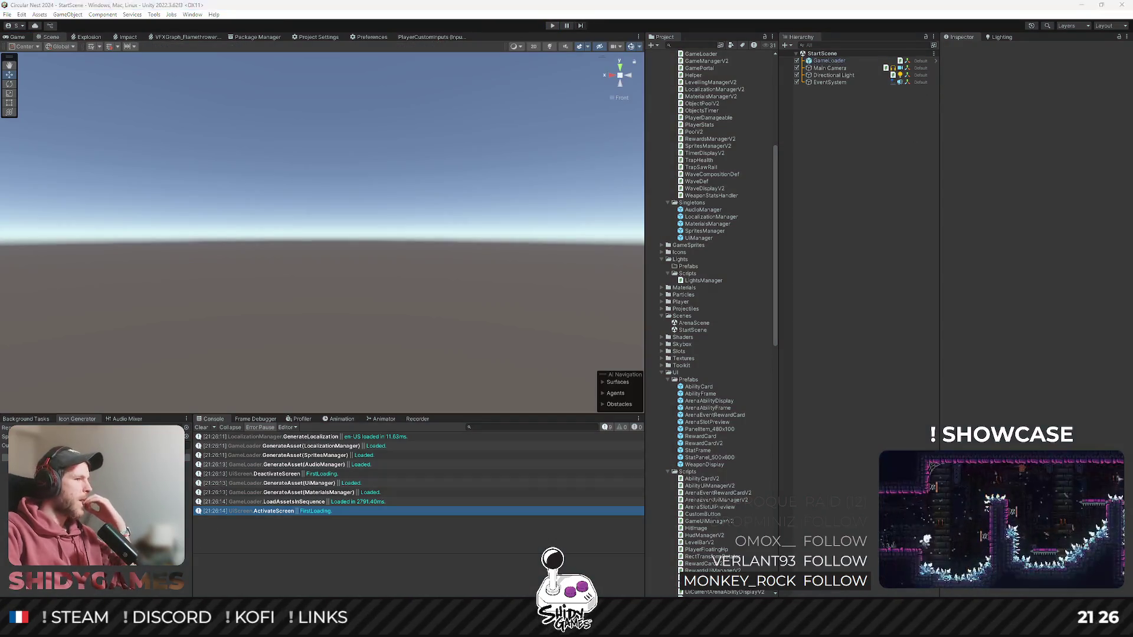
# - Change line 27 of UiFirstLoadingScreen.cs to WaitForSecondsRealtime(2f), then return to Unity
pyautogui.hotkey('alt', 'Tab')
pyautogui.click(488, 362)
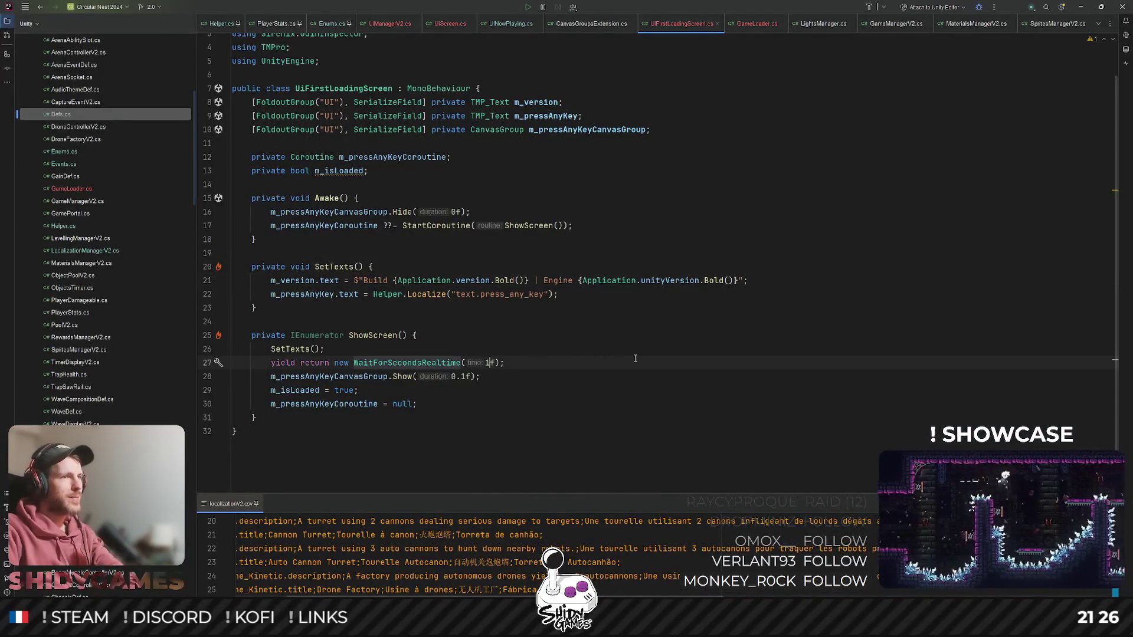
pyautogui.press('BackSpace')
pyautogui.write('2')
pyautogui.click(741, 289)
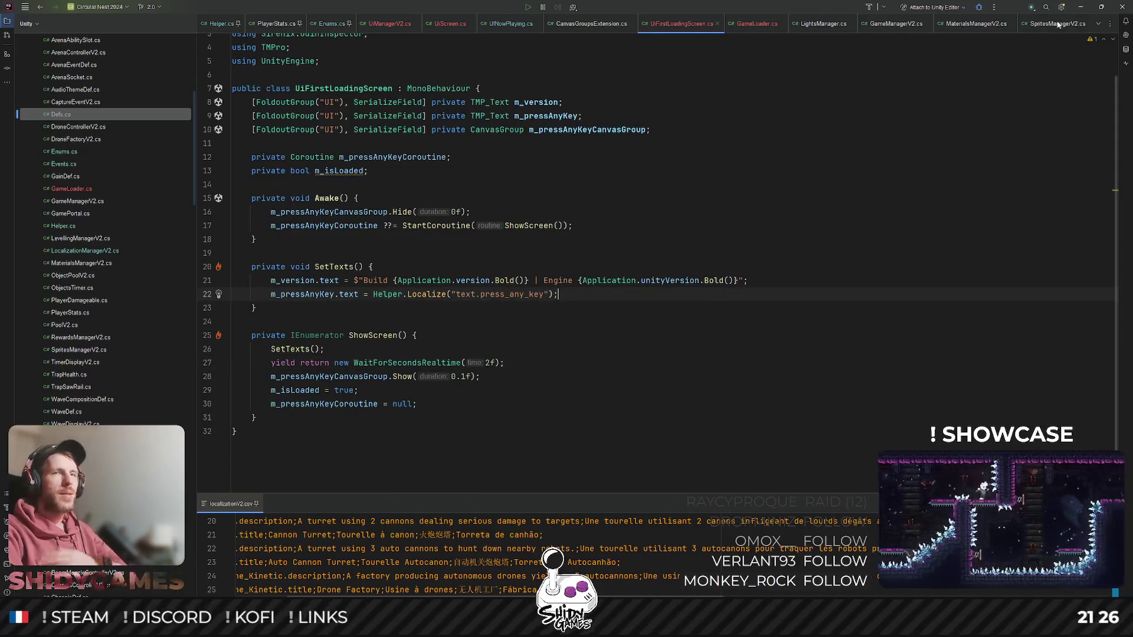
pyautogui.click(1081, 6)
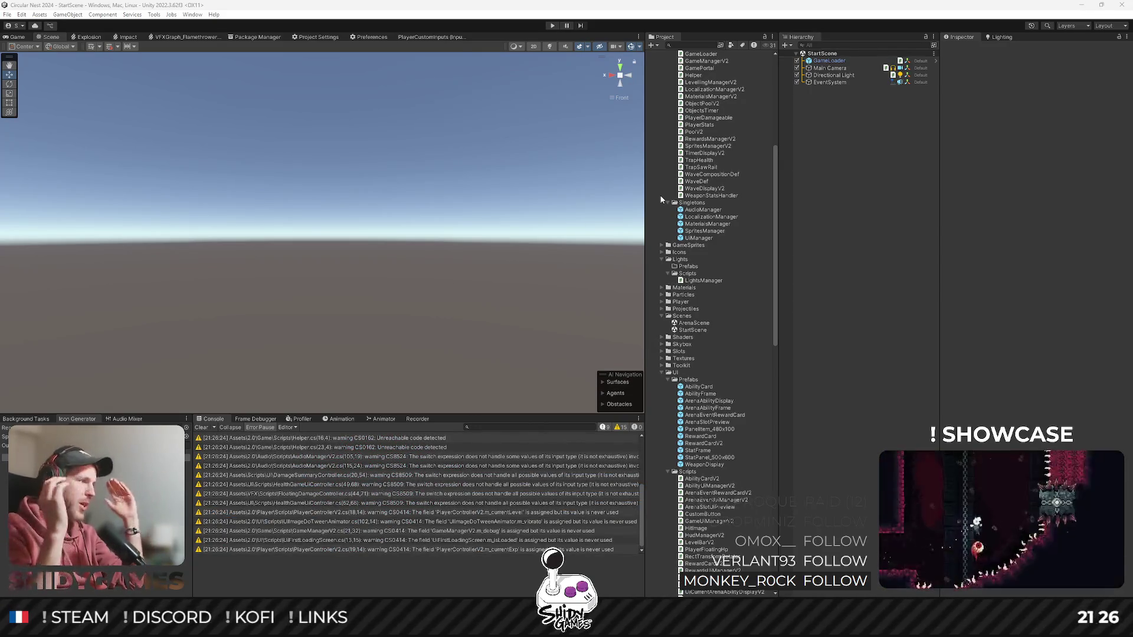
# - Play the game twice to check the 'Press any key' prompt appears after the 2-second delay
pyautogui.click(596, 15)
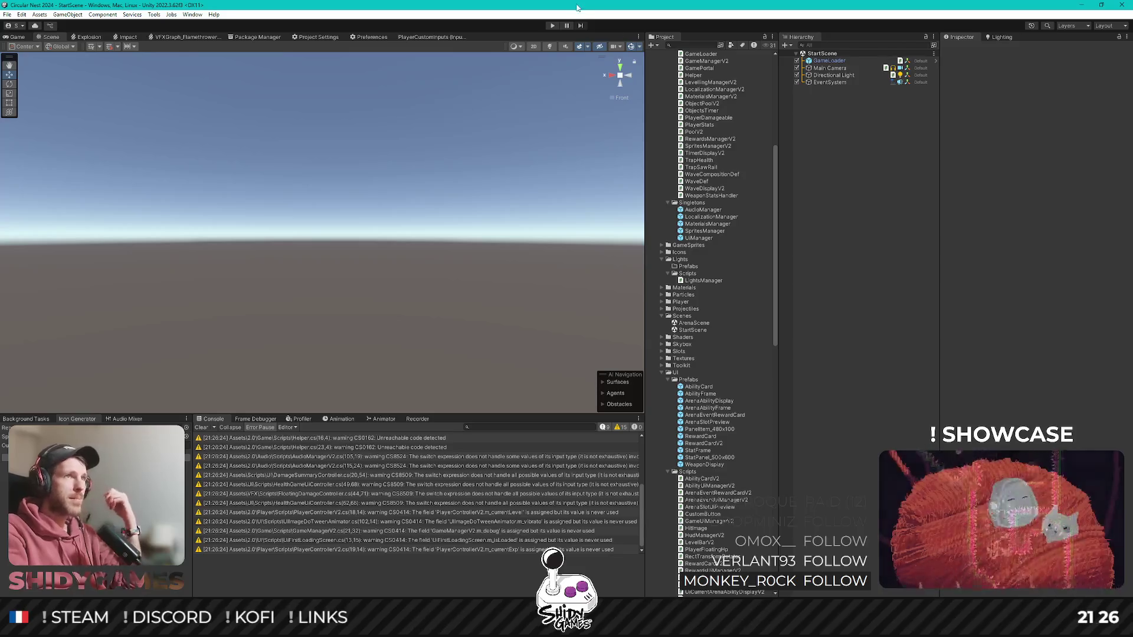
pyautogui.click(552, 25)
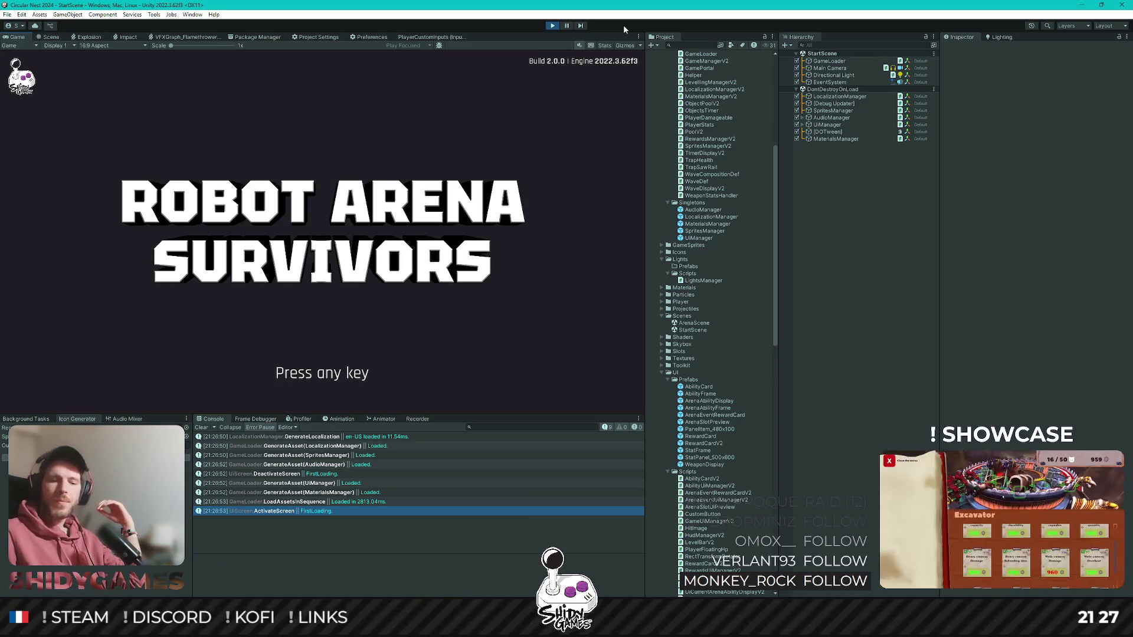
pyautogui.click(551, 24)
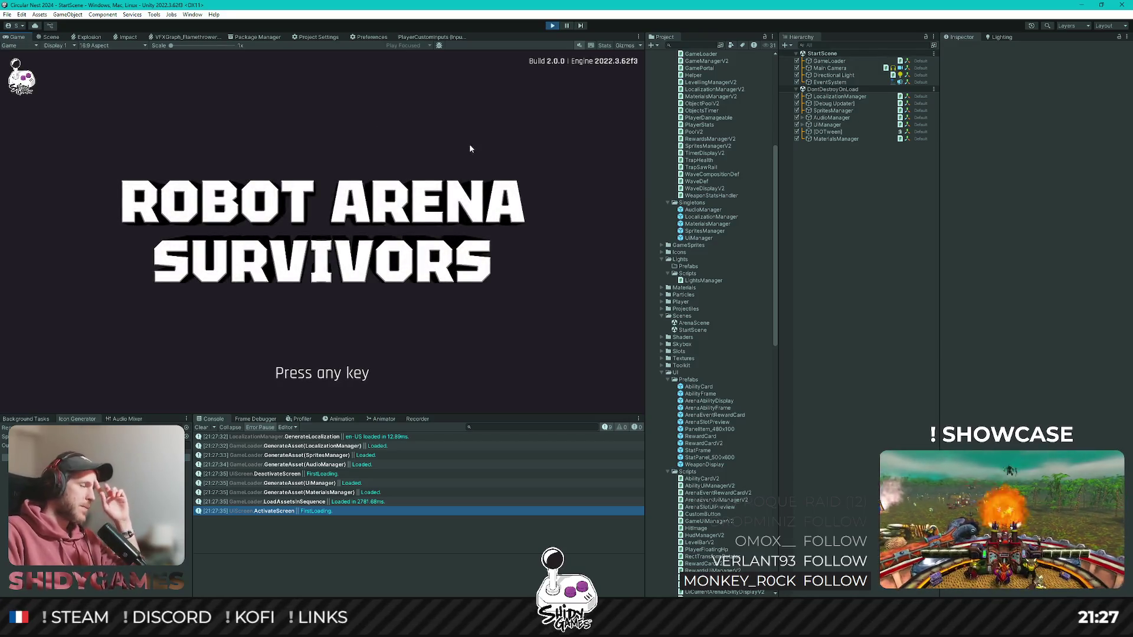
# - Stop play mode and replace the 0.1f fade time on line 28 with Defs.UiFadeDuration
pyautogui.click(552, 25)
pyautogui.hotkey('alt', 'Tab')
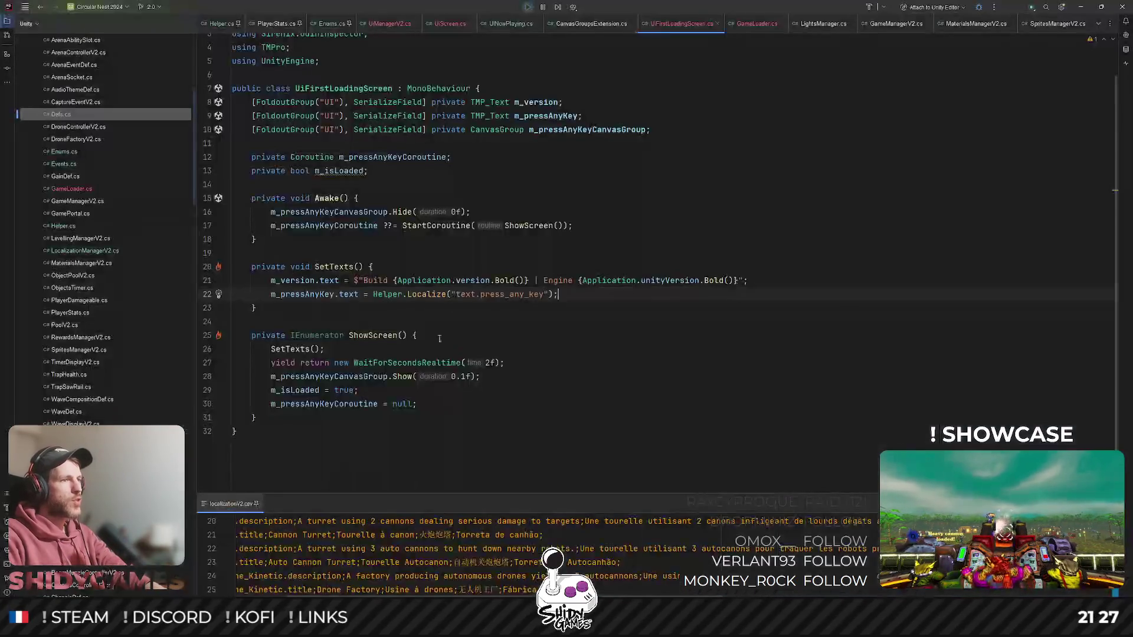
pyautogui.click(453, 377)
pyautogui.write('Defs.')
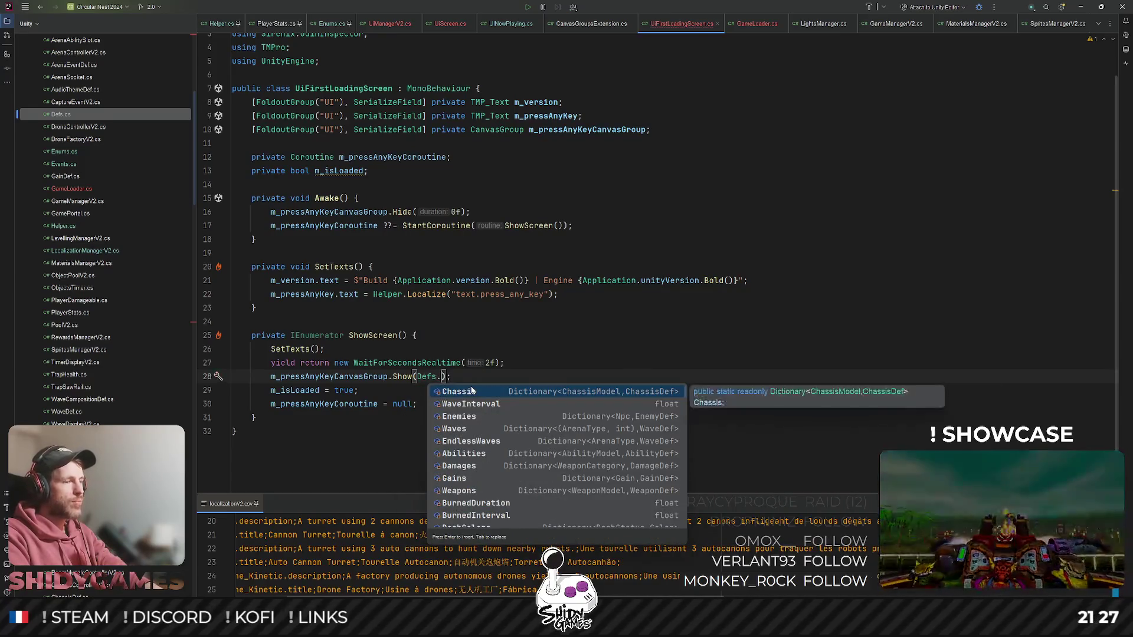
pyautogui.write('fade')
pyautogui.press('Return')
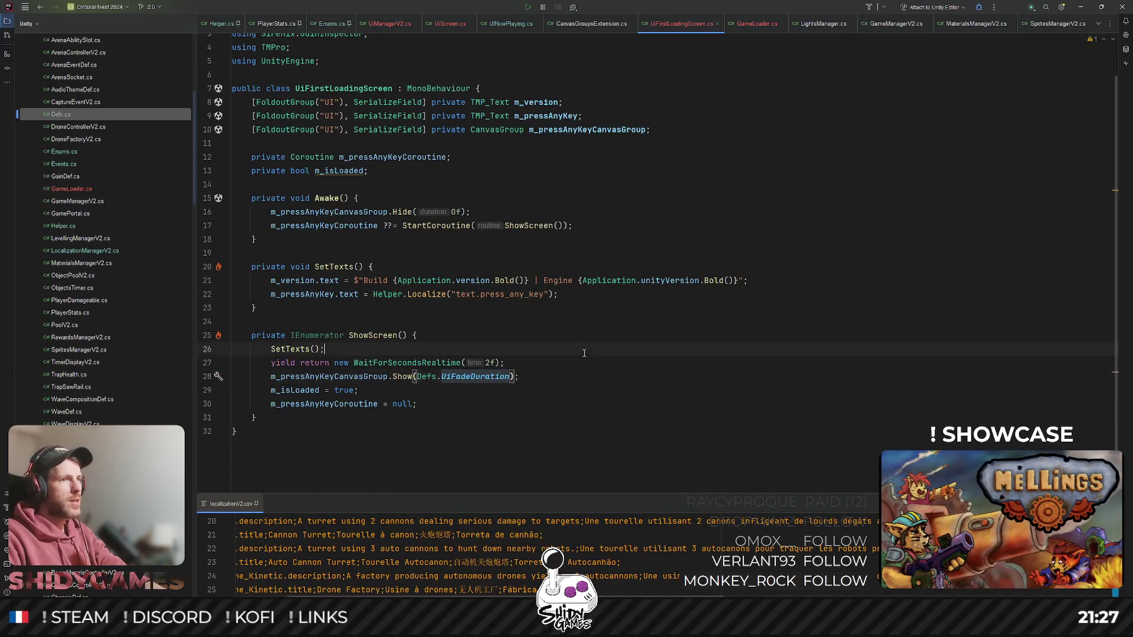
pyautogui.click(584, 362)
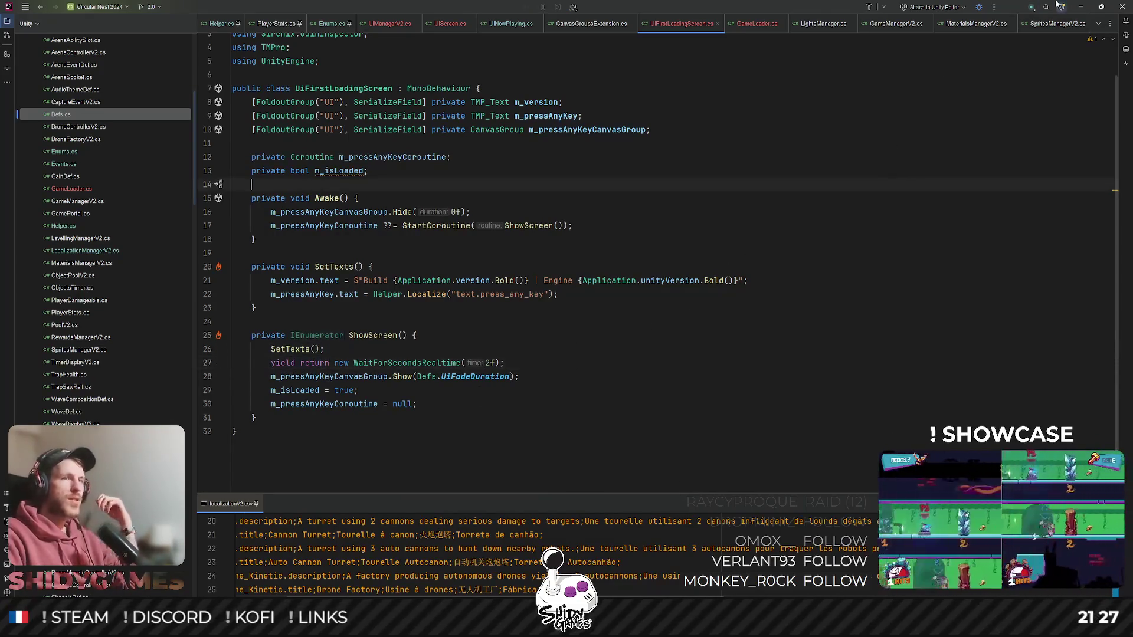
pyautogui.hotkey('alt', 'Tab')
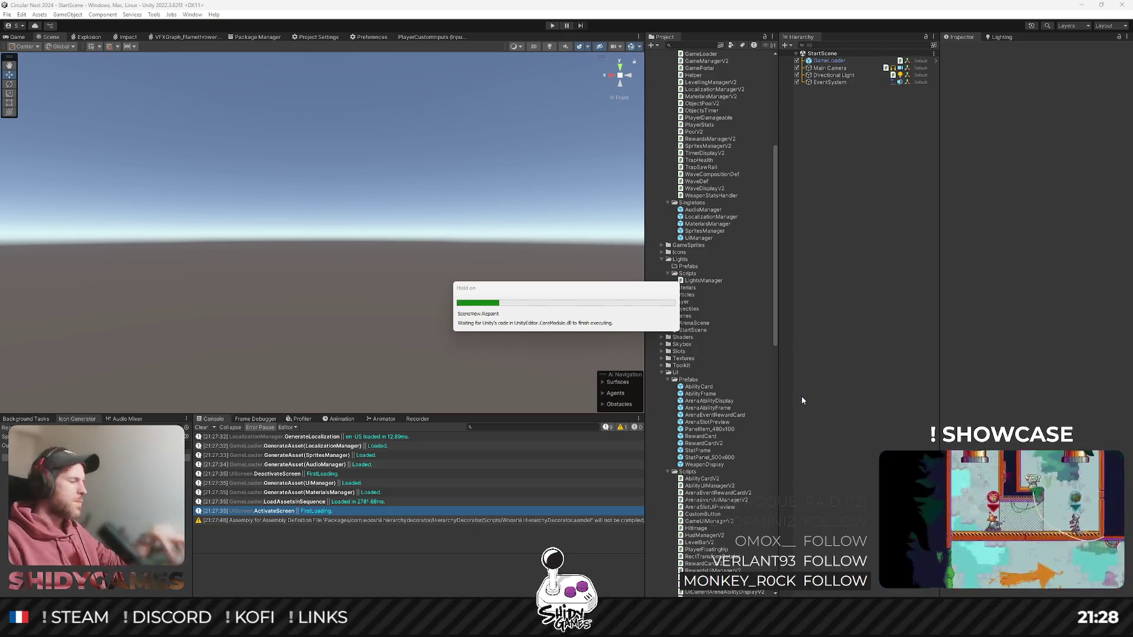
pyautogui.click(549, 25)
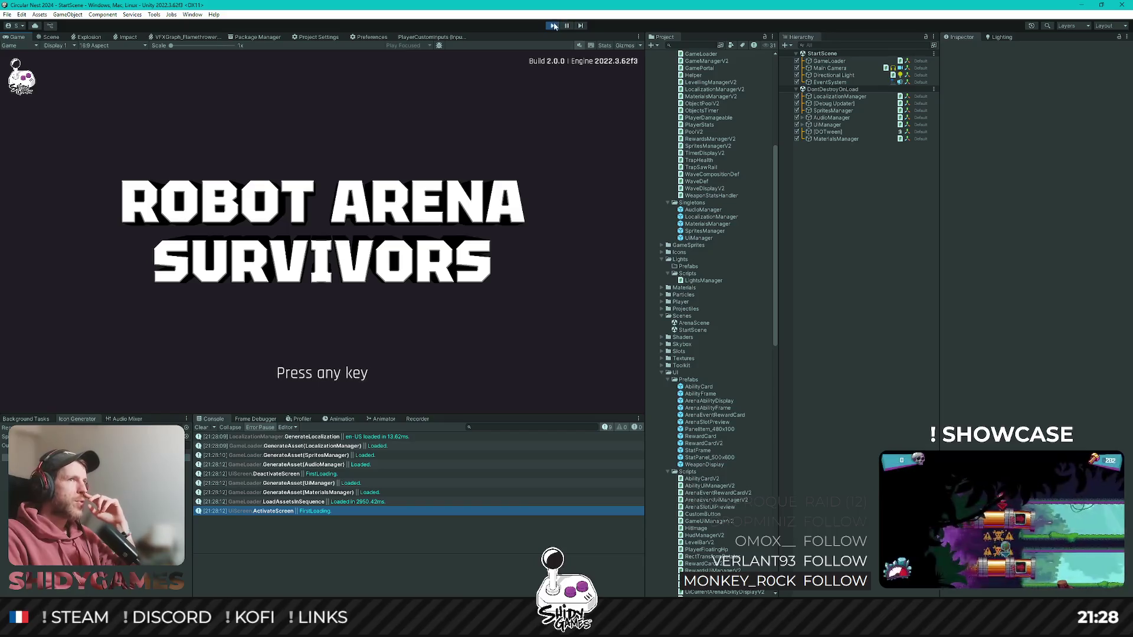
pyautogui.hotkey('ctrl', 'p')
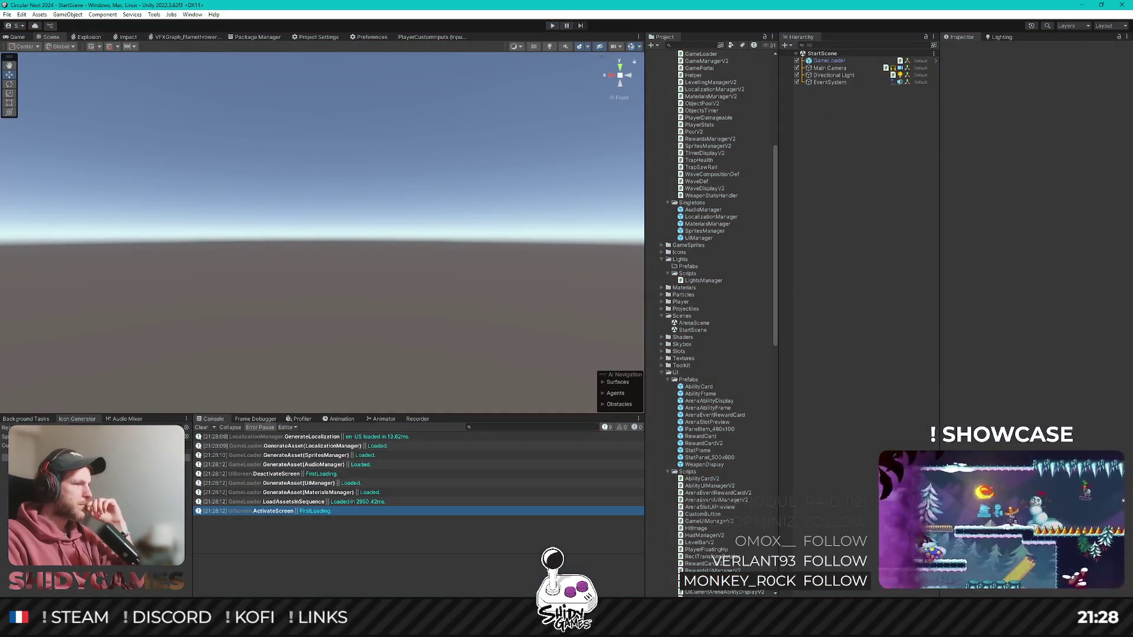
pyautogui.moveTo(210, 627)
pyautogui.click(210, 573)
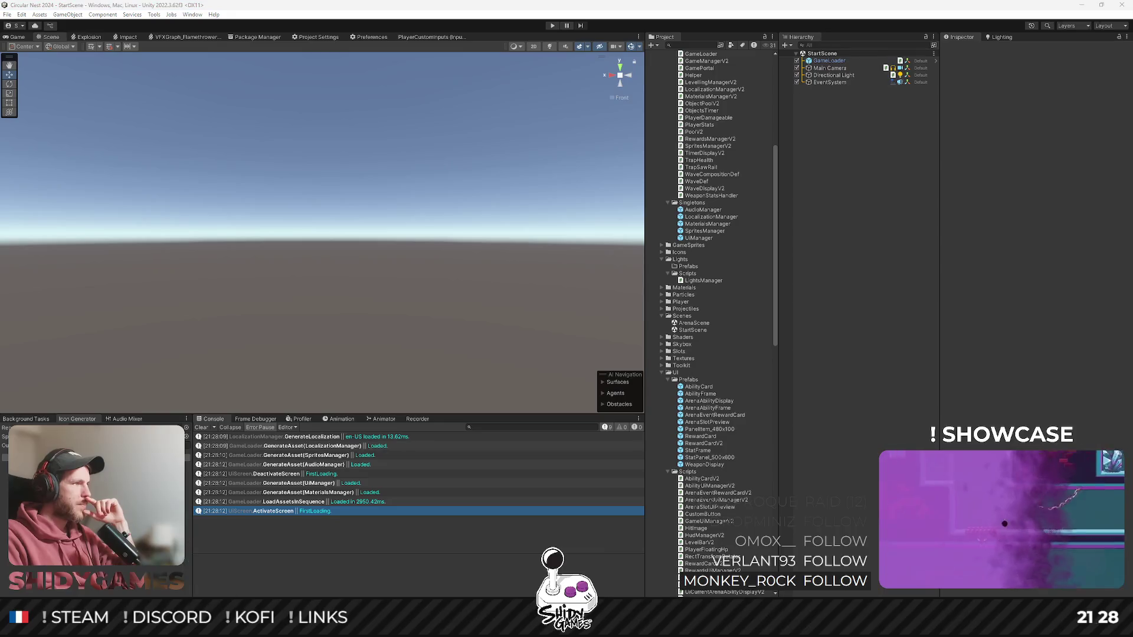
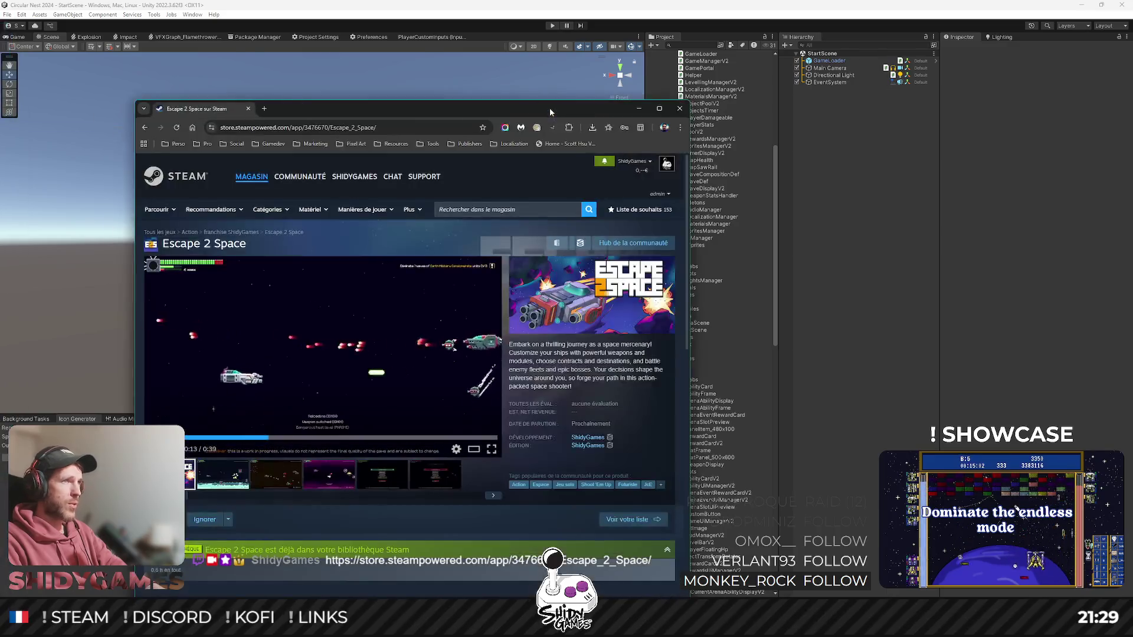
# - Open the Escape 2 Space store page and set its zoom to 125%
pyautogui.doubleClick(550, 108)
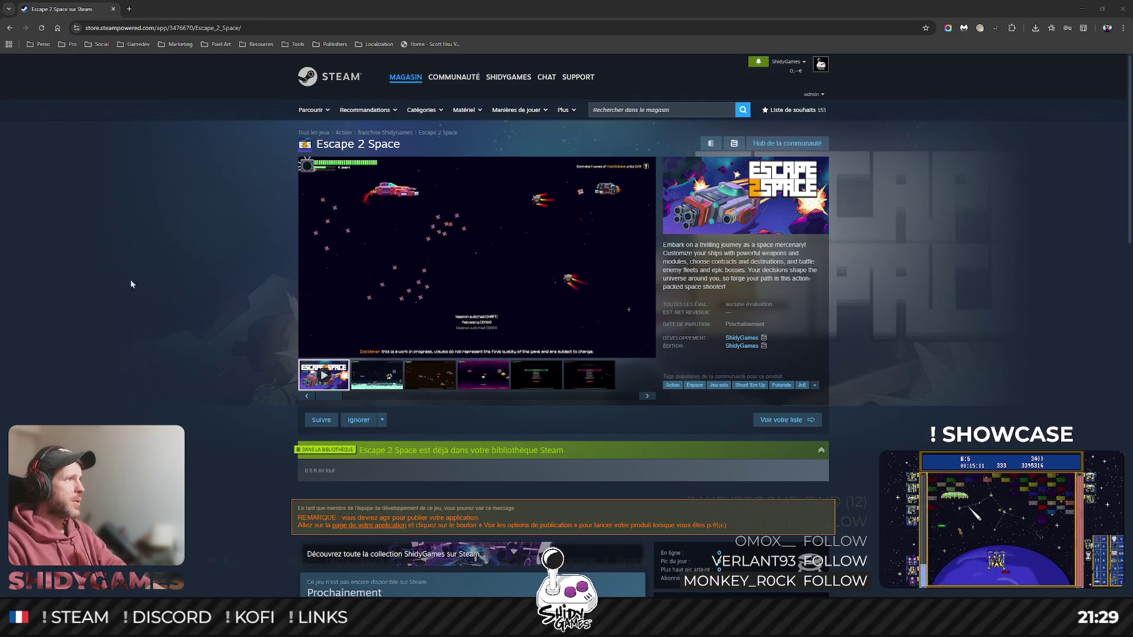
pyautogui.hotkey('ctrl', '+')
pyautogui.hotkey('ctrl', '+')
pyautogui.hotkey('ctrl', '+')
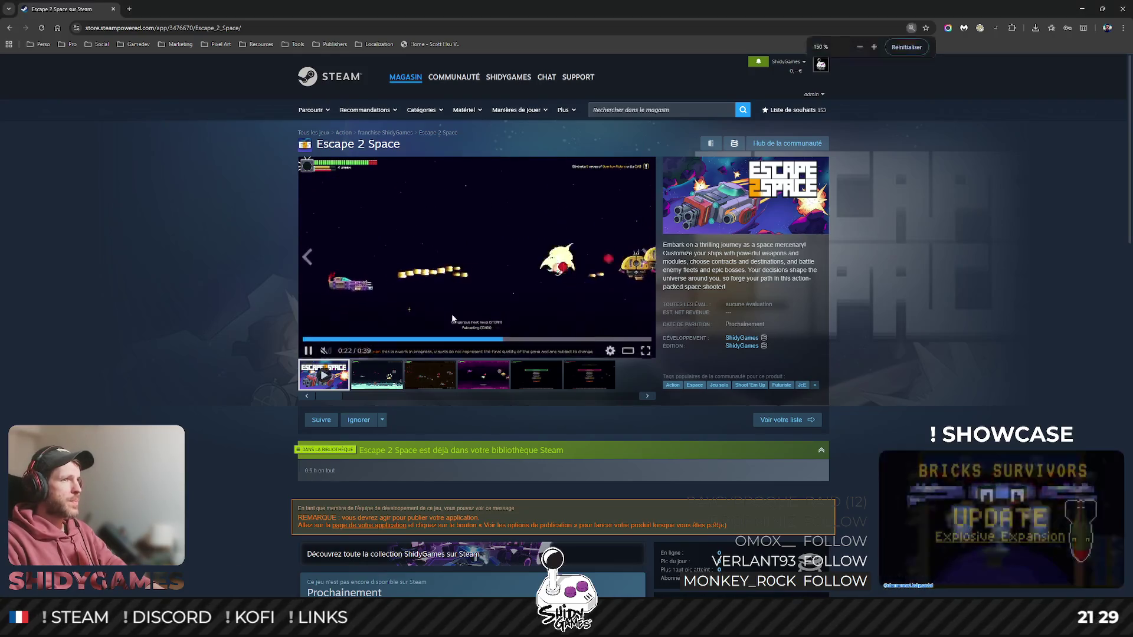
pyautogui.hotkey('ctrl', '0')
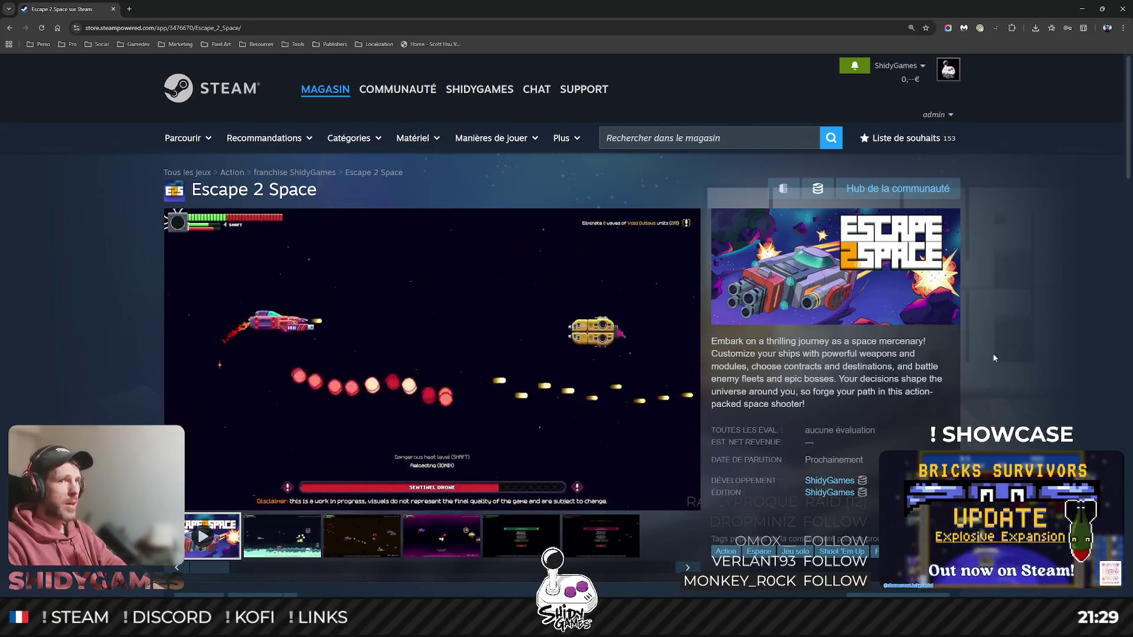
pyautogui.hotkey('ctrl', '-')
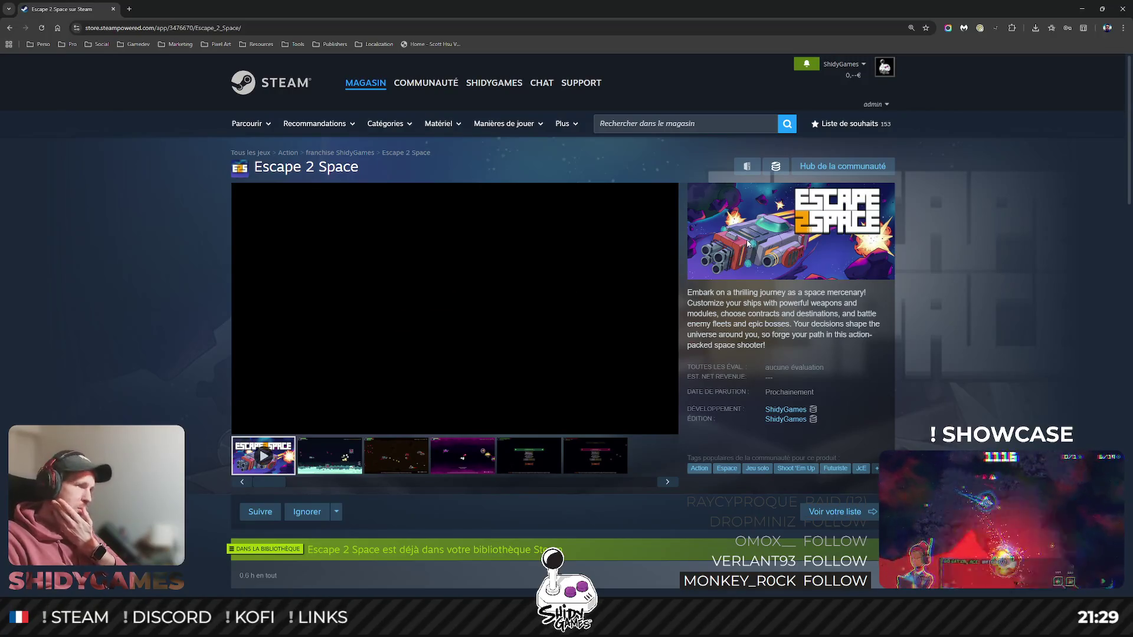
# - Scroll through the store page and trailer, then close Chrome
pyautogui.scroll(-3, 770, 288)
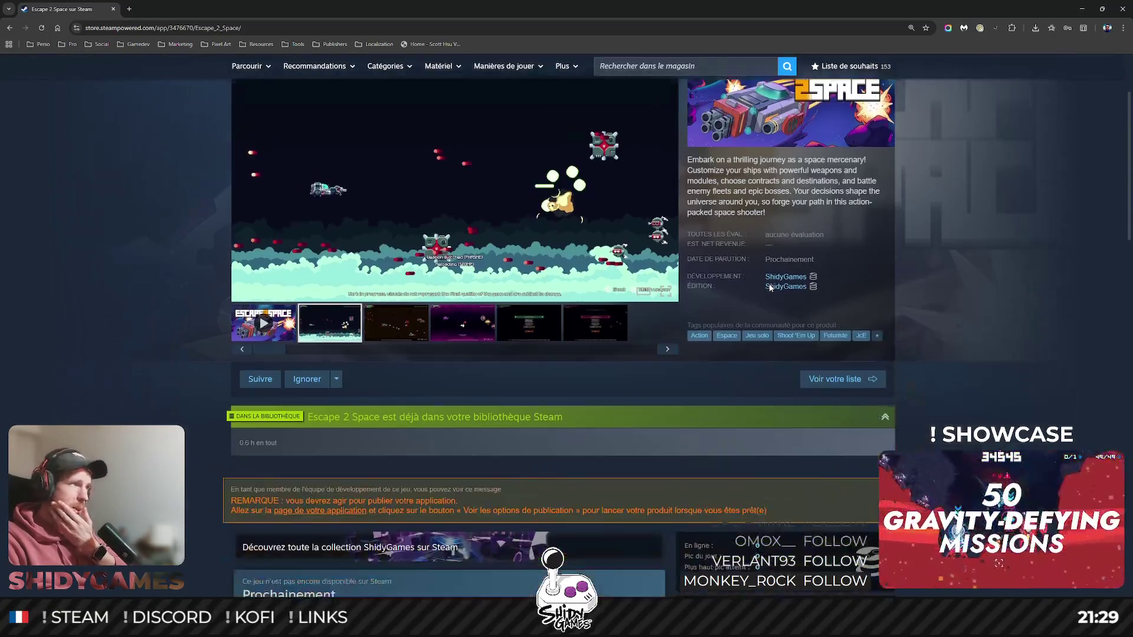
pyautogui.scroll(-2, 770, 288)
pyautogui.scroll(3, 770, 288)
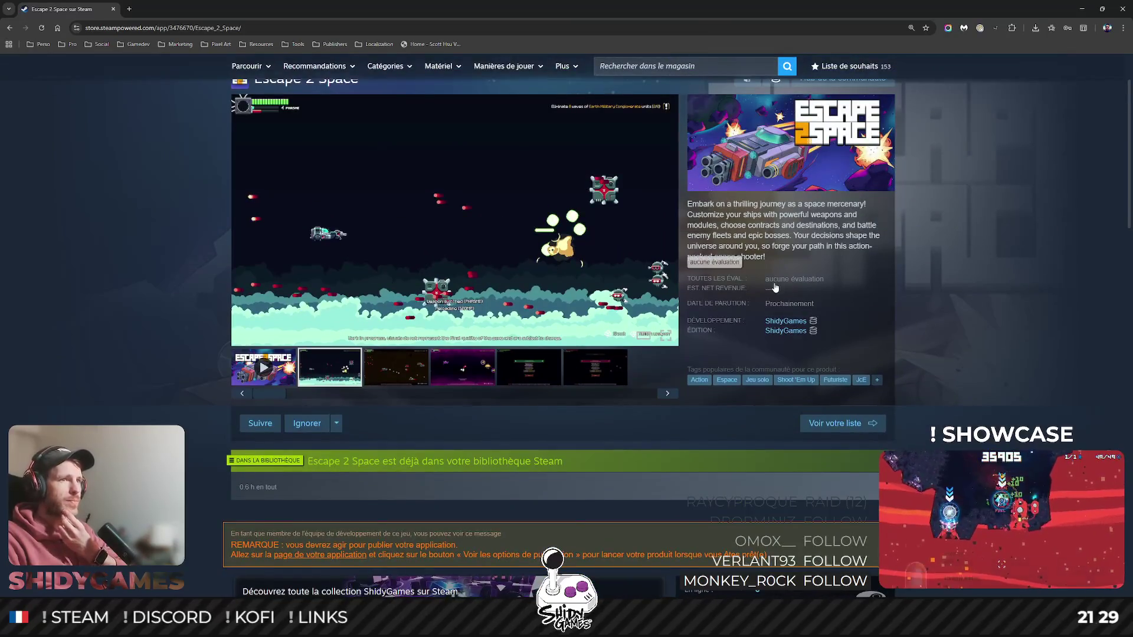
pyautogui.scroll(2, 772, 287)
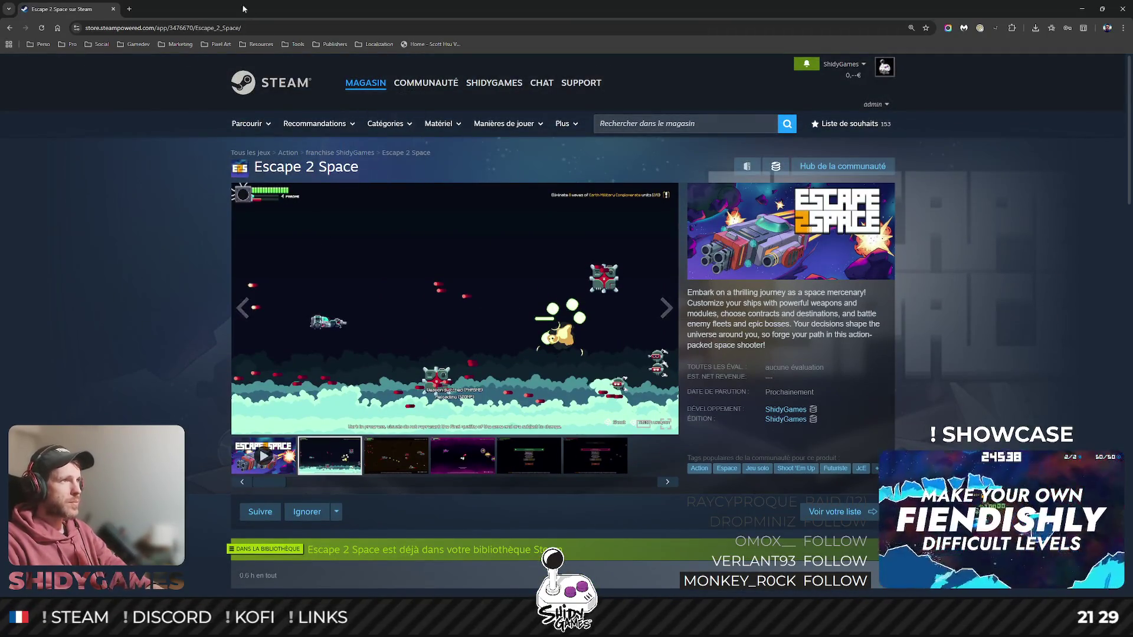
pyautogui.click(114, 8)
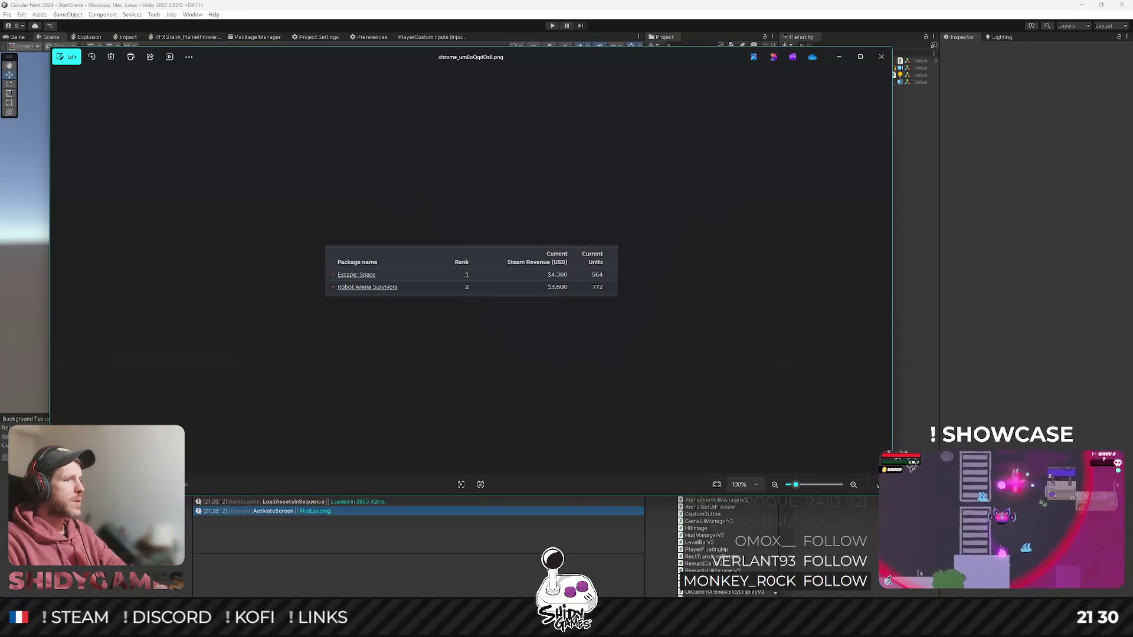
# - Maximize Photos and zoom into the Escape: Space and Robot Arena Survivors revenue table, then close it
pyautogui.moveTo(621, 55); pyautogui.dragTo(675, 64)
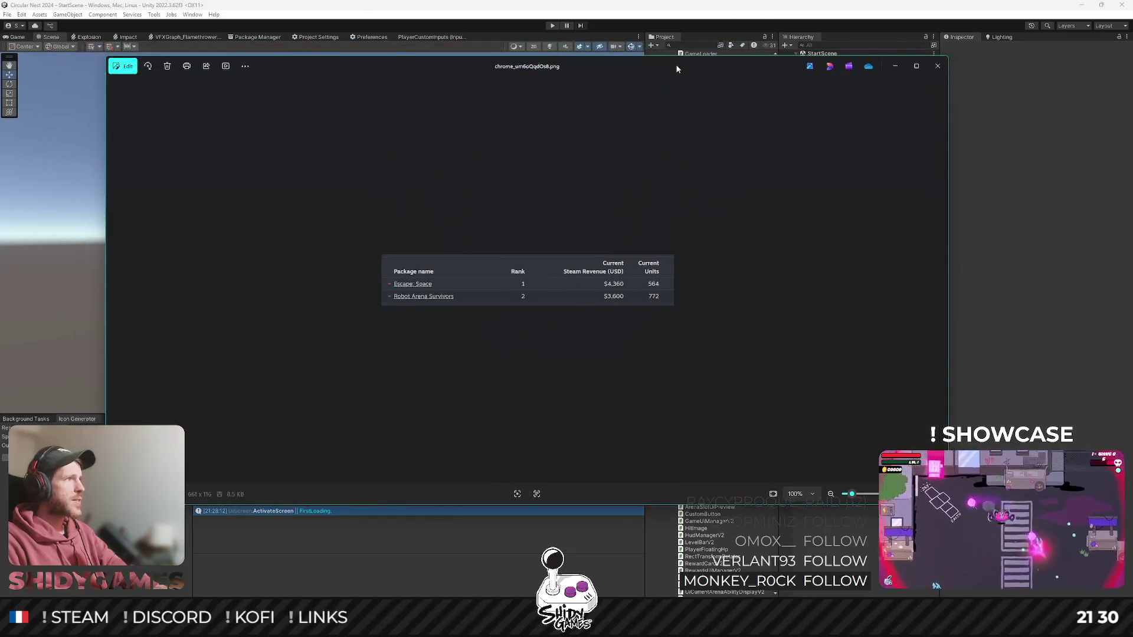
pyautogui.doubleClick(667, 66)
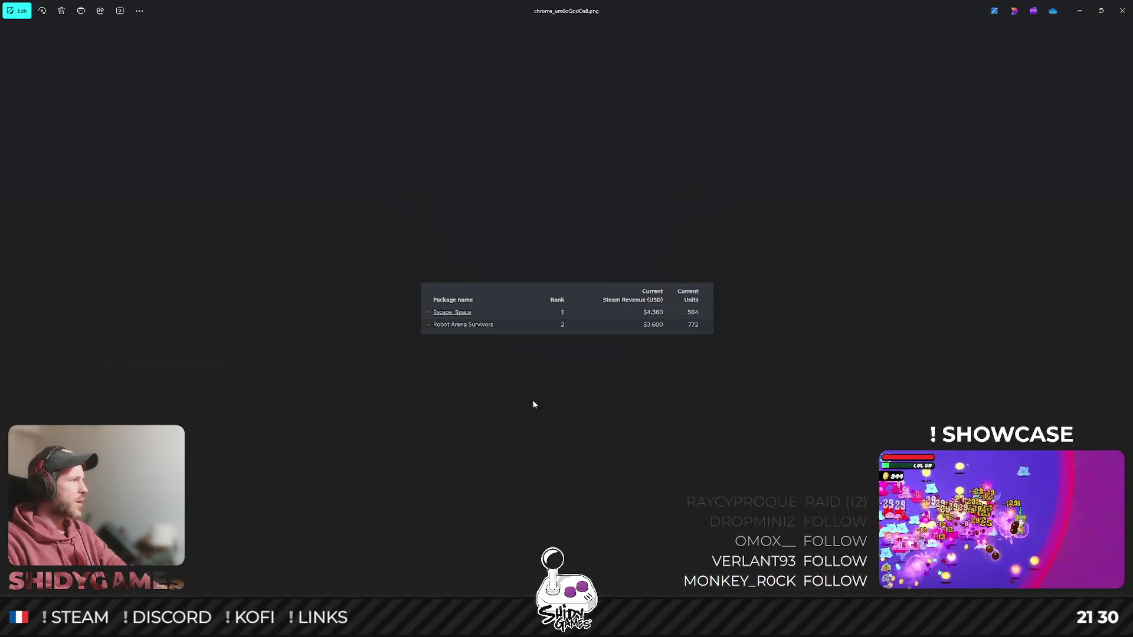
pyautogui.scroll(5, 534, 404)
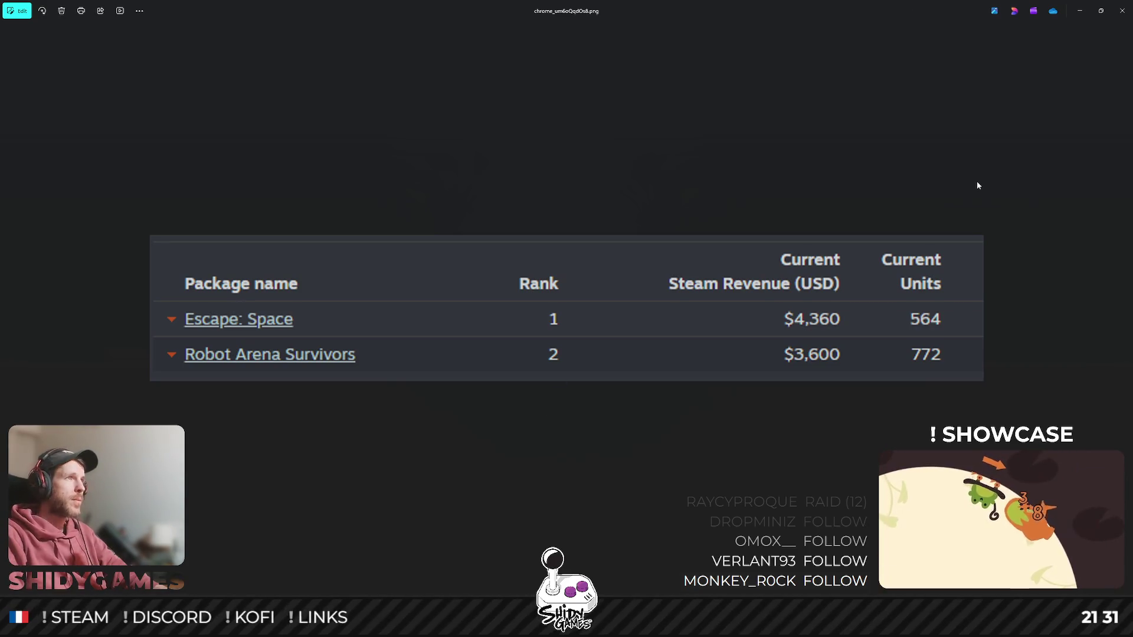
pyautogui.click(1121, 11)
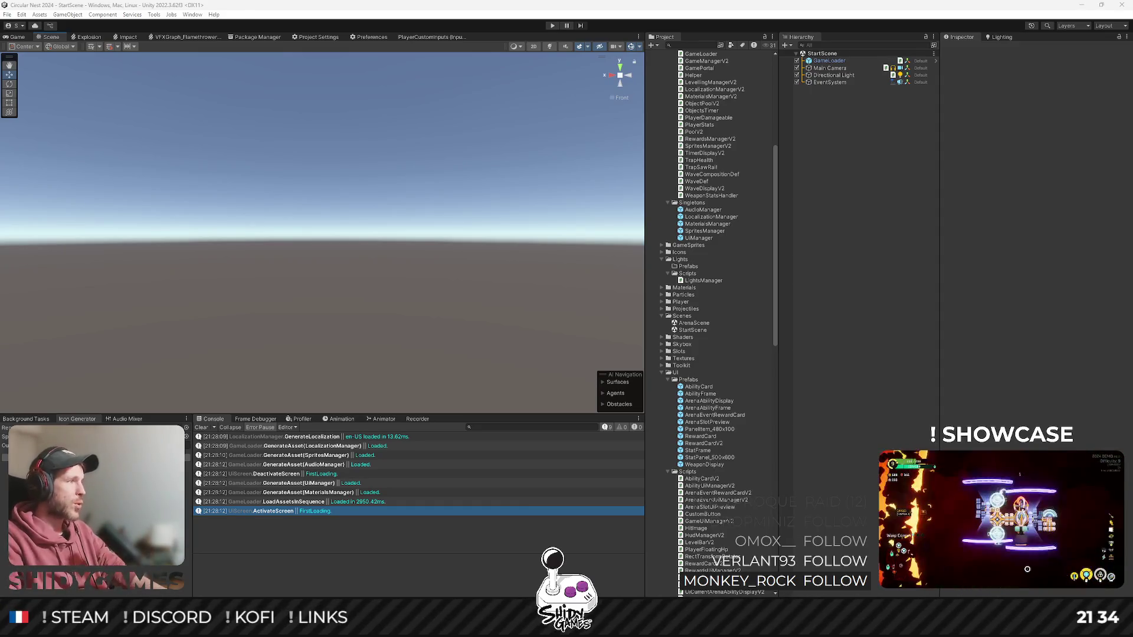
# - Click in the Unity Hierarchy to bring the StartScene editor to the front
pyautogui.click(871, 336)
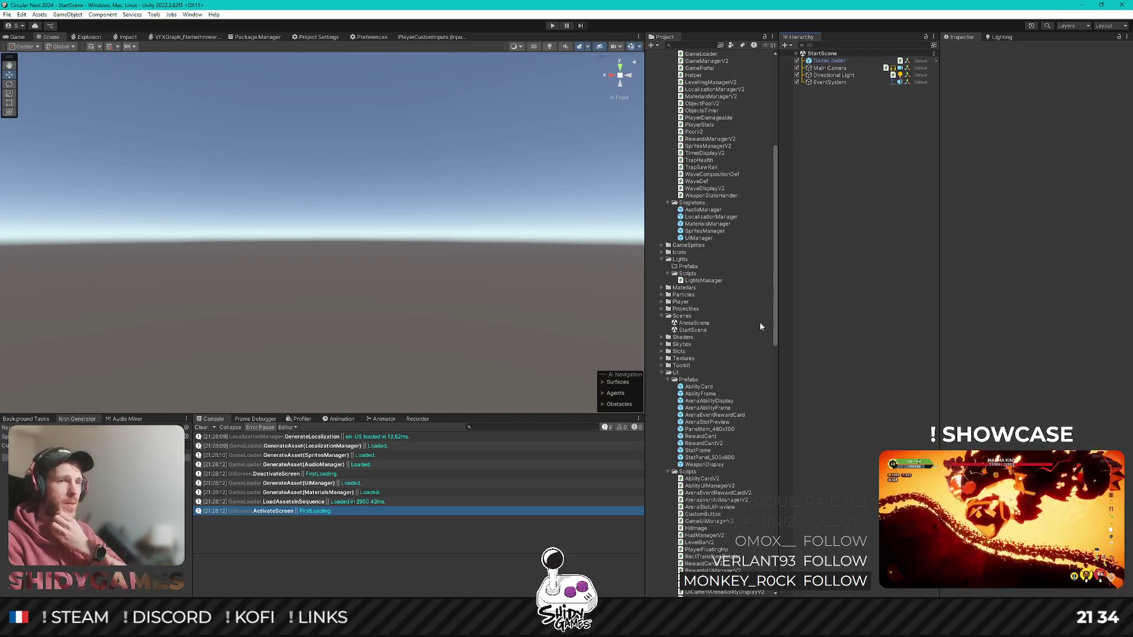
pyautogui.doubleClick(694, 324)
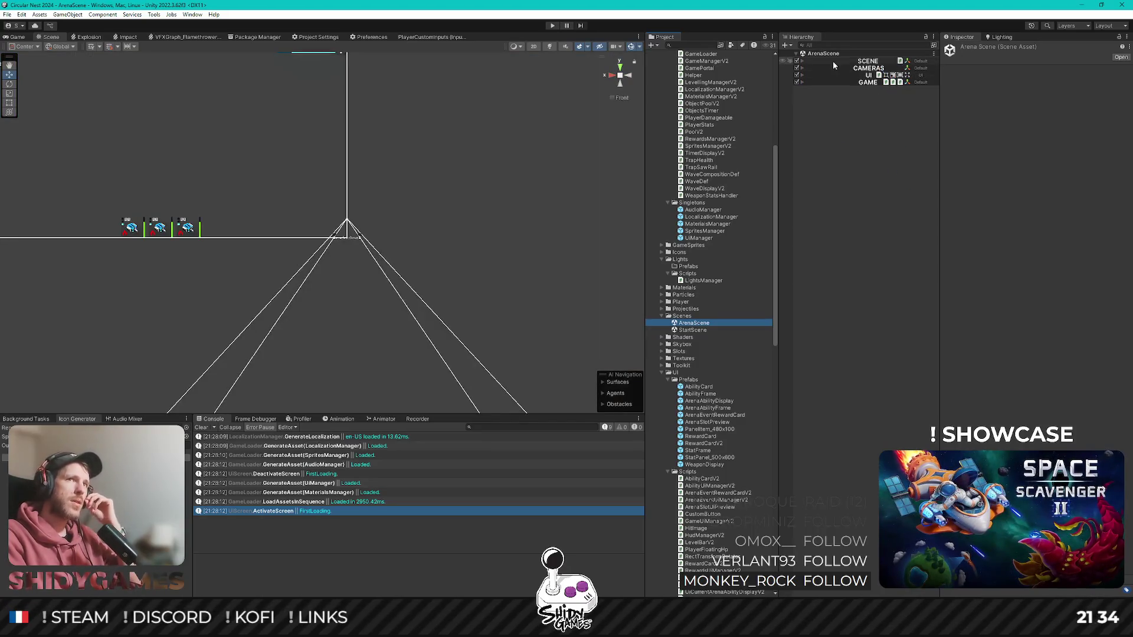
pyautogui.click(801, 83)
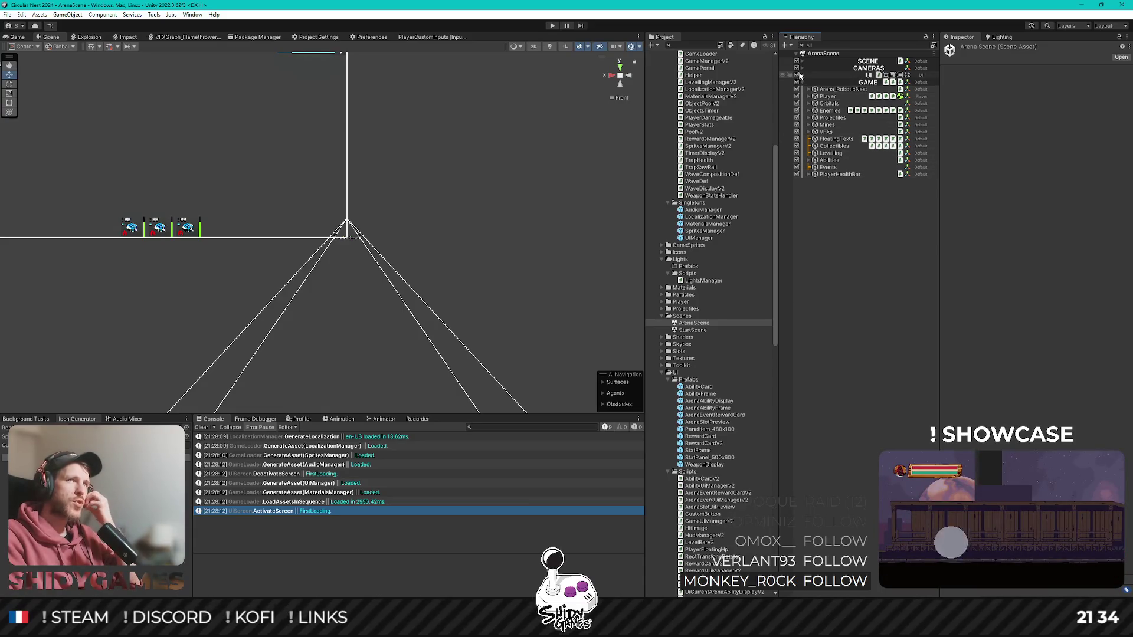
pyautogui.click(802, 76)
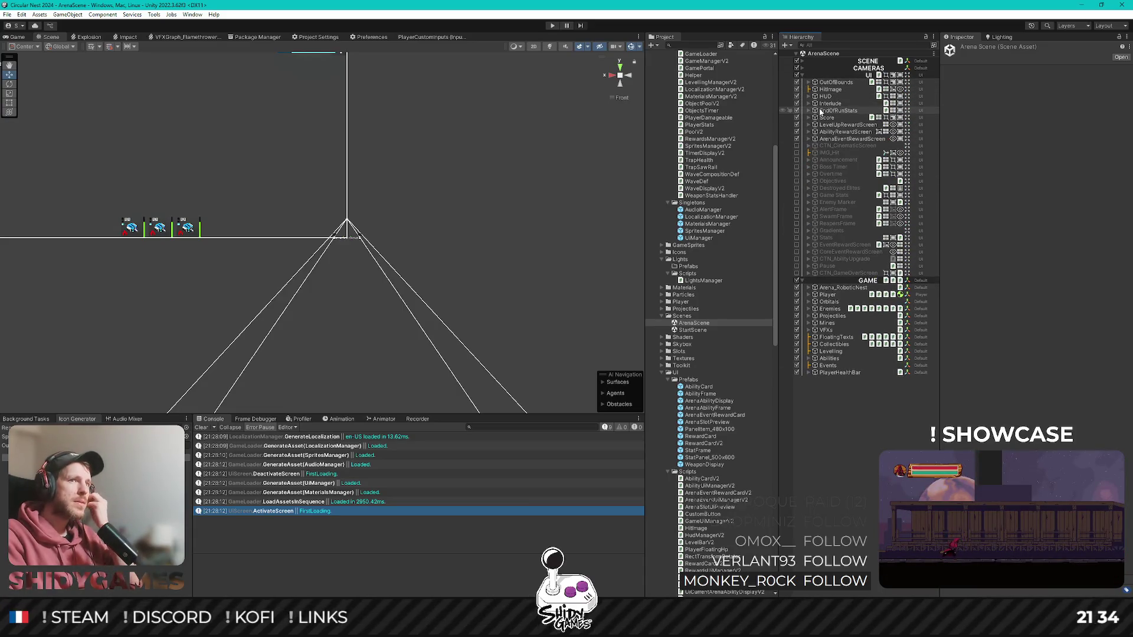
pyautogui.click(802, 69)
pyautogui.click(802, 61)
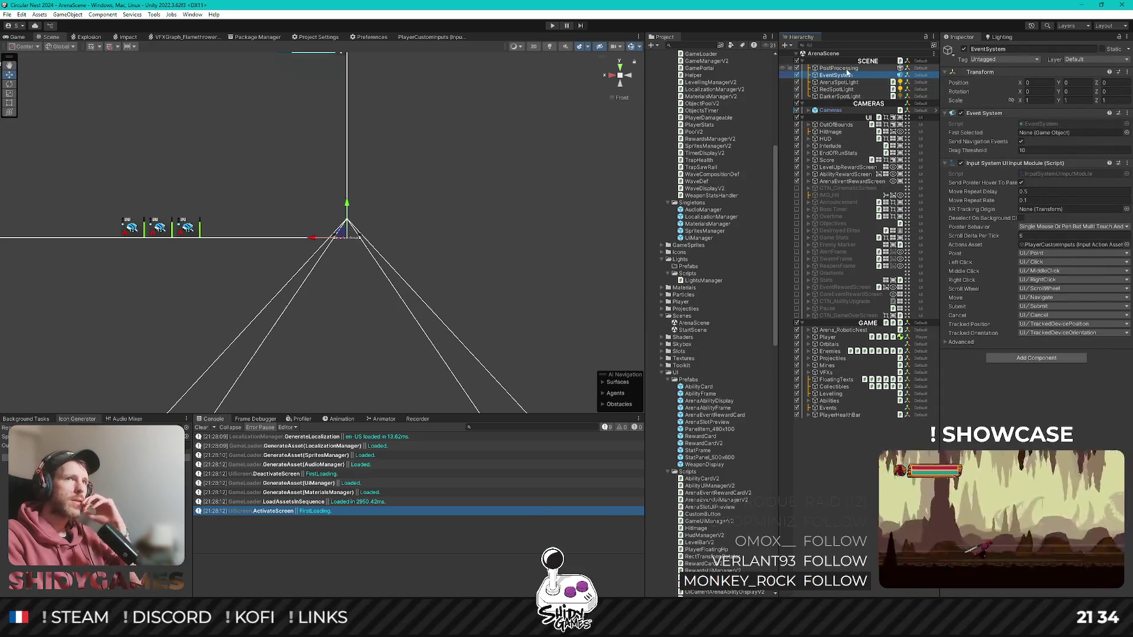
pyautogui.click(1003, 116)
pyautogui.click(862, 61)
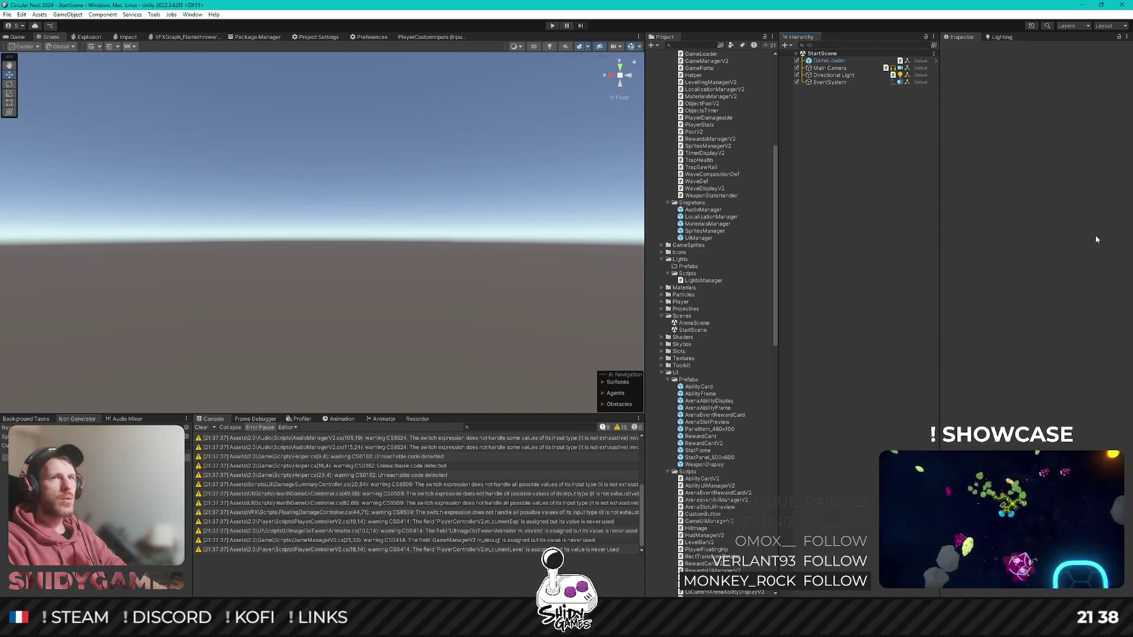
# - Play the title screen, press Space twice to see OnAnyKeyPressed logs, then stop Play mode
pyautogui.click(552, 26)
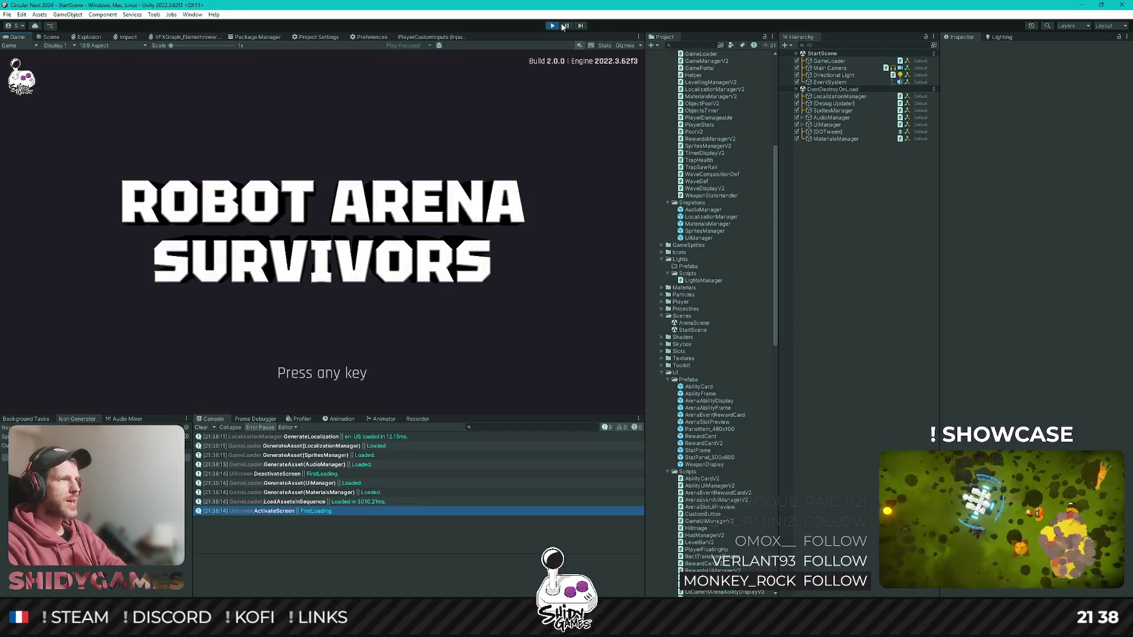
pyautogui.press('space')
pyautogui.press('space')
pyautogui.press('space')
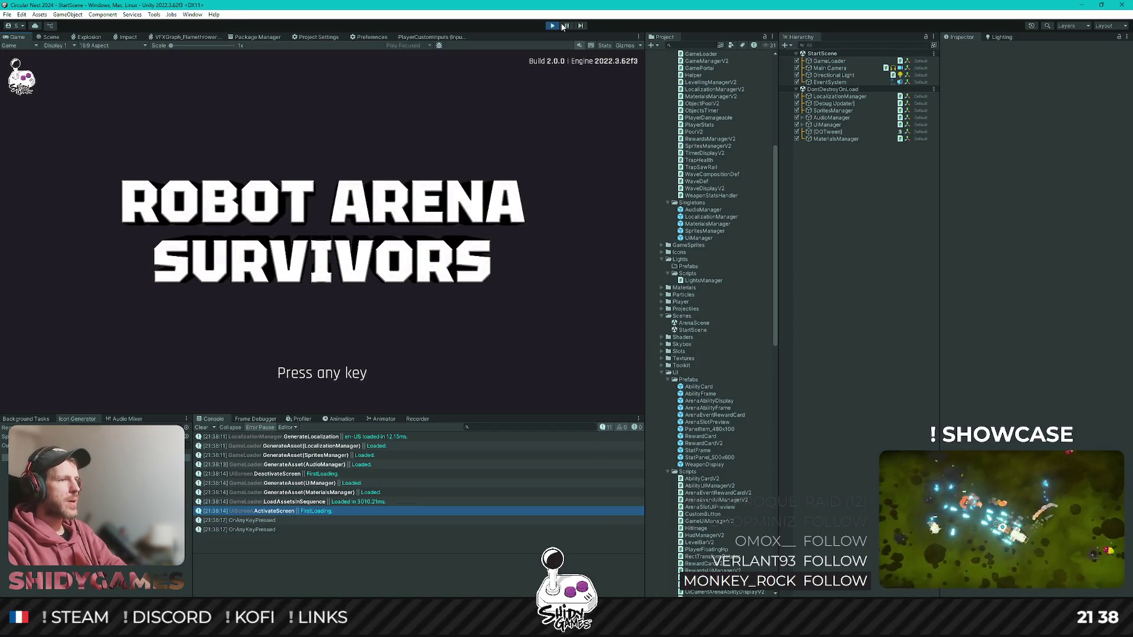
pyautogui.press('space')
pyautogui.press('space')
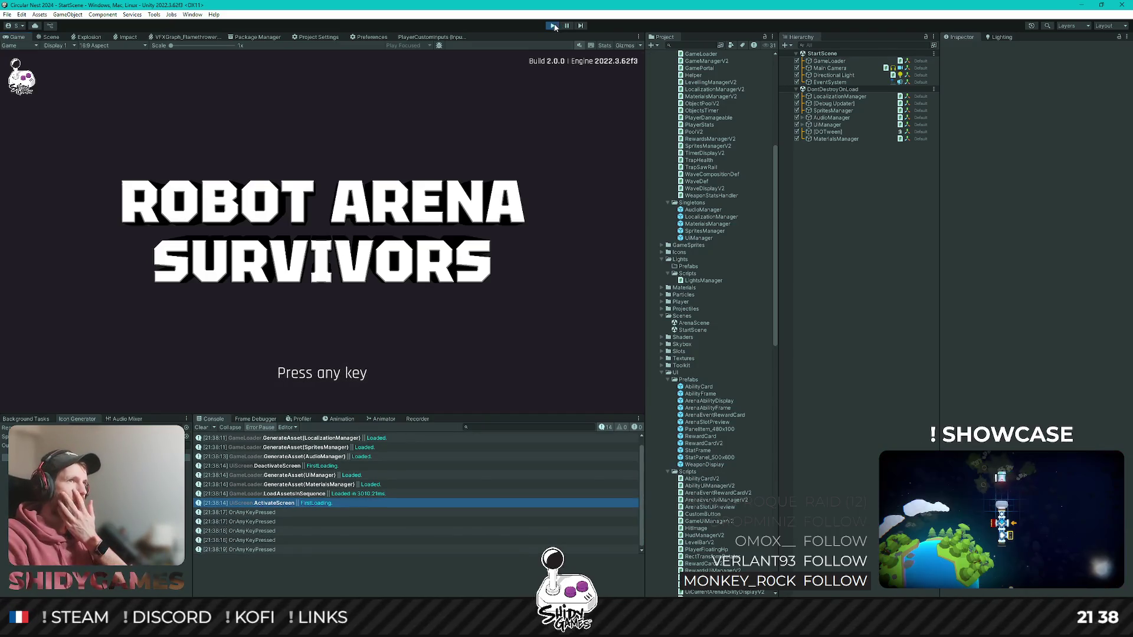
pyautogui.hotkey('ctrl', 'p')
pyautogui.click(376, 388)
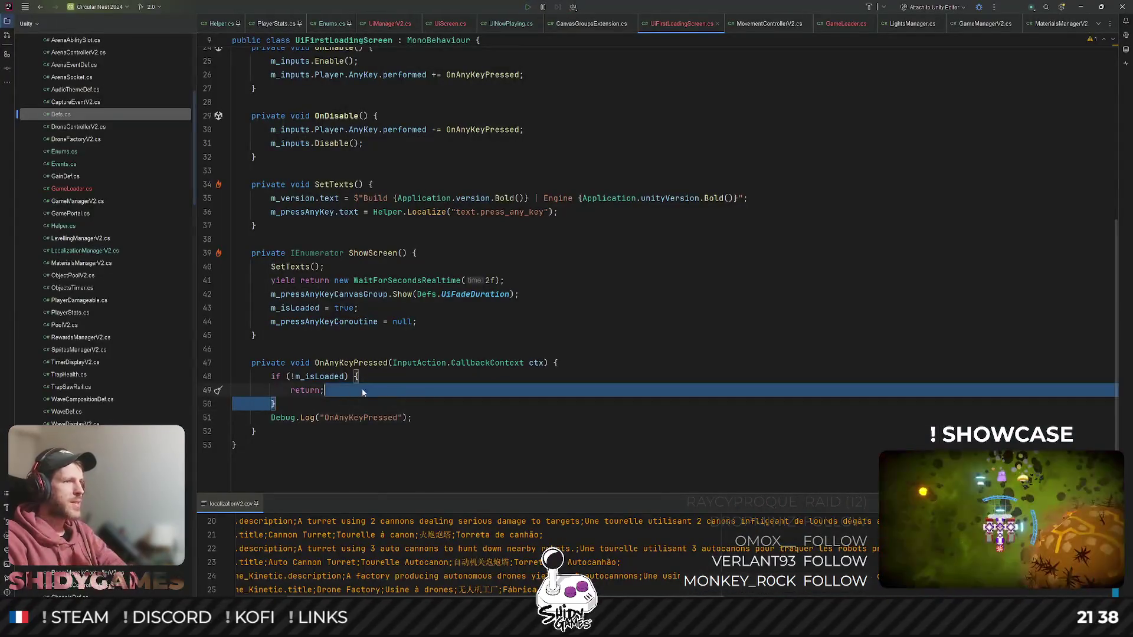
# - Replace the Debug.Log on line 51 with 'm_isLoaded = false;' and add a new line
pyautogui.click(373, 418)
pyautogui.tripleClick(376, 417)
pyautogui.press('BackSpace')
pyautogui.write('m_isLoaded = false;')
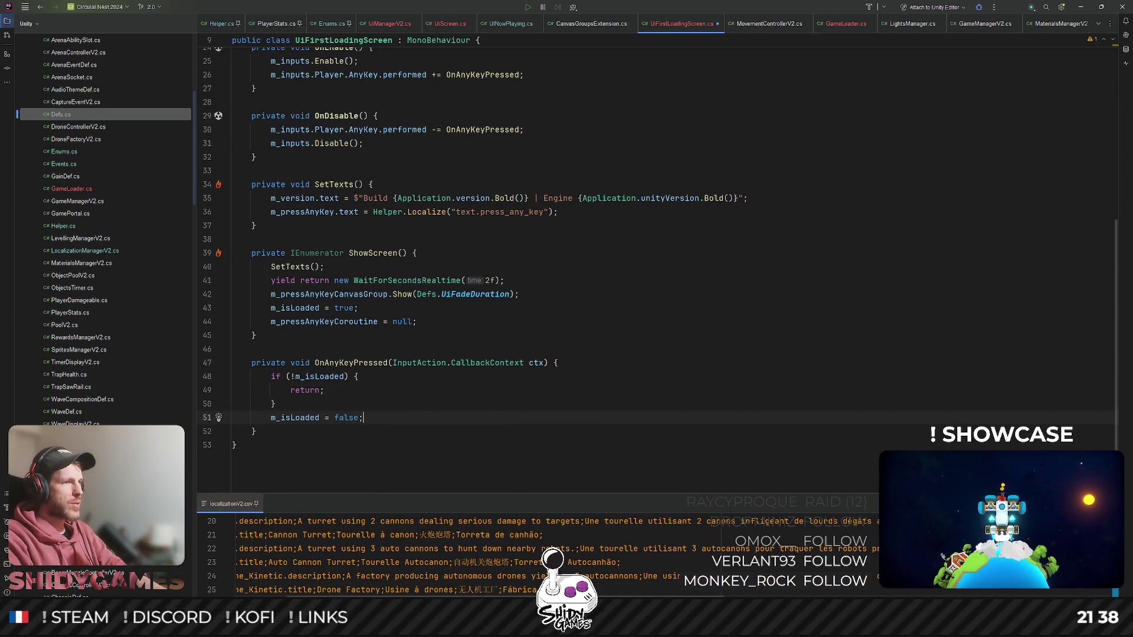
pyautogui.press('Return')
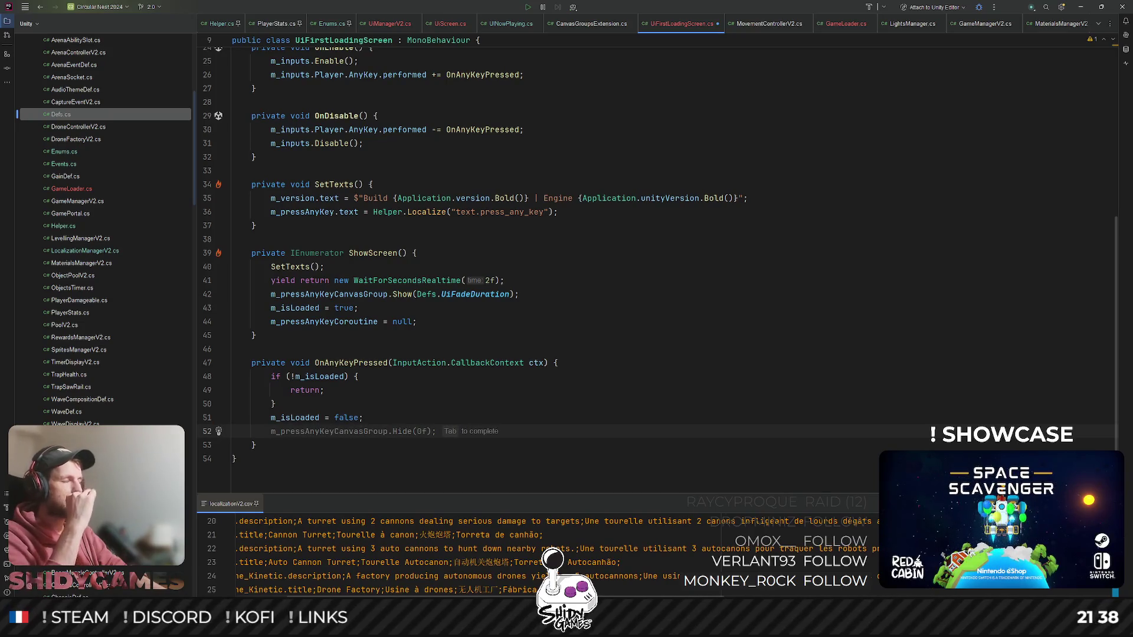
# - Scroll up to the field declarations and place the caret among them
pyautogui.scroll(4, 375, 176)
pyautogui.scroll(1, 376, 176)
pyautogui.scroll(-7, 335, 136)
pyautogui.scroll(7, 335, 136)
pyautogui.click(335, 130)
# - Rename the m_isLoaded field to m_canBeSkipped, then return to the empty line 52
pyautogui.click(335, 144)
pyautogui.press('F2')
pyautogui.write('mç_')
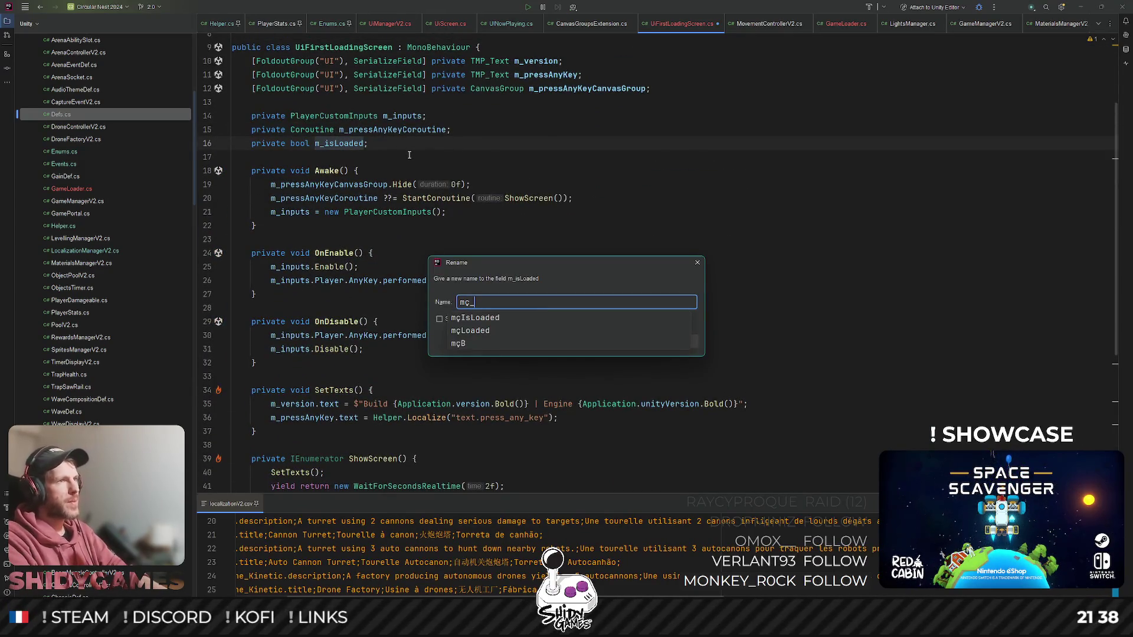
pyautogui.press('BackSpace')
pyautogui.write('_ca')
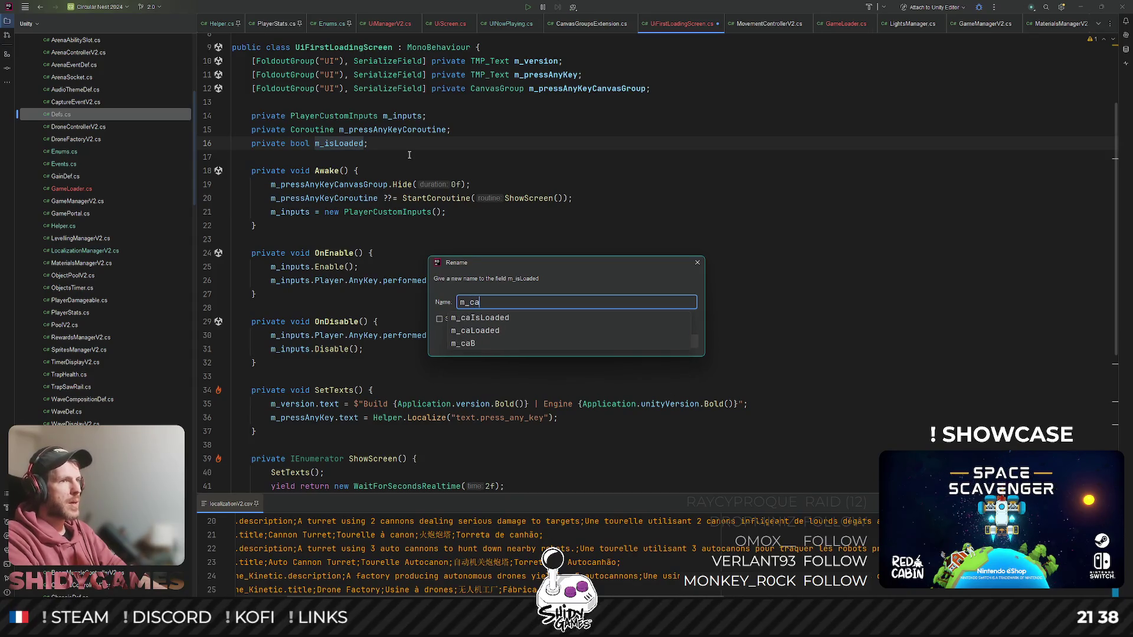
pyautogui.write('nBeSkipped')
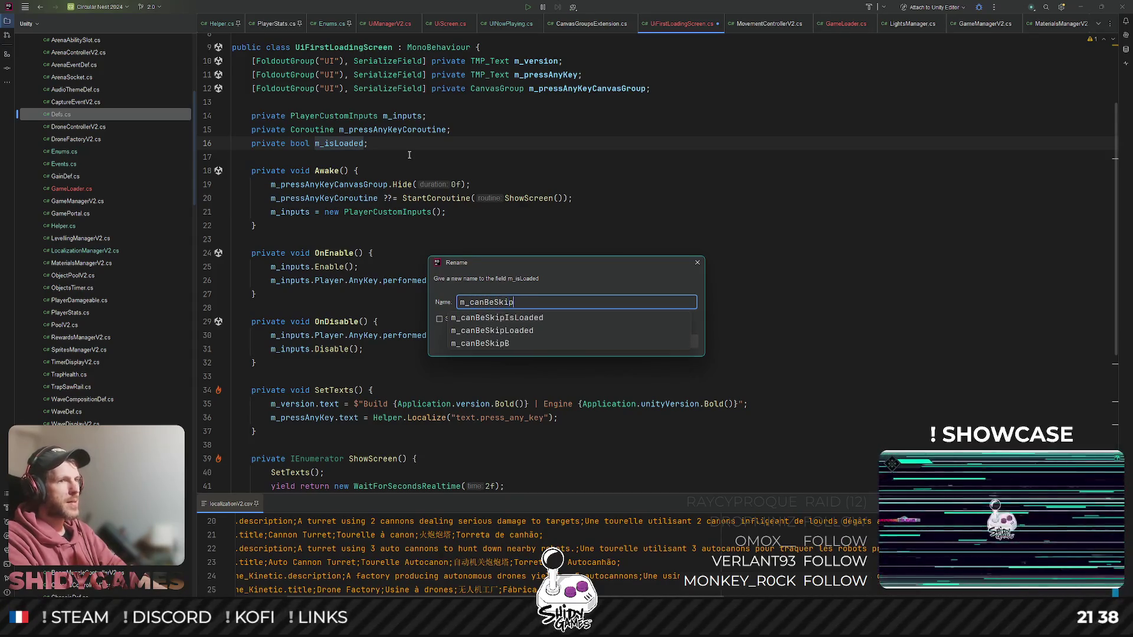
pyautogui.press('Return')
pyautogui.scroll(-6, 501, 125)
pyautogui.click(305, 385)
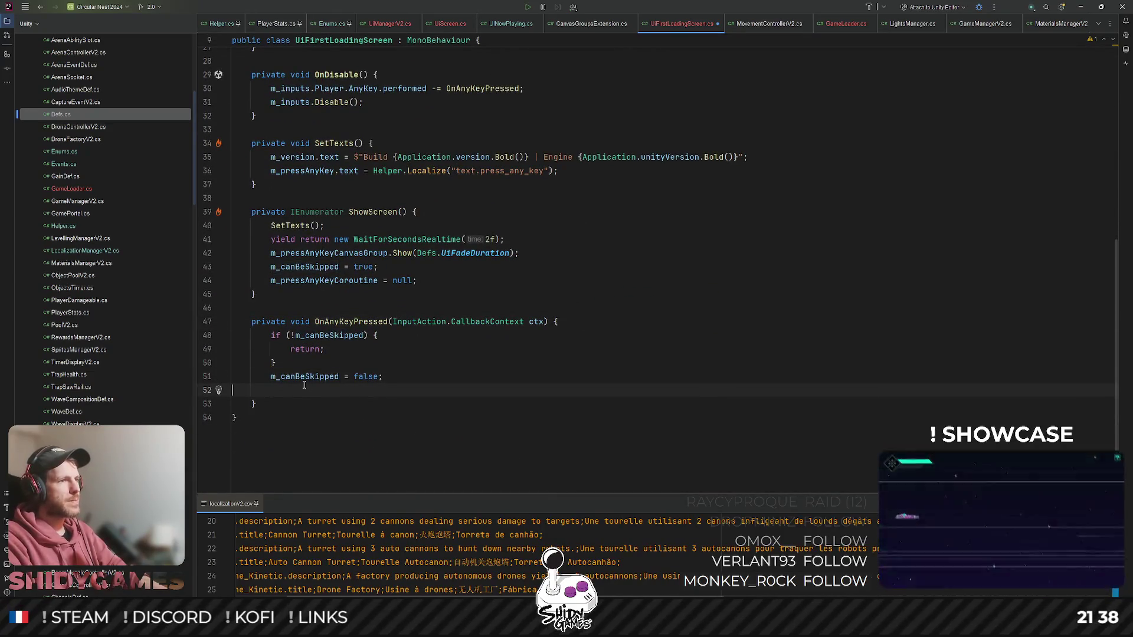
# - Add SceneManager.LoadSceneAsync("ArenaScene") to OnAnyKeyPressed and save the script
pyautogui.write('SceneMana')
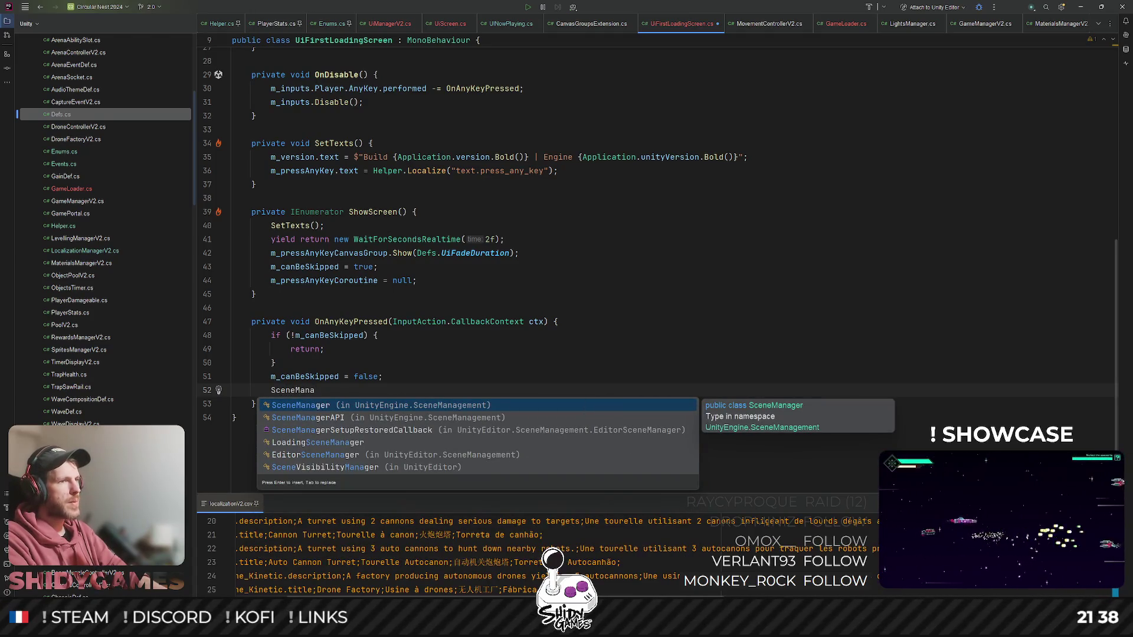
pyautogui.press('Return')
pyautogui.write('.Loa')
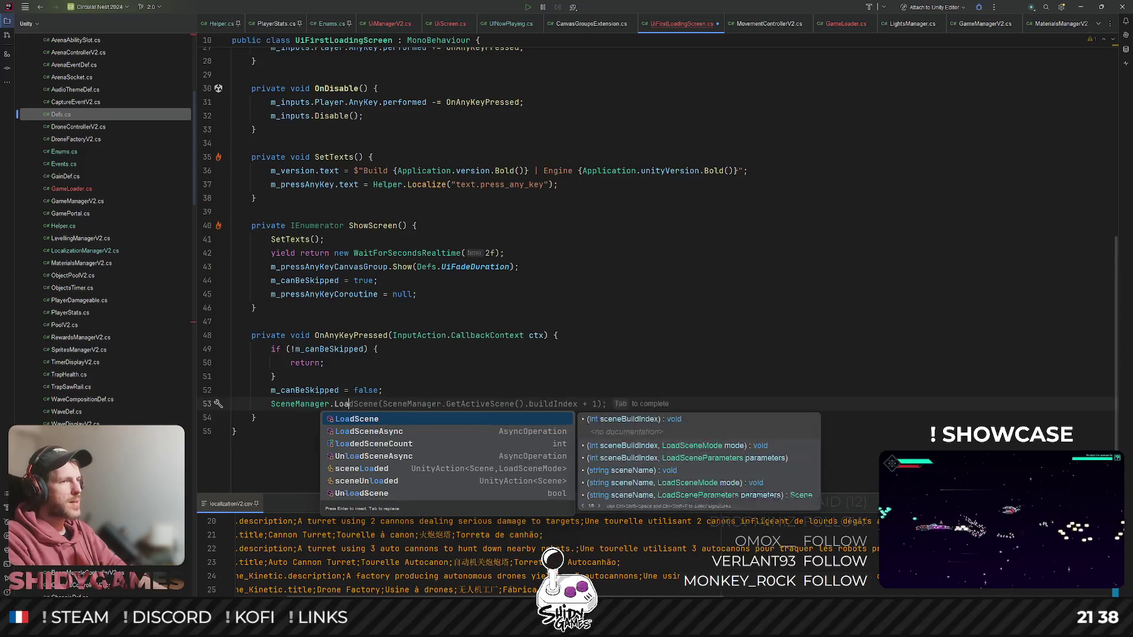
pyautogui.press('Down')
pyautogui.press('Return')
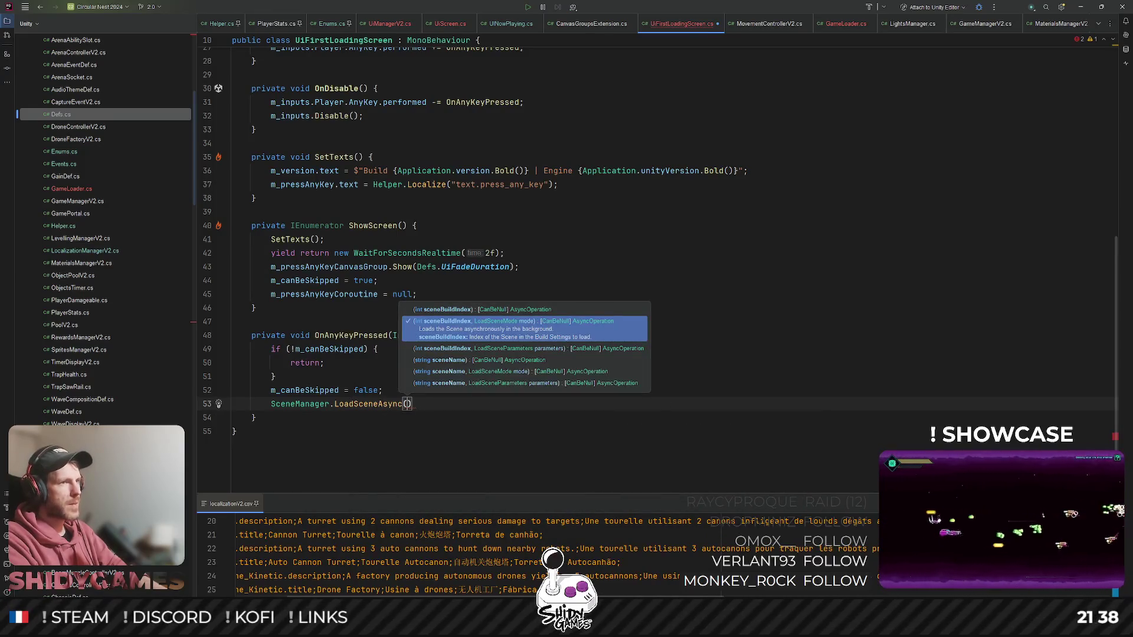
pyautogui.press('Escape')
pyautogui.write('"Ar')
pyautogui.press('Return')
pyautogui.press('End')
pyautogui.press('Up')
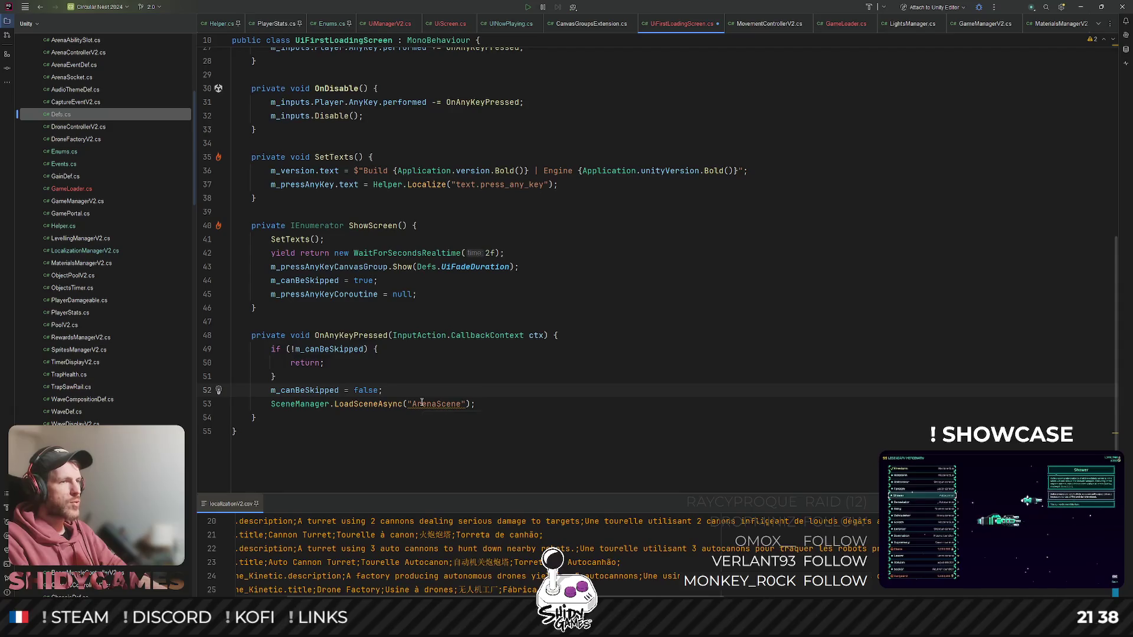
pyautogui.click(573, 361)
pyautogui.hotkey('ctrl', 's')
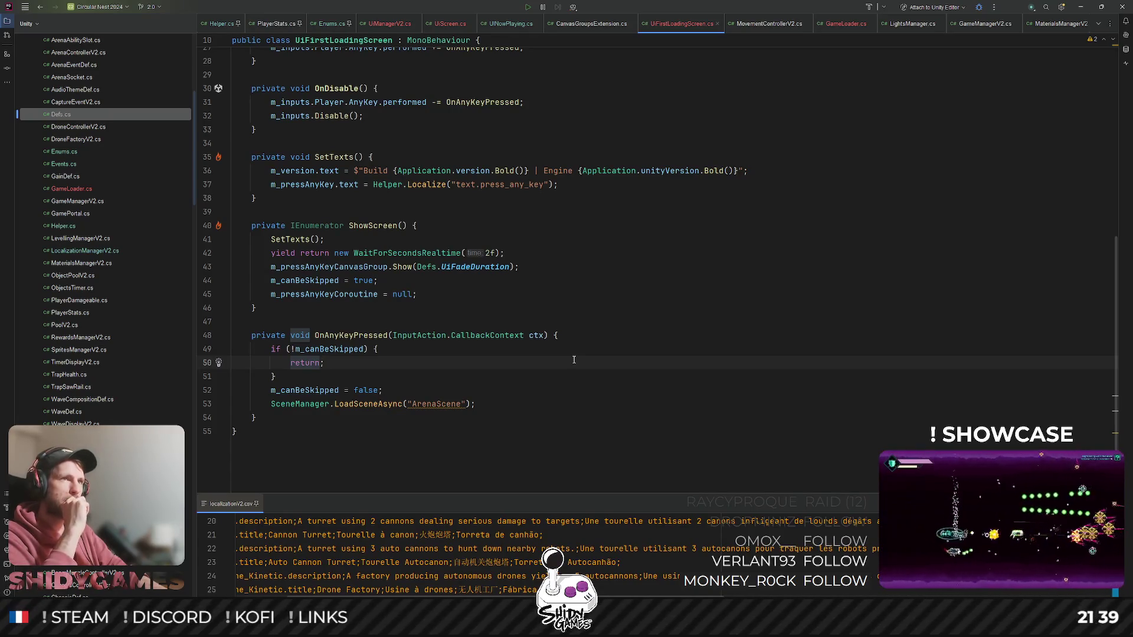
# - Insert Helper.SetScreen(UiScreenType.None) above the ArenaScene load line
pyautogui.click(494, 404)
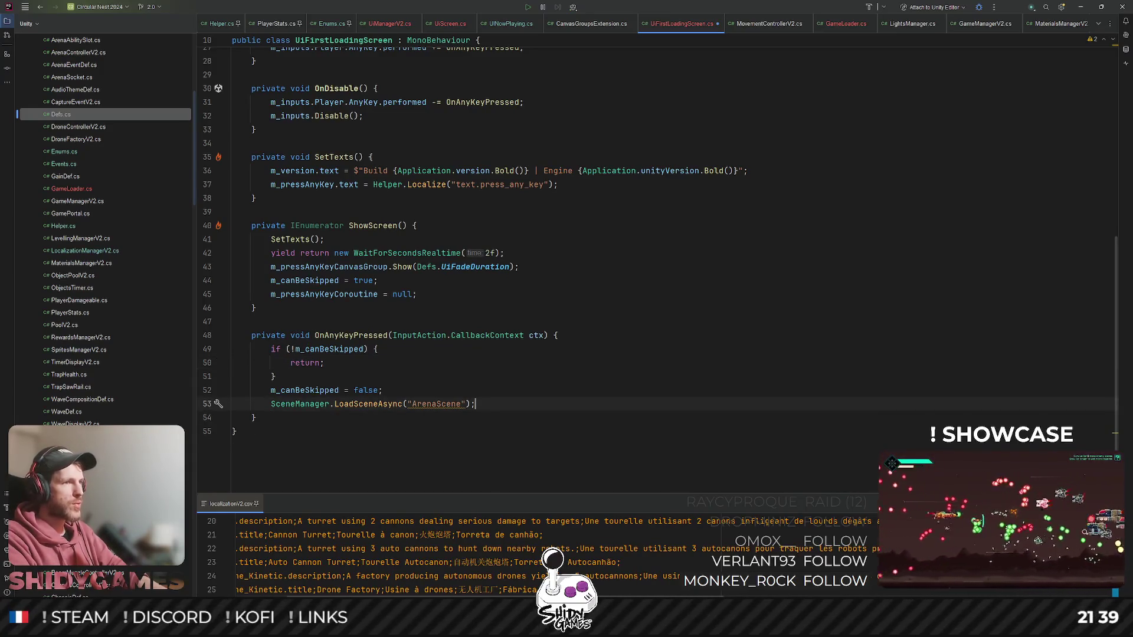
pyautogui.hotkey('ctrl', 'alt', 'Return')
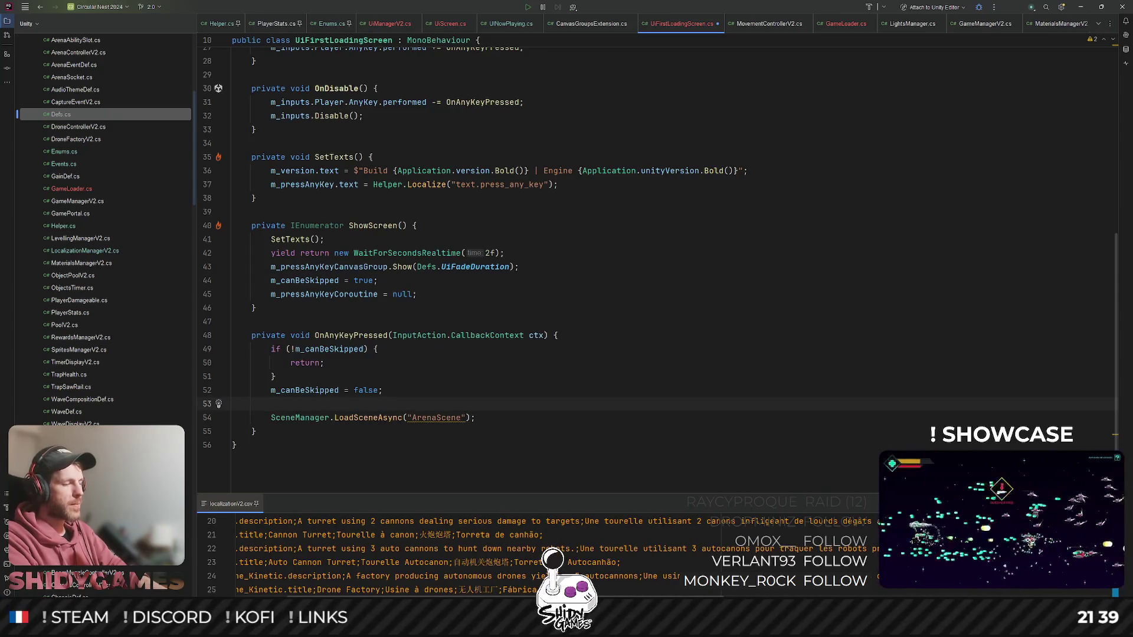
pyautogui.write('Helper.')
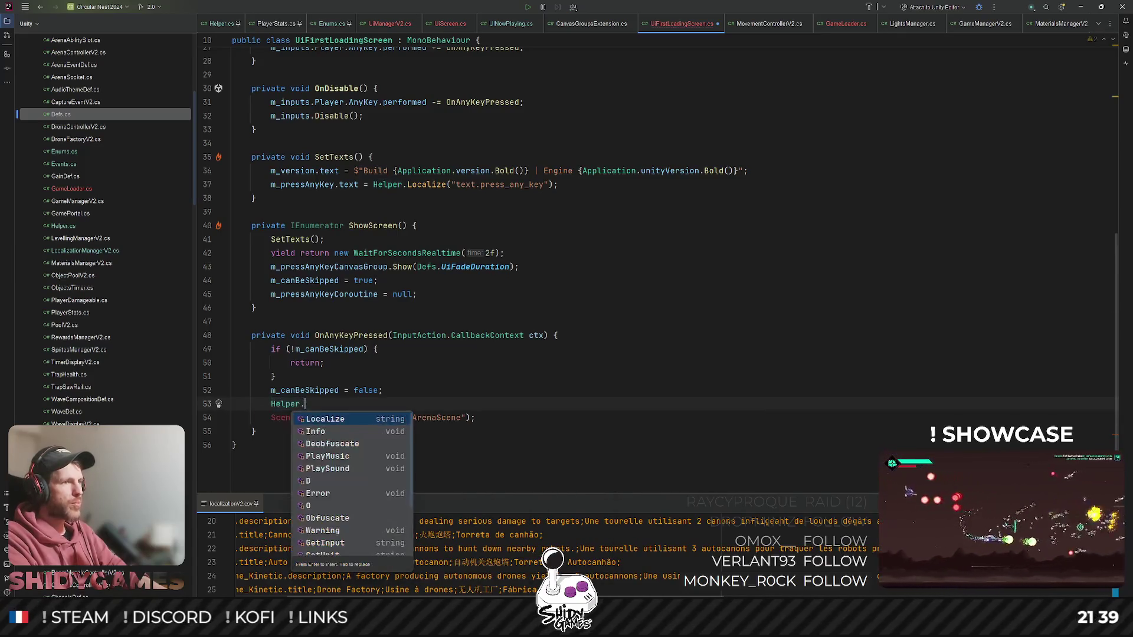
pyautogui.write('SetScr')
pyautogui.press('Return')
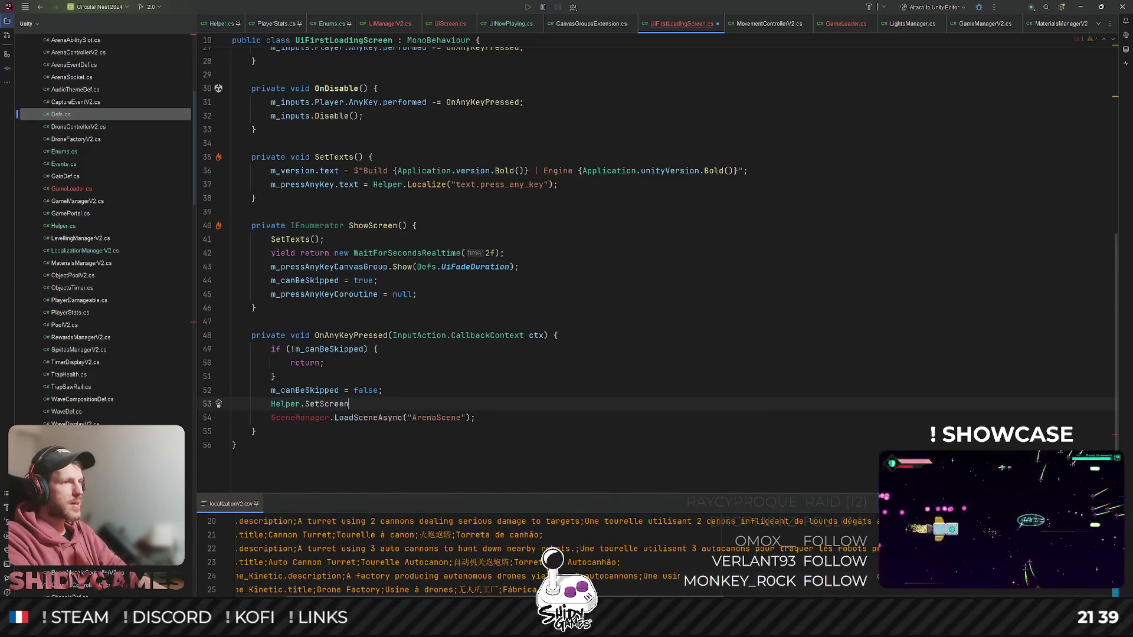
pyautogui.hotkey('ctrl', 'shift', 'space')
pyautogui.press('Return')
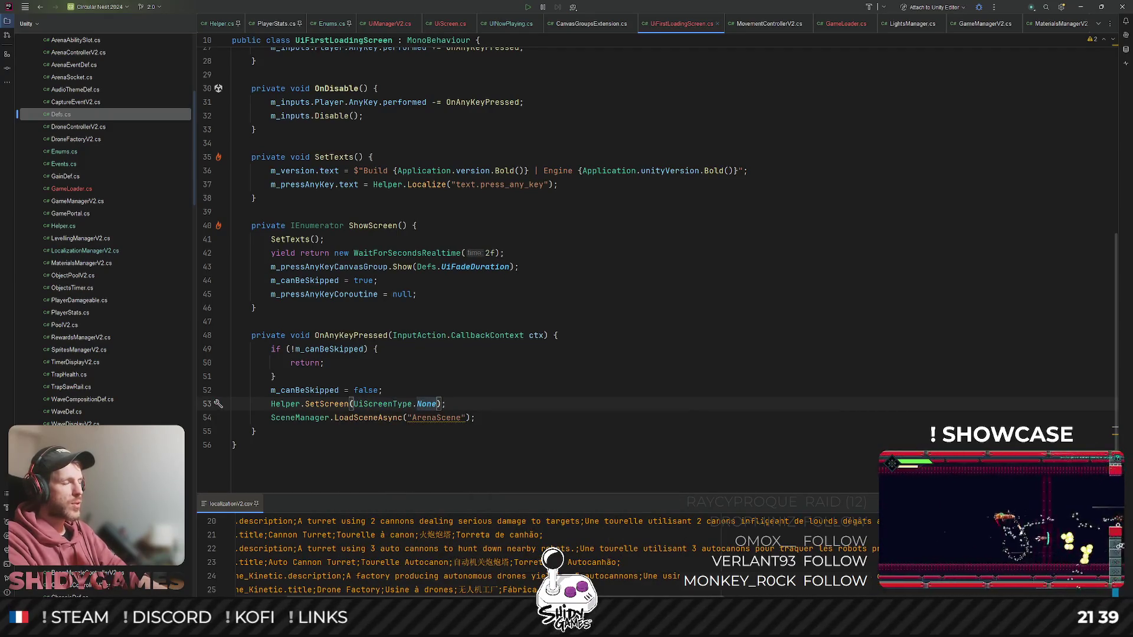
# - Discard a started 'Ev' line after SetScreen and begin typing 'private' below ShowScreen
pyautogui.click(447, 404)
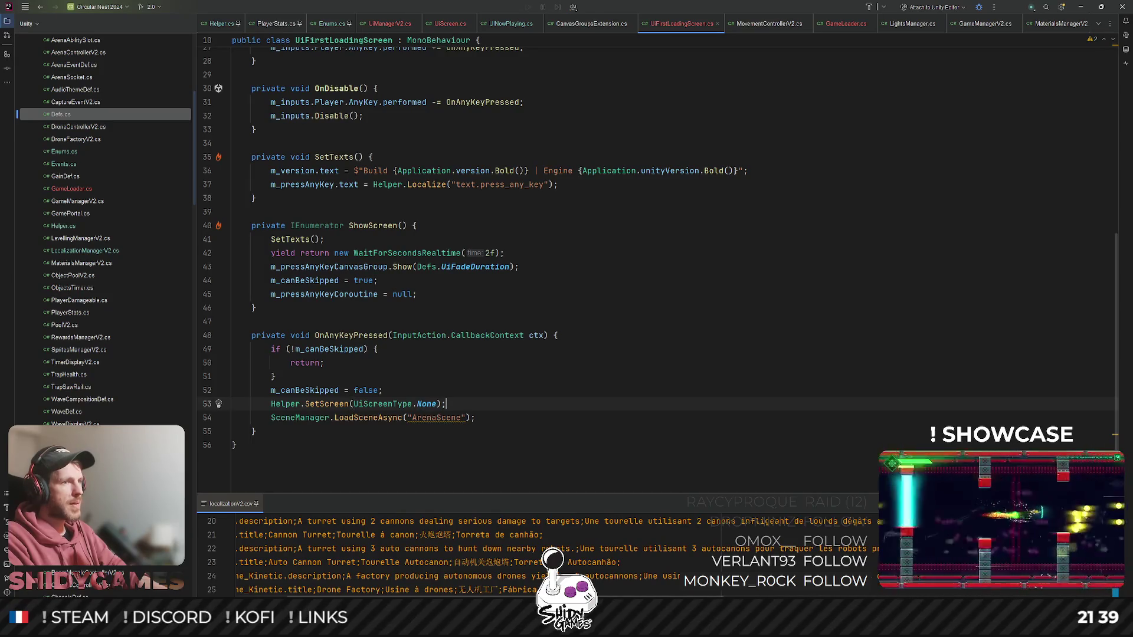
pyautogui.press('Return')
pyautogui.write('Ev')
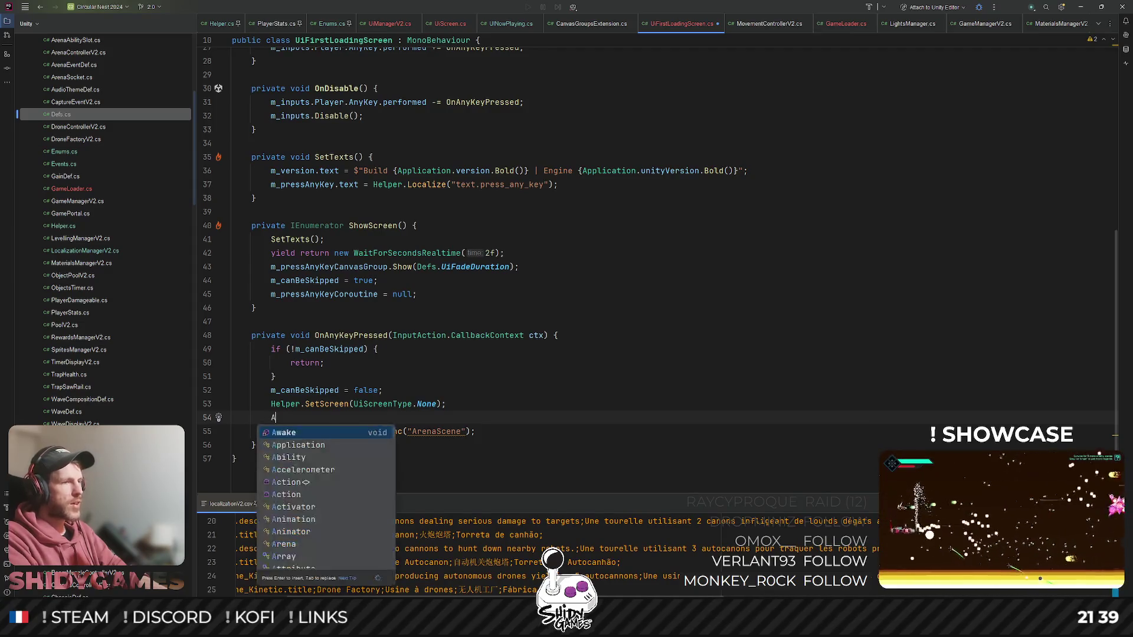
pyautogui.press('Escape')
pyautogui.press('BackSpace')
pyautogui.press('BackSpace')
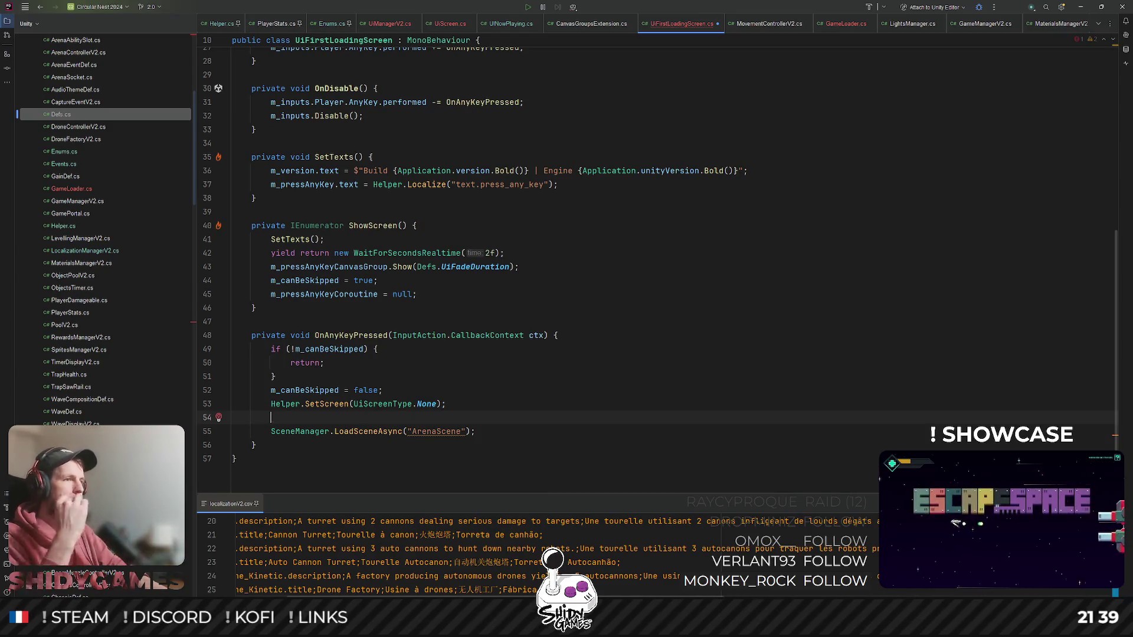
pyautogui.click(284, 306)
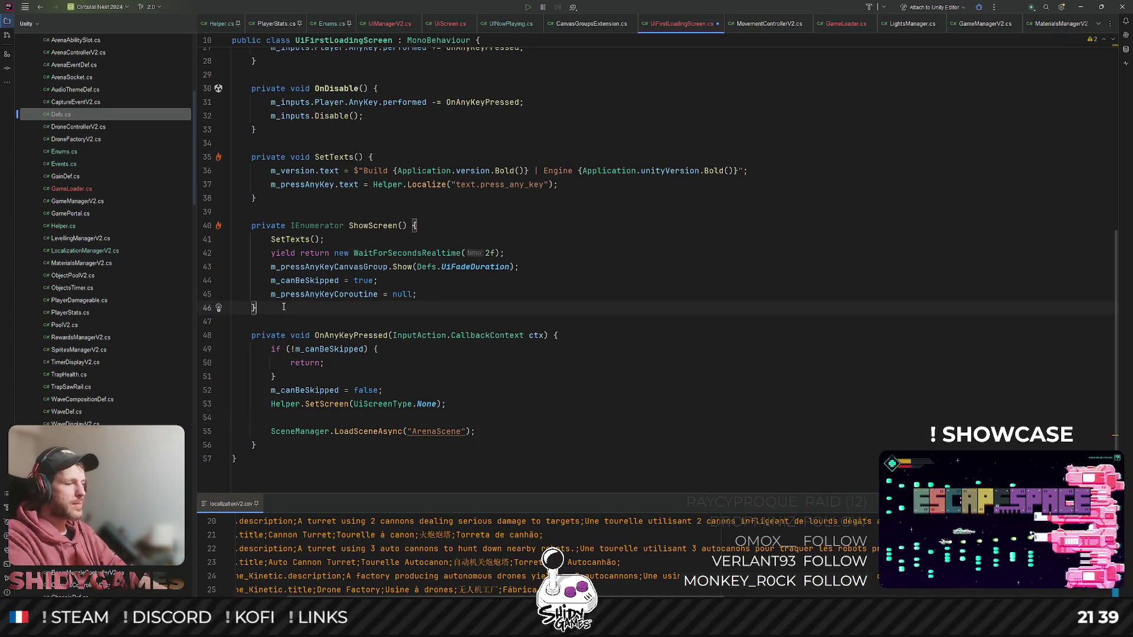
pyautogui.press('Return')
pyautogui.press('Return')
pyautogui.write('private')
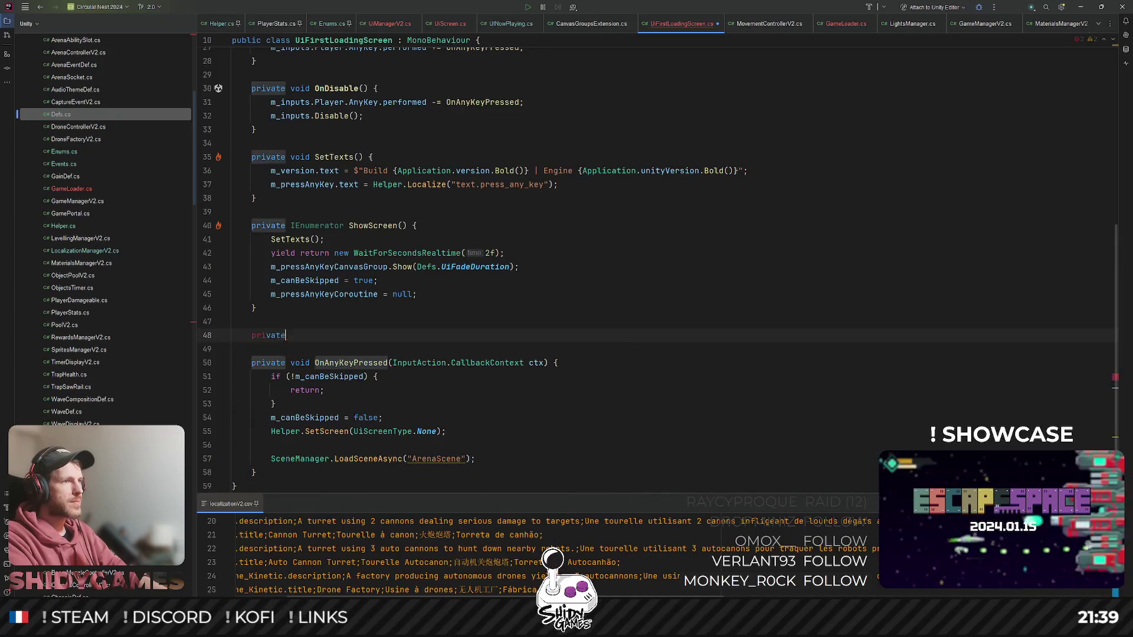
# - Declare an empty 'private IEnumerator HideScreen()' method with braces
pyautogui.press('Return')
pyautogui.write('IEn')
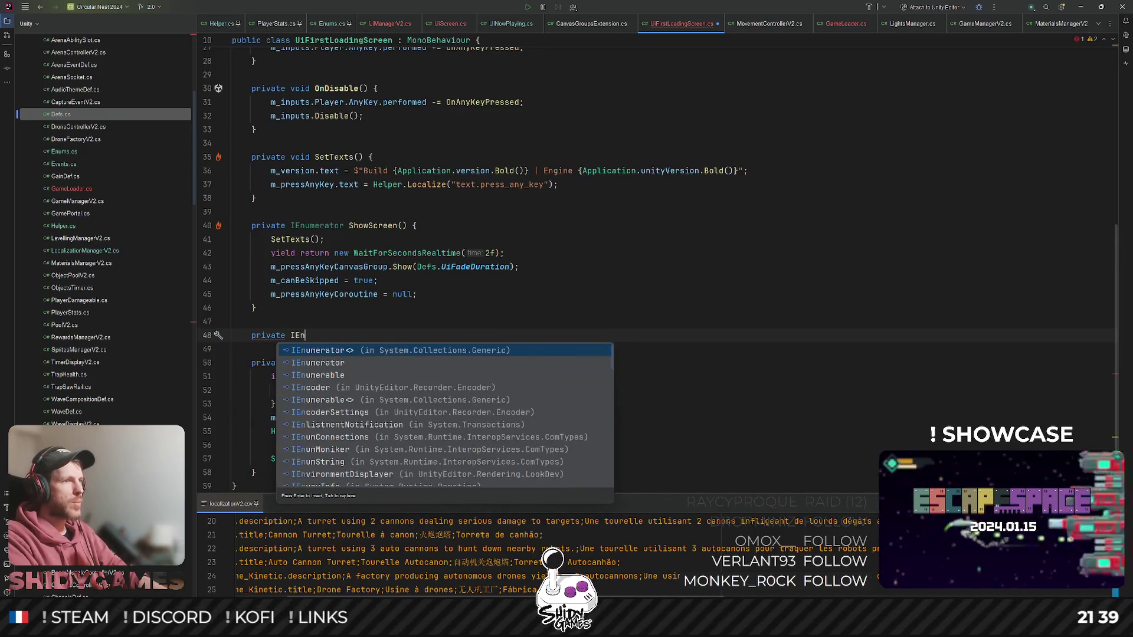
pyautogui.press('Down')
pyautogui.press('Return')
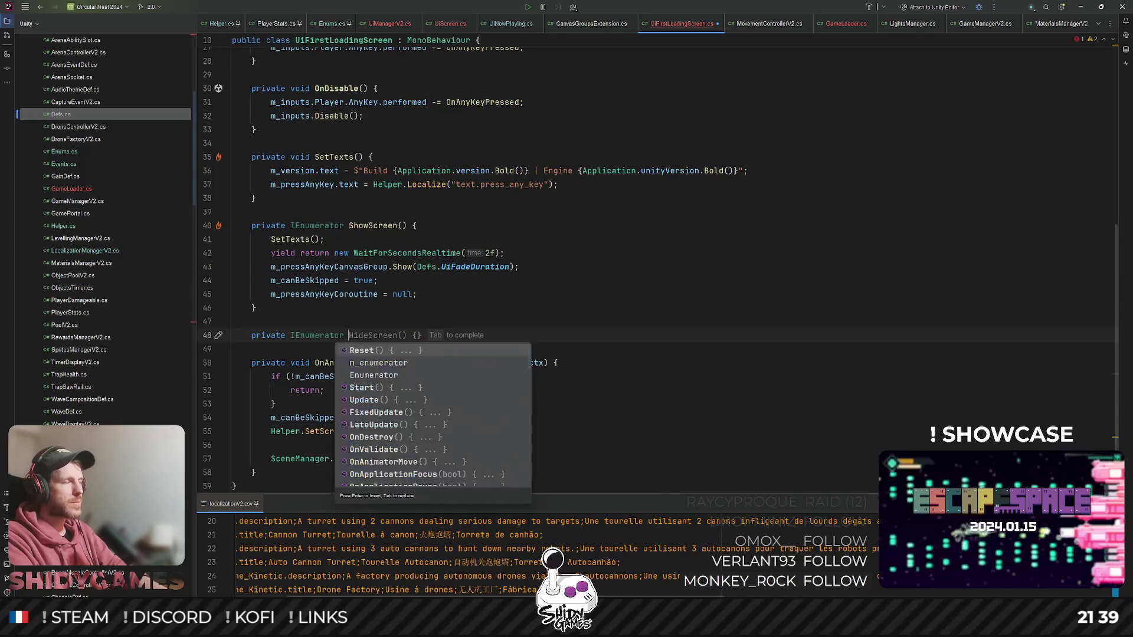
pyautogui.write('Hide')
pyautogui.press('Tab')
pyautogui.press('Return')
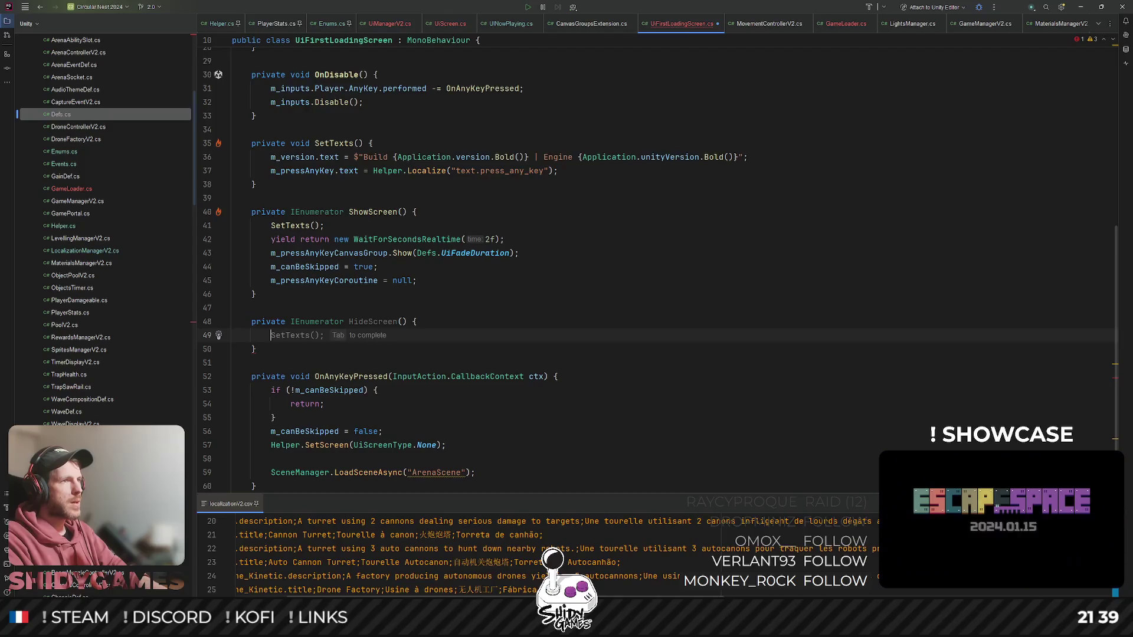
# - Move the SetScreen and LoadSceneAsync lines from OnAnyKeyPressed into HideScreen
pyautogui.scroll(-2, 354, 265)
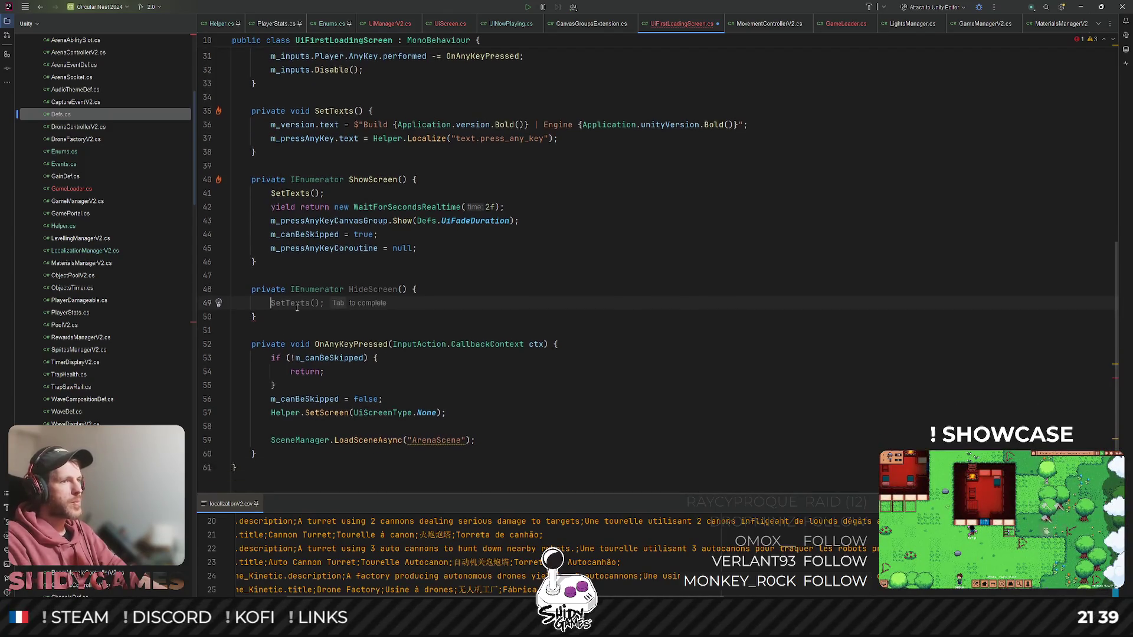
pyautogui.moveTo(476, 390); pyautogui.dragTo(185, 357)
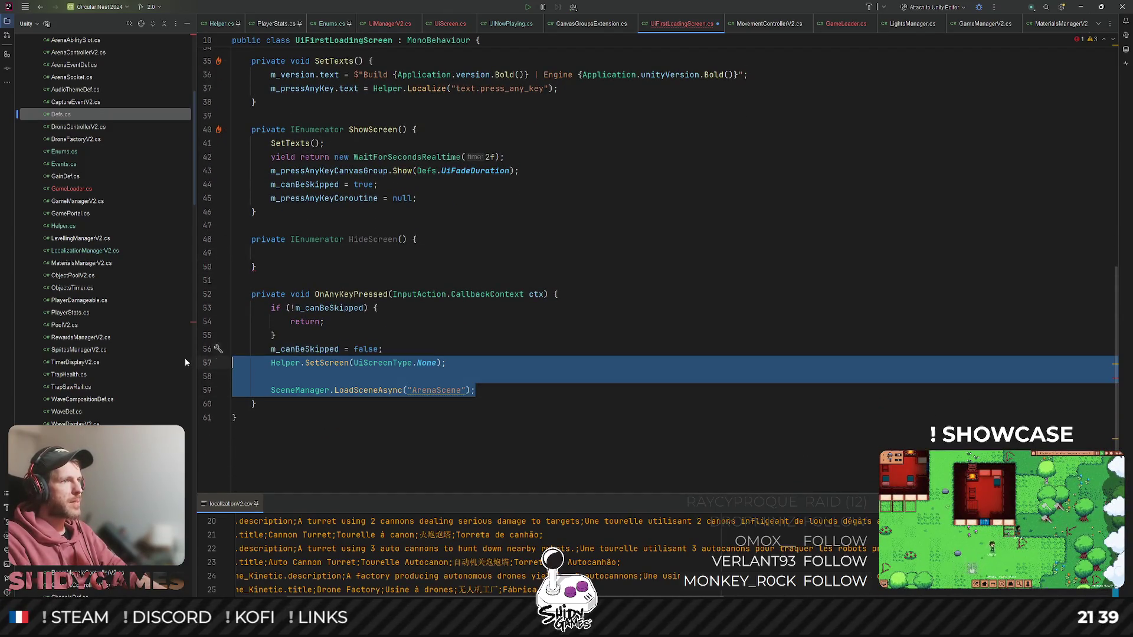
pyautogui.press('Delete')
pyautogui.click(331, 284)
pyautogui.write('Helper.SetScreen(UiScreenType.None);          SceneManager.LoadSceneAsync("ArenaScene");')
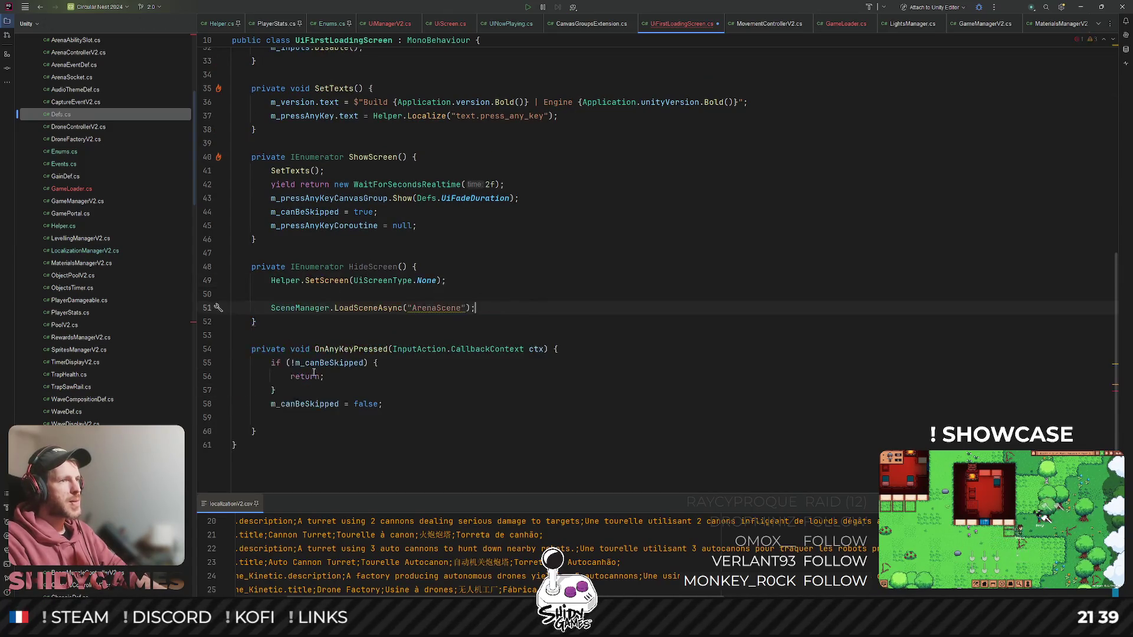
# - Clean up blank lines in HideScreen and start typing Events.Fade at its top
pyautogui.scroll(2, 352, 390)
pyautogui.click(470, 376)
pyautogui.press('BackSpace')
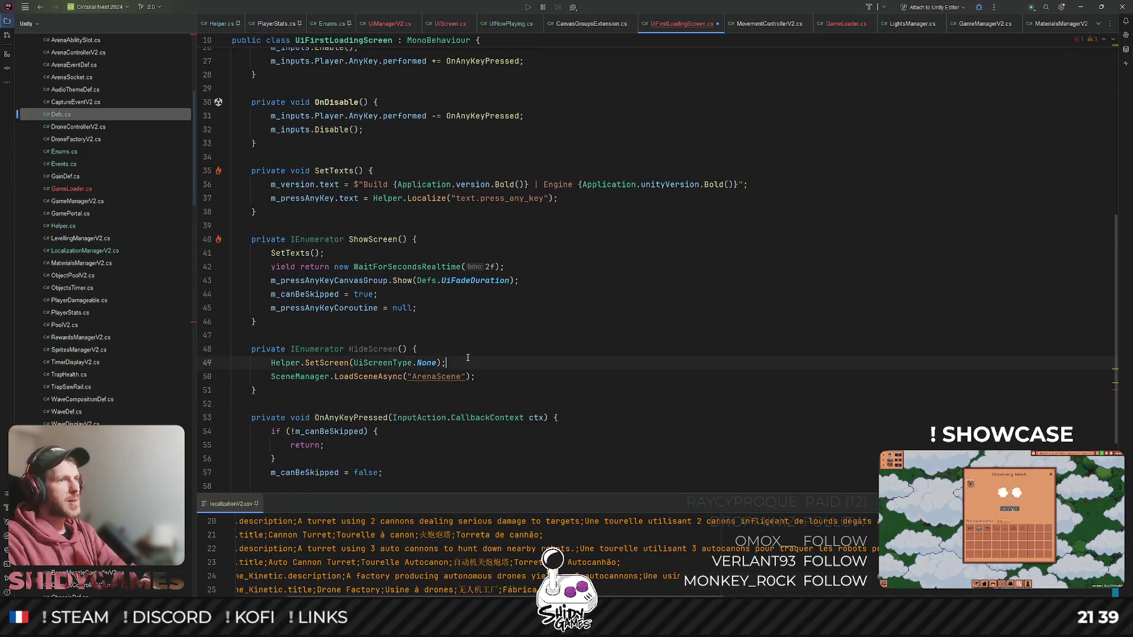
pyautogui.moveTo(449, 362); pyautogui.dragTo(471, 356)
pyautogui.hotkey('ctrl', 'alt', 'Return')
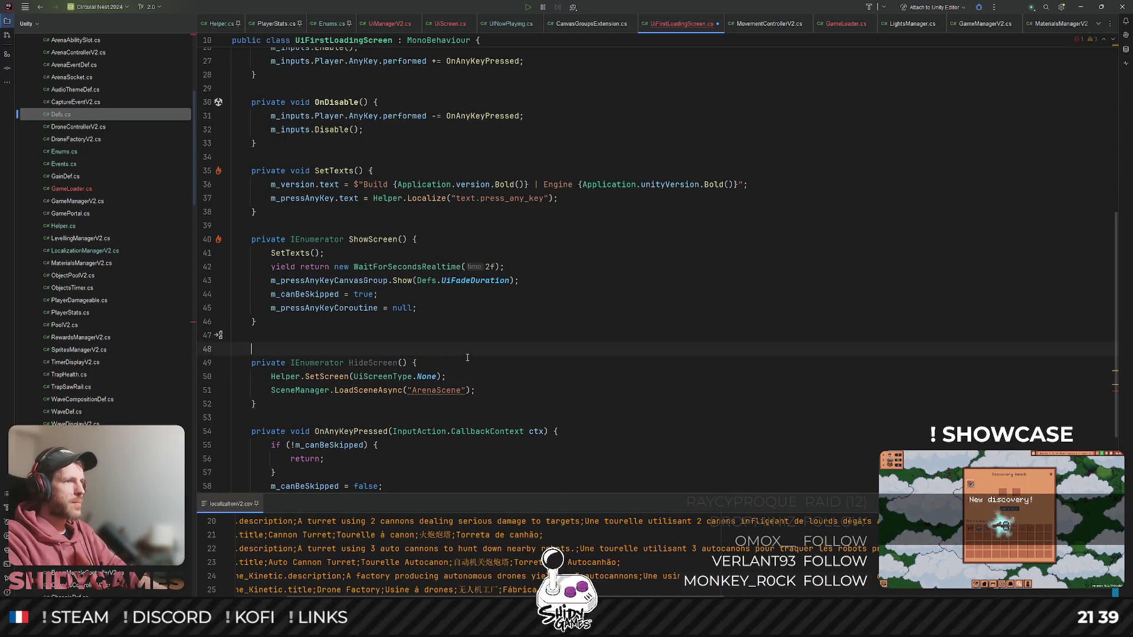
pyautogui.press('BackSpace')
pyautogui.press('Down')
pyautogui.hotkey('shift', 'Return')
pyautogui.write('Events.Fade')
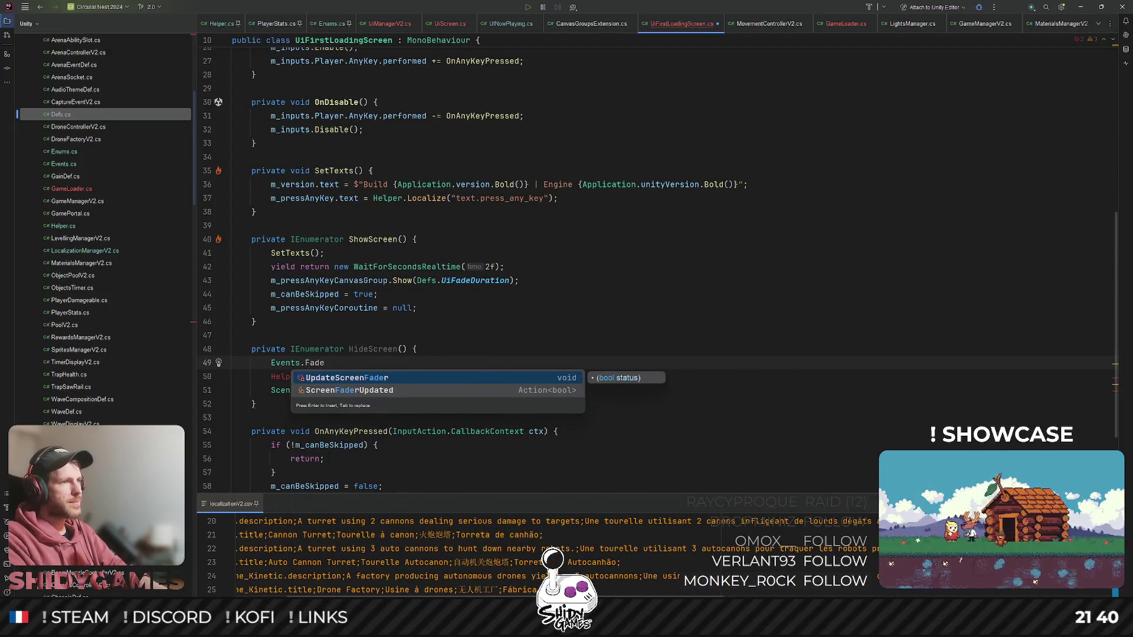
pyautogui.press('Return')
pyautogui.hotkey('ctrl', 'z')
pyautogui.press('BackSpace')
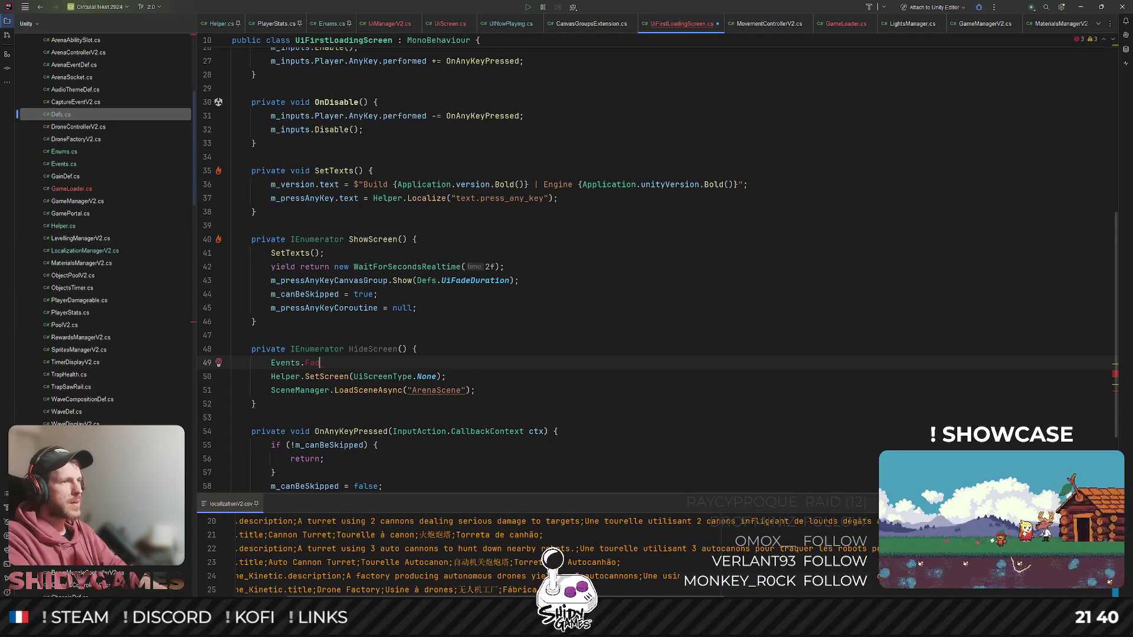
pyautogui.hotkey('ctrl', 'space')
pyautogui.press('Return')
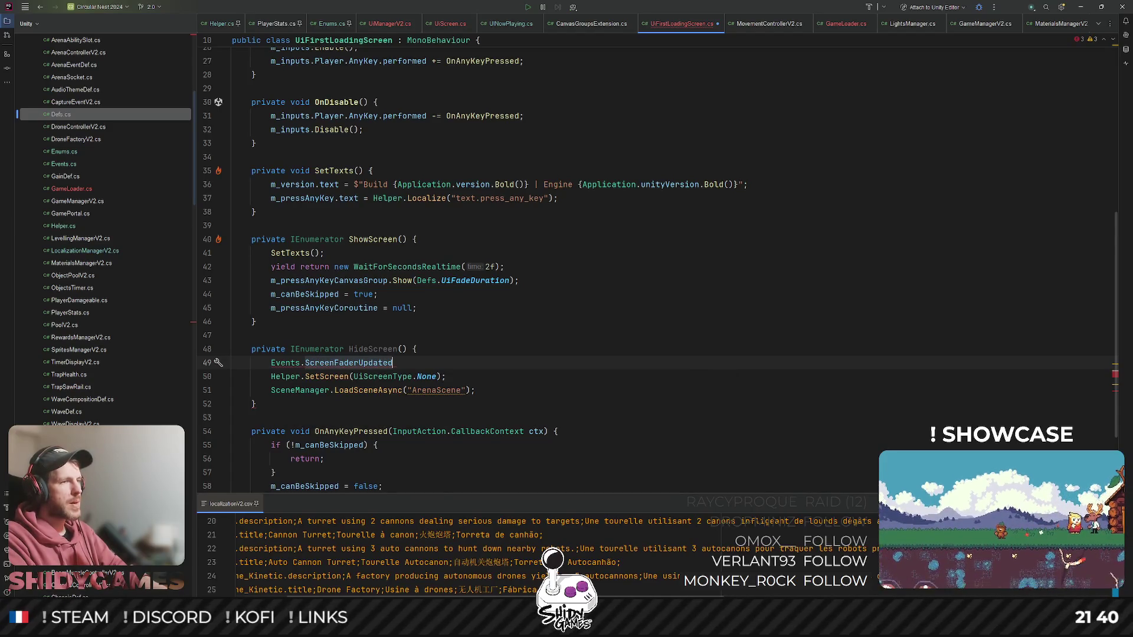
pyautogui.hotkey('ctrl', 'BackSpace')
pyautogui.write('Upd')
pyautogui.press('Return')
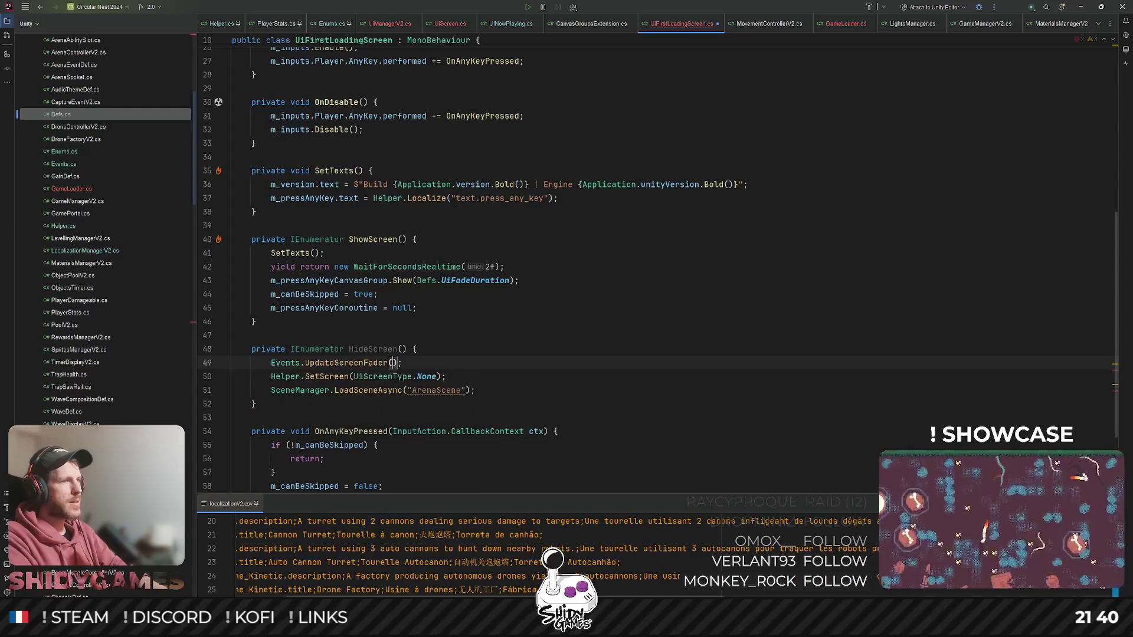
pyautogui.write('true')
pyautogui.press('Return')
pyautogui.press('End')
pyautogui.press('Return')
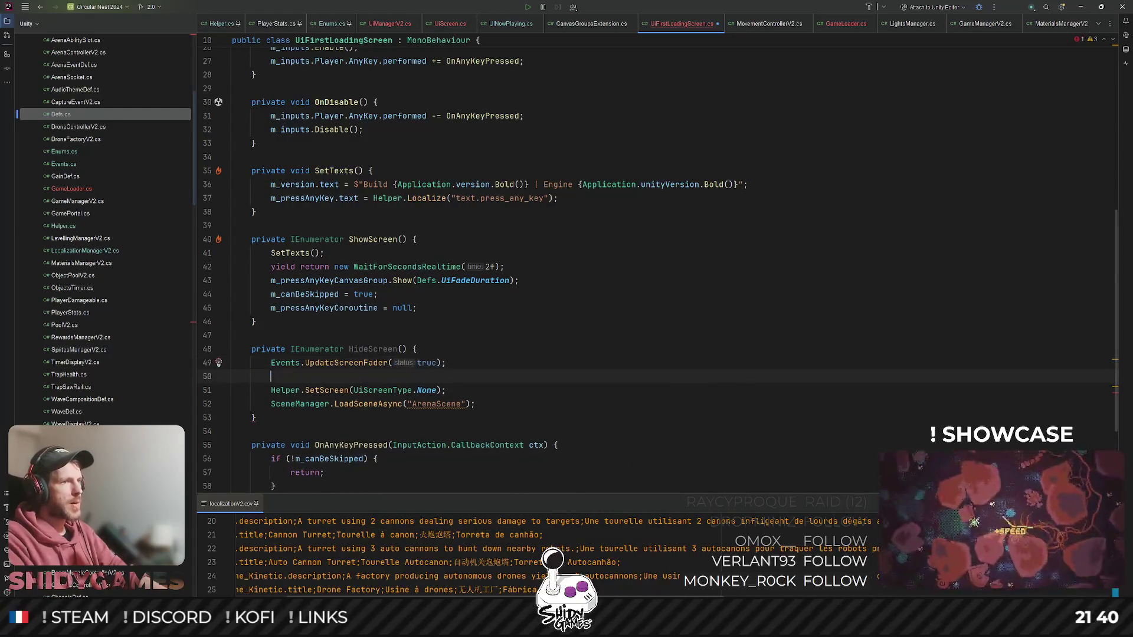
pyautogui.write('yied')
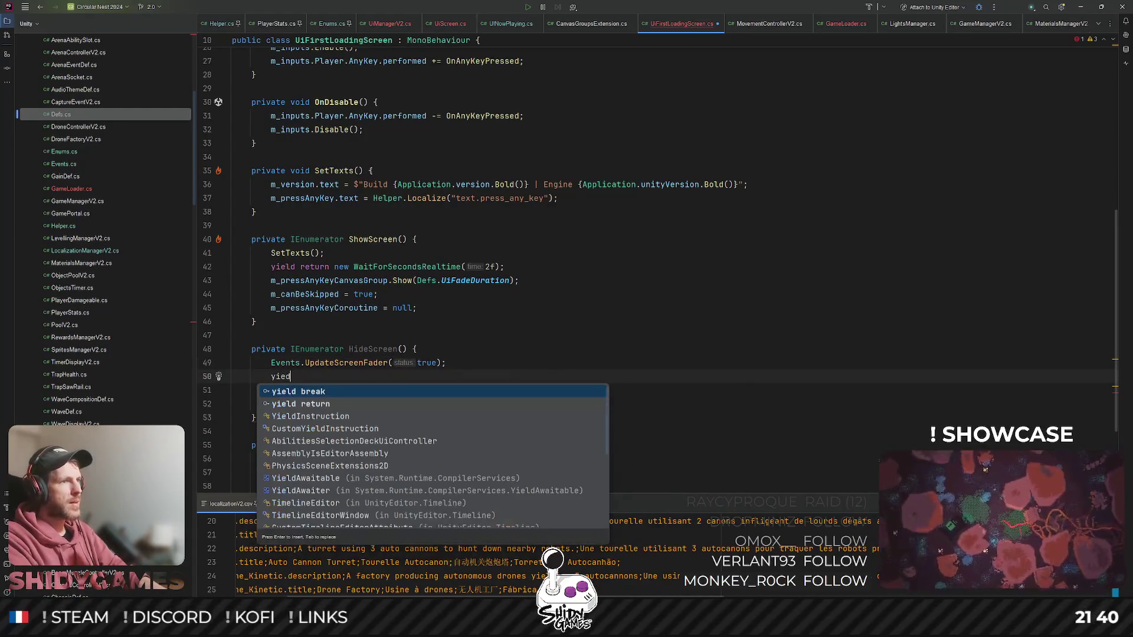
pyautogui.press('BackSpace')
pyautogui.write('ld')
pyautogui.press('Tab')
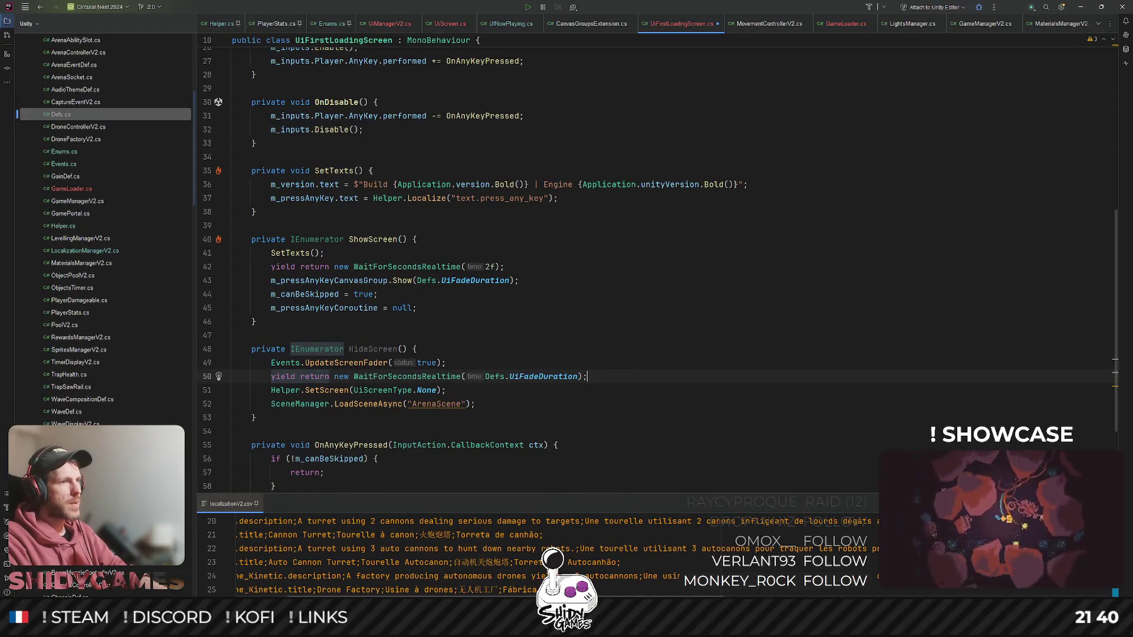
pyautogui.click(446, 390)
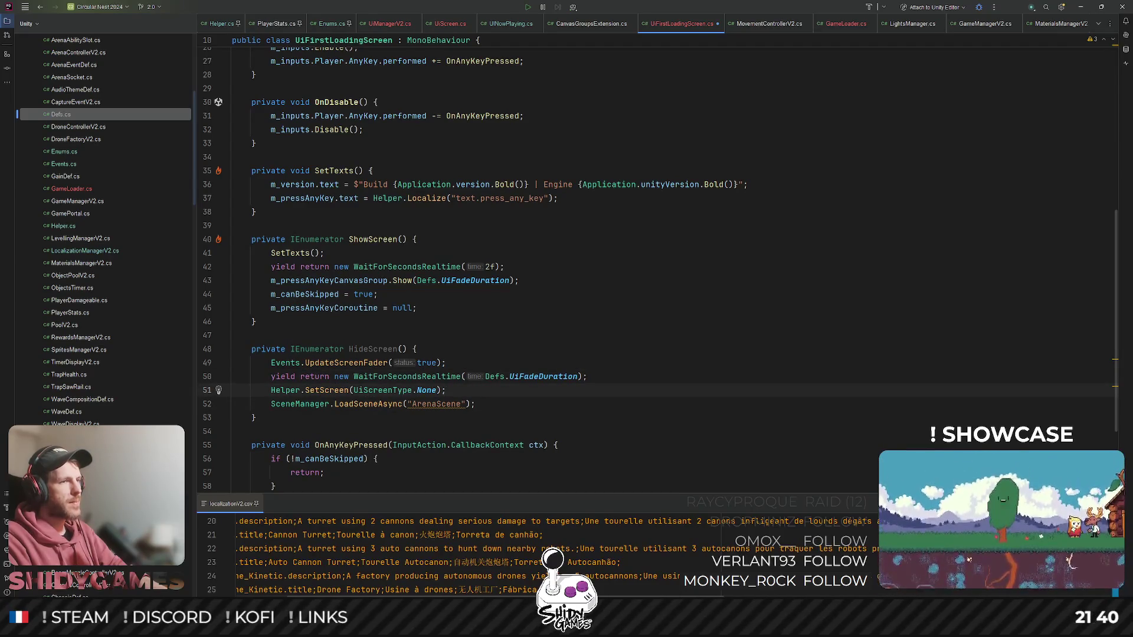
pyautogui.click(475, 404)
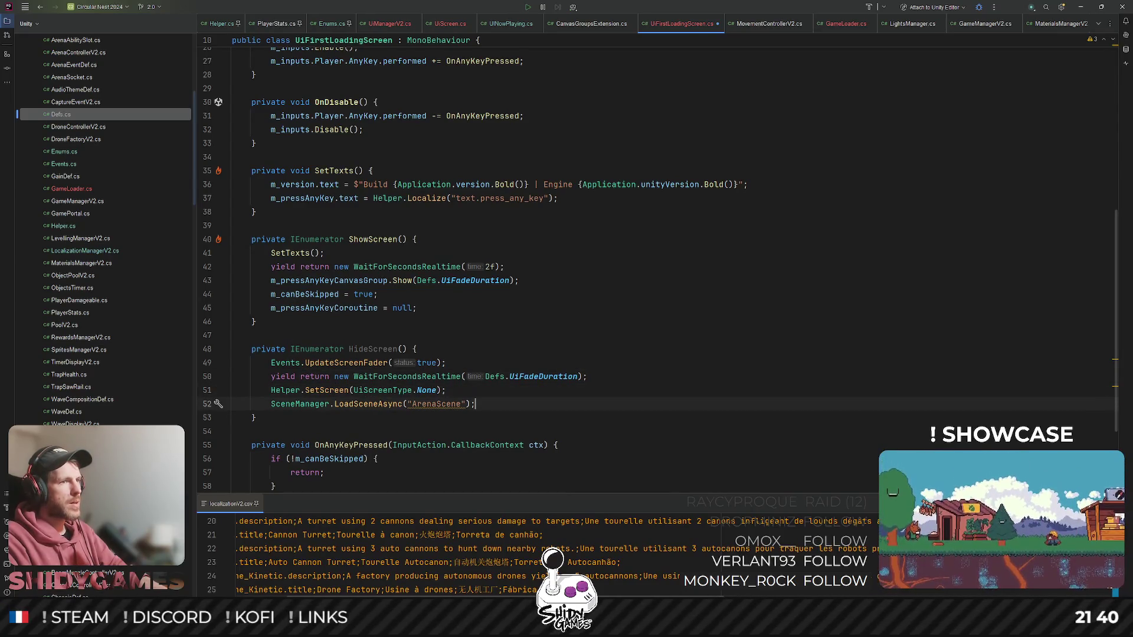
pyautogui.scroll(-3, 356, 339)
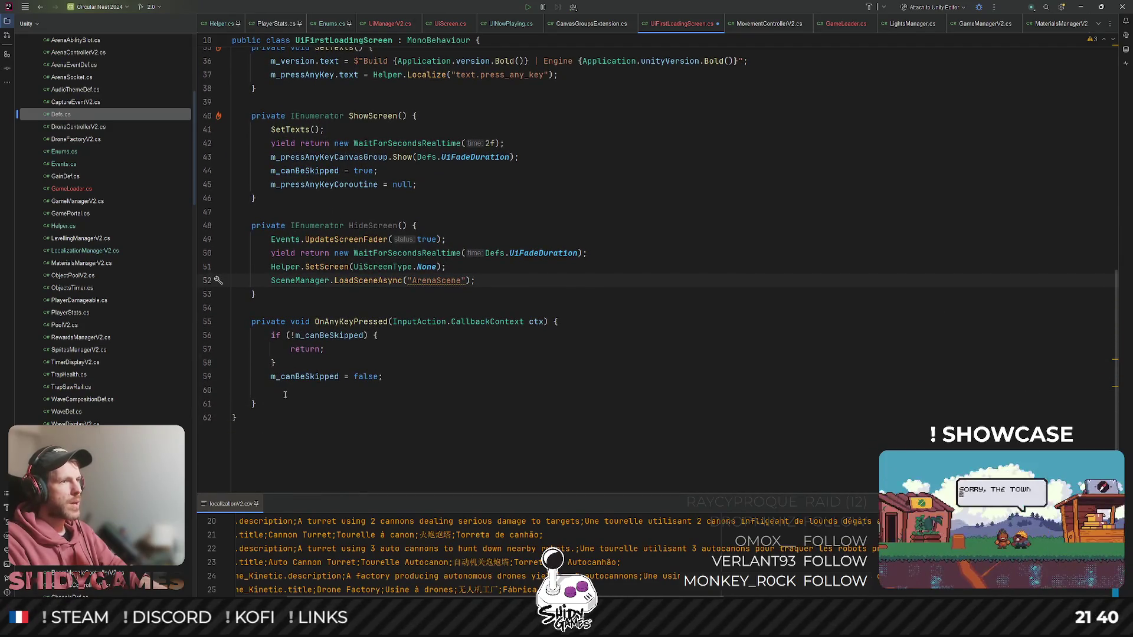
pyautogui.scroll(12, 285, 395)
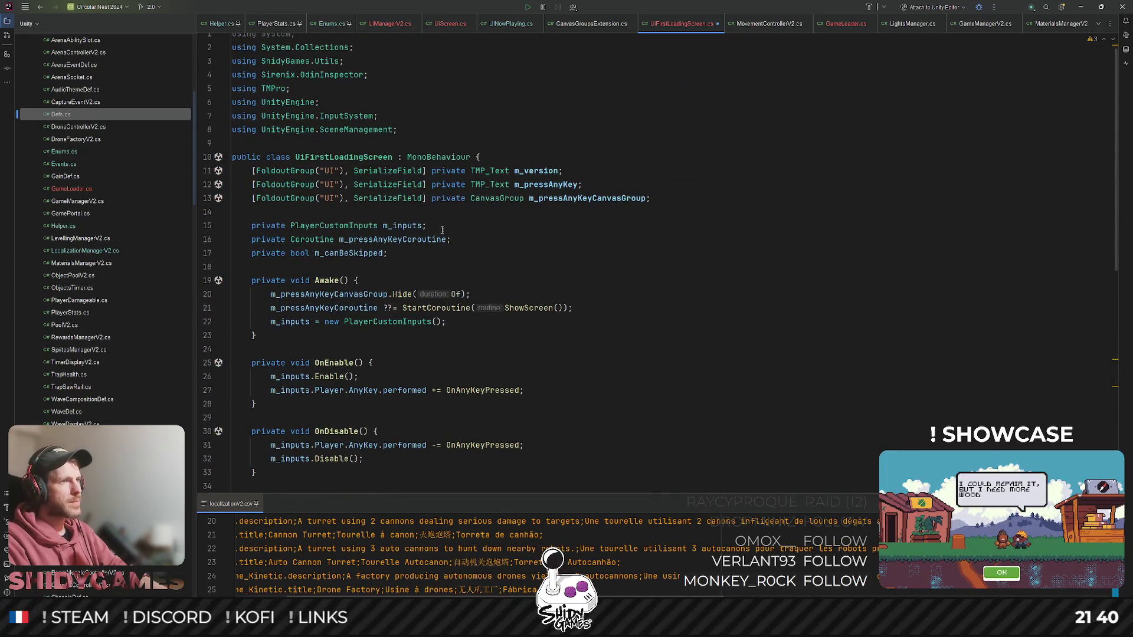
# - Rename the m_pressAnyKeyCoroutine field to m_showScreenCoroutine
pyautogui.click(516, 240)
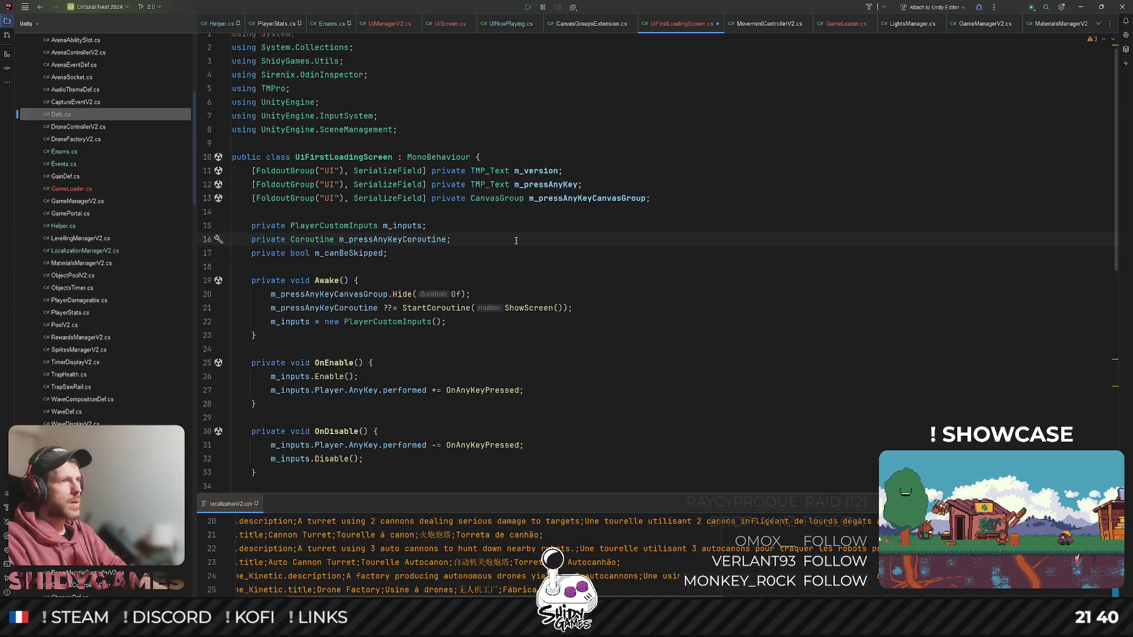
pyautogui.scroll(-7, 515, 241)
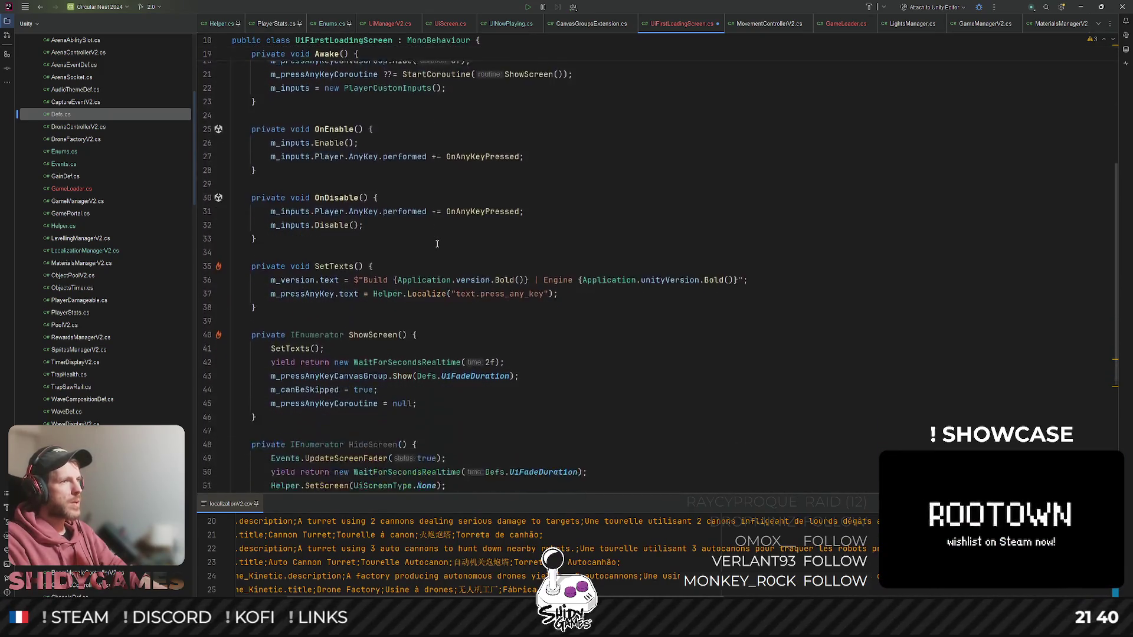
pyautogui.click(396, 322)
pyautogui.scroll(4, 386, 237)
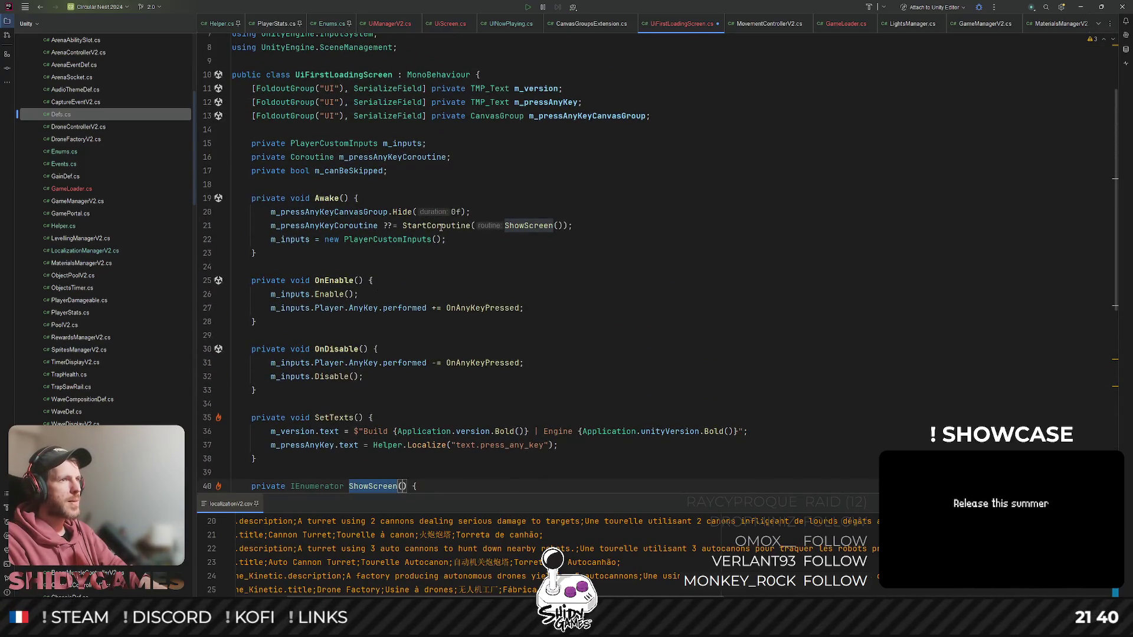
pyautogui.click(324, 225)
pyautogui.click(388, 157)
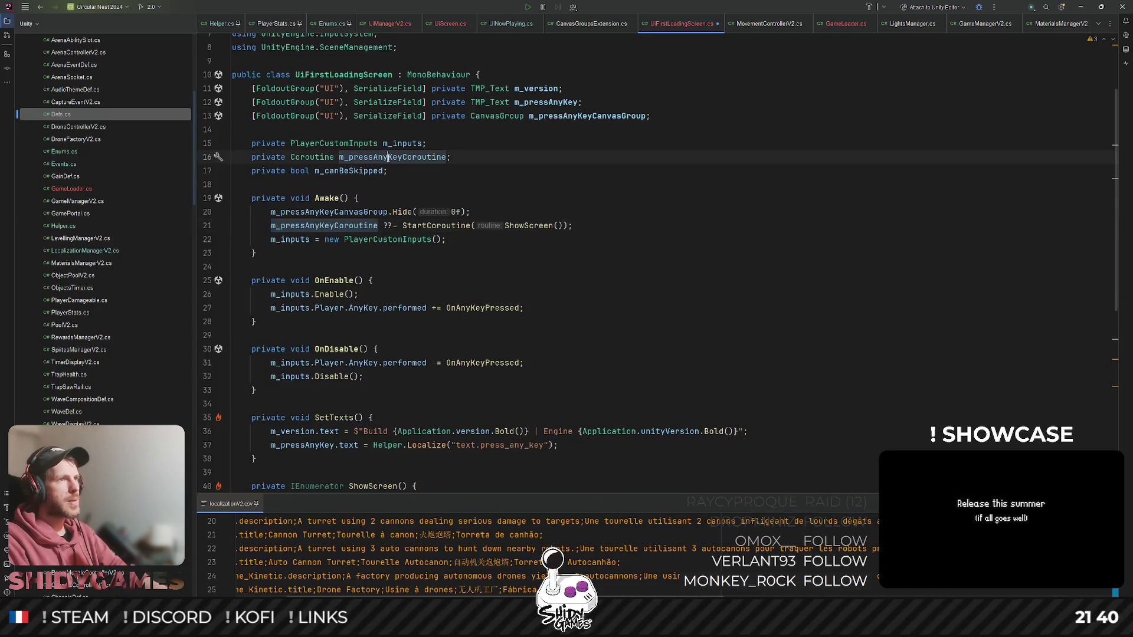
pyautogui.press('F2')
pyautogui.write('m_showS')
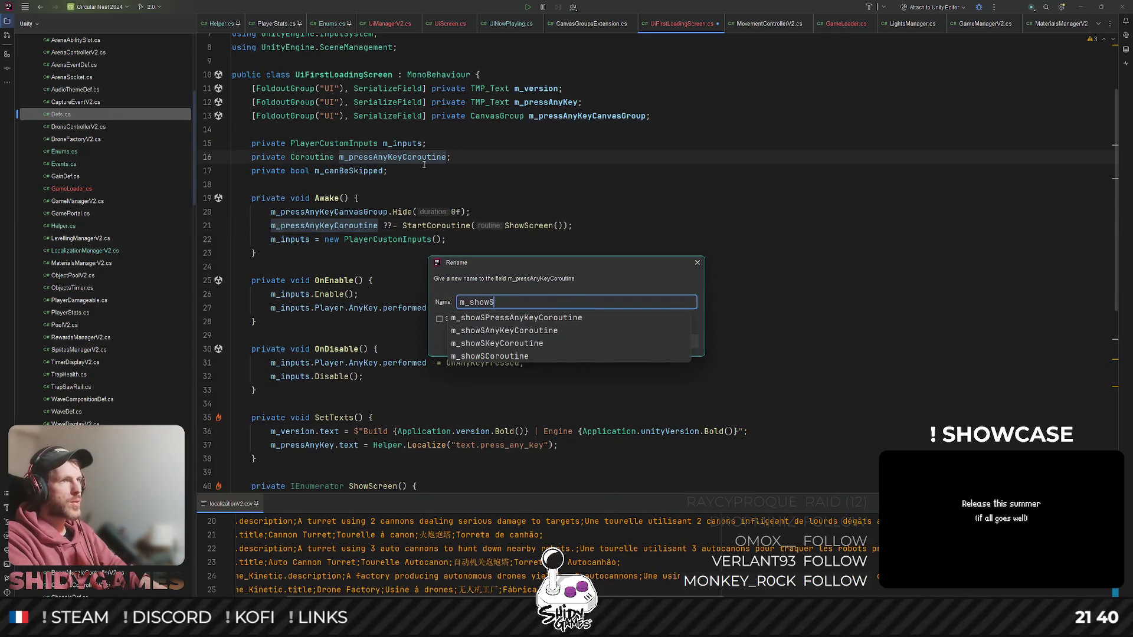
pyautogui.write('creenCorouti')
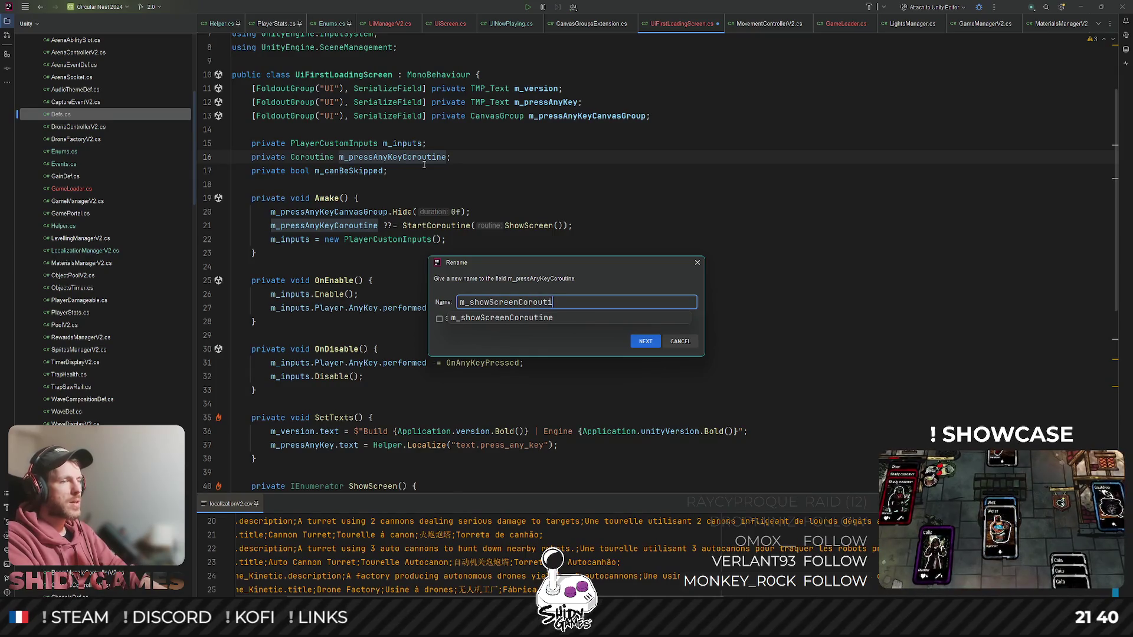
pyautogui.press('Return')
pyautogui.press('Return')
# - Duplicate the coroutine field and rename the copy to m_hideScreenCoroutine
pyautogui.hotkey('ctrl', 'd')
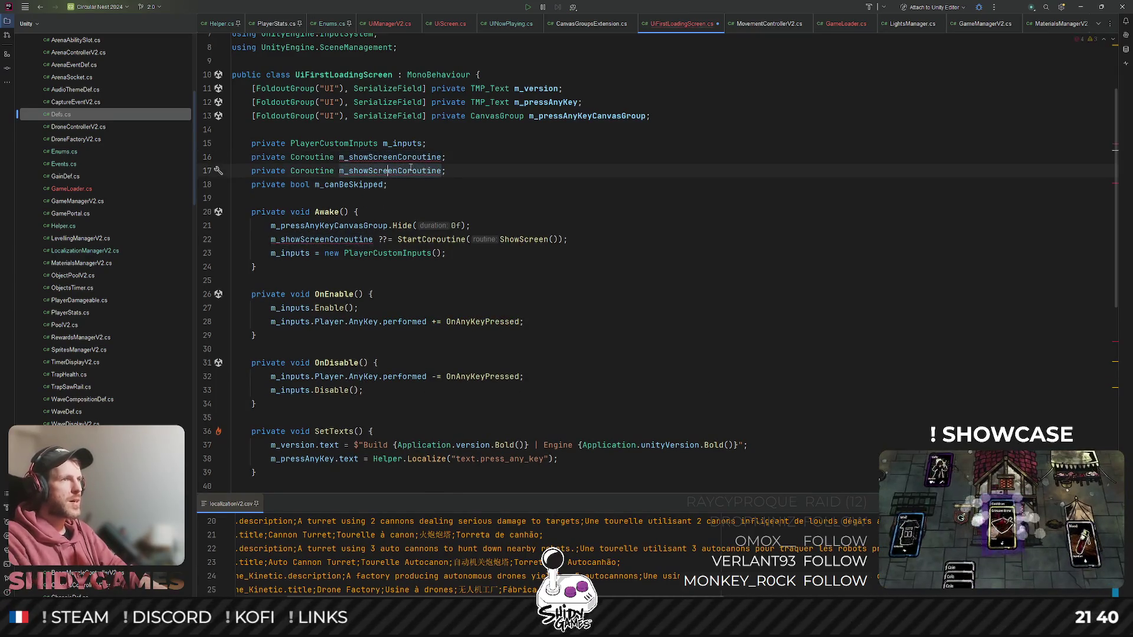
pyautogui.hotkey('ctrl', 'Left')
pyautogui.hotkey('ctrl', 'Left')
pyautogui.hotkey('shift', 'Right')
pyautogui.hotkey('shift', 'Right')
pyautogui.hotkey('shift', 'Right')
pyautogui.write('hide')
pyautogui.scroll(-7, 397, 173)
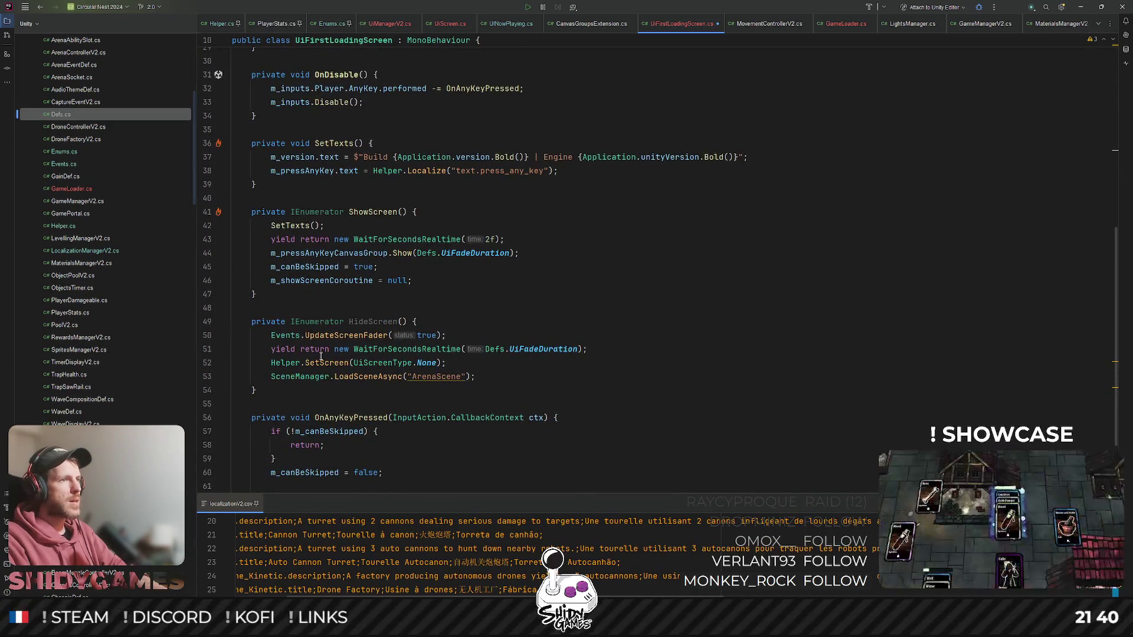
# - Add 'm_hideScreenCoroutine ??= StartCoroutine(HideScreen());' at the end of OnAnyKeyPressed
pyautogui.scroll(-2, 443, 331)
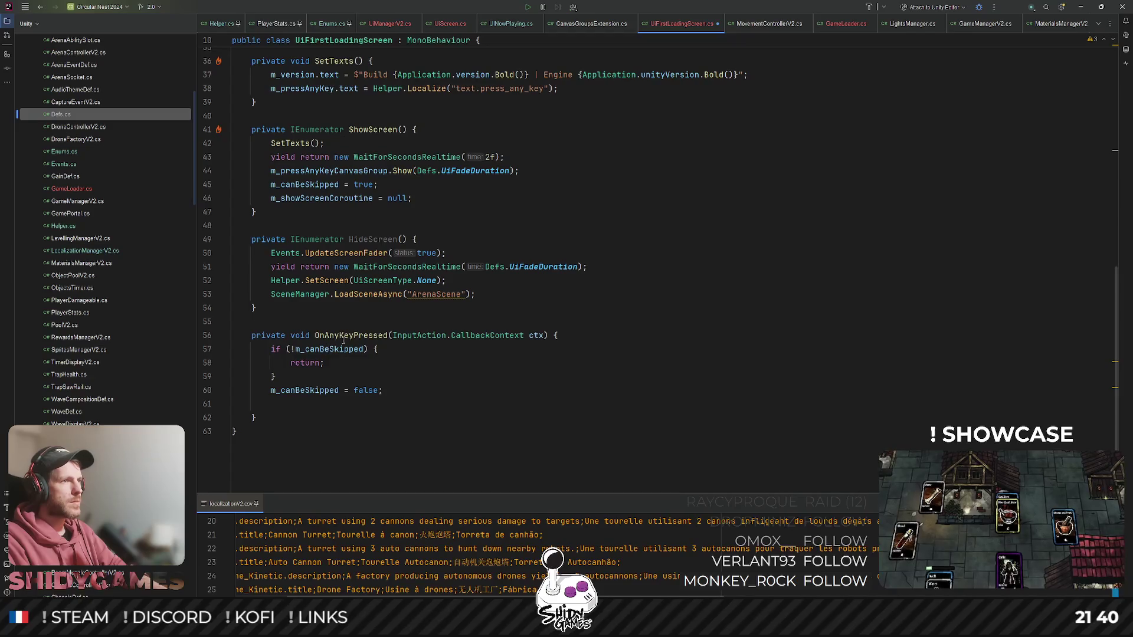
pyautogui.click(395, 391)
pyautogui.press('Down')
pyautogui.write('m_hideScreenCoroutine')
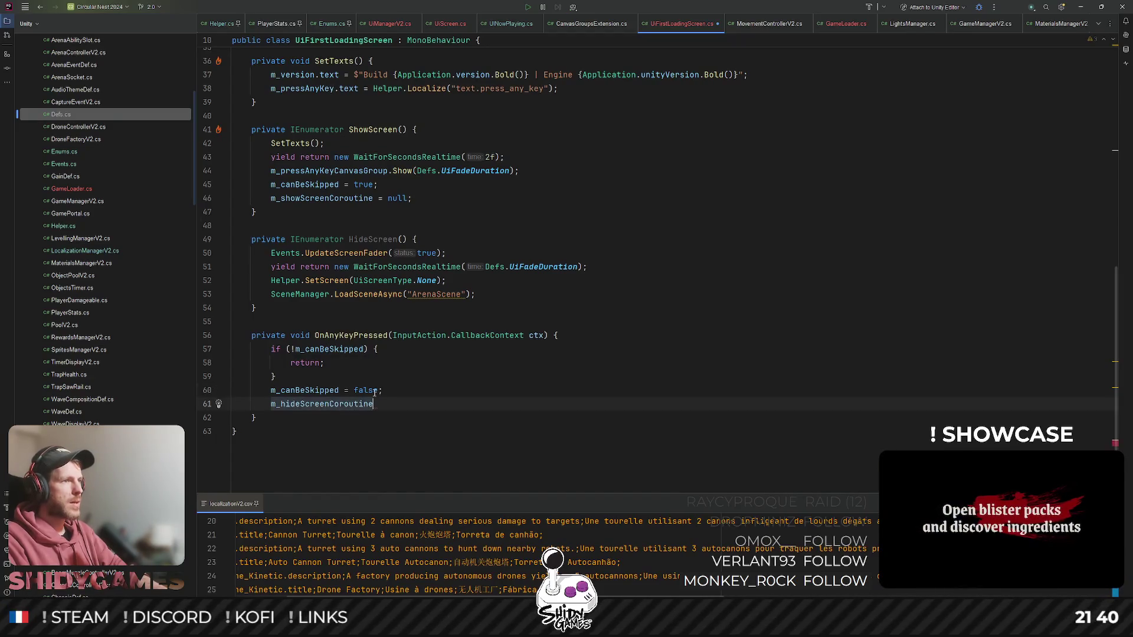
pyautogui.write(' ??= StartCoroutine(HideScreen());')
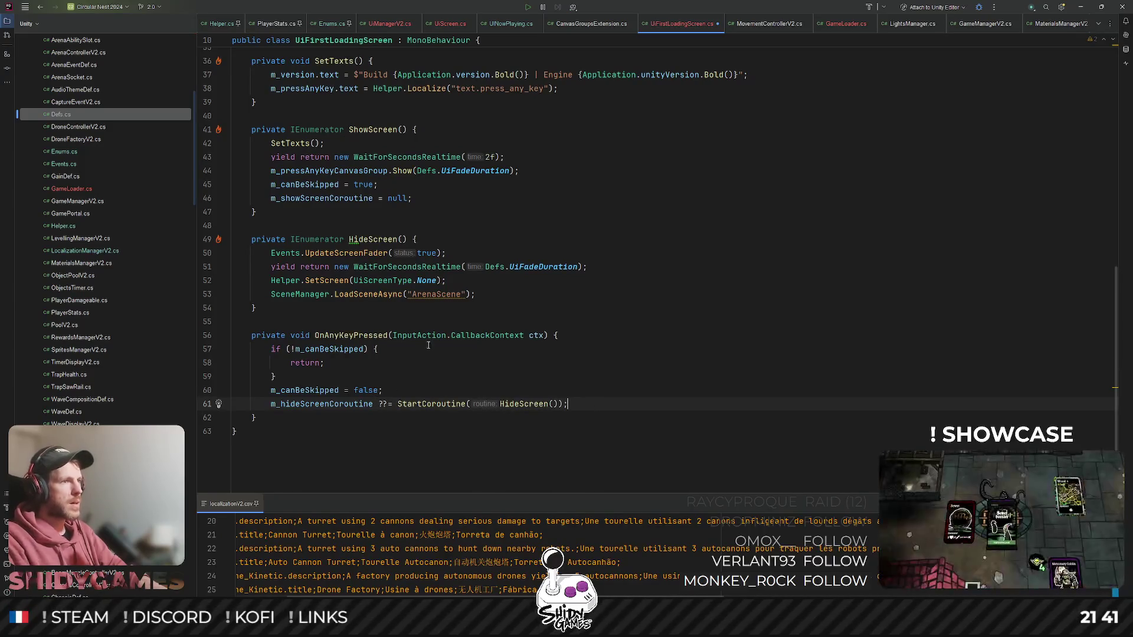
# - Set m_hideScreenCoroutine = null after the ArenaScene load in HideScreen
pyautogui.doubleClick(333, 408)
pyautogui.hotkey('ctrl', 'c')
pyautogui.scroll(3, 413, 401)
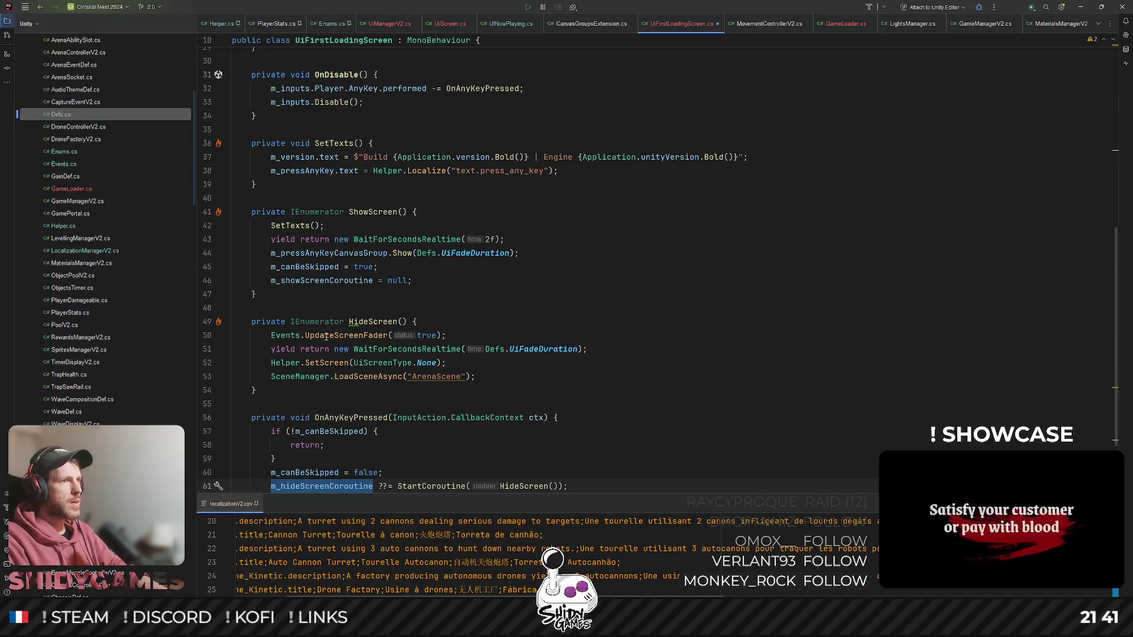
pyautogui.click(484, 378)
pyautogui.press('Return')
pyautogui.hotkey('ctrl', 'v')
pyautogui.write('= n')
pyautogui.press('Tab')
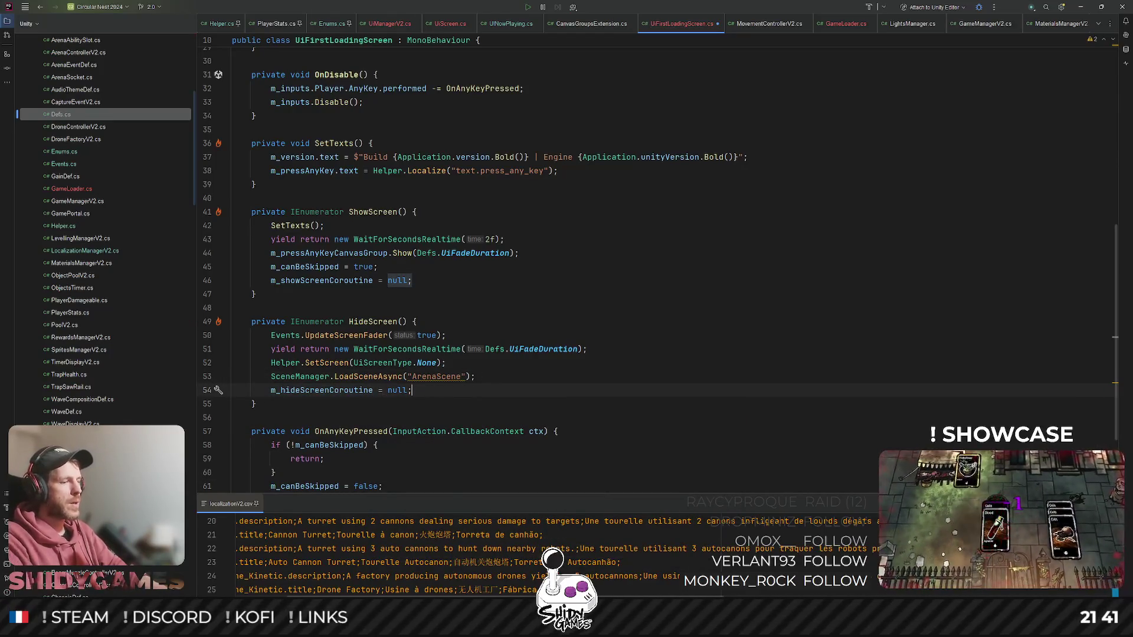
# - Review ShowScreen and HideScreen, then switch back to the Unity editor
pyautogui.click(652, 213)
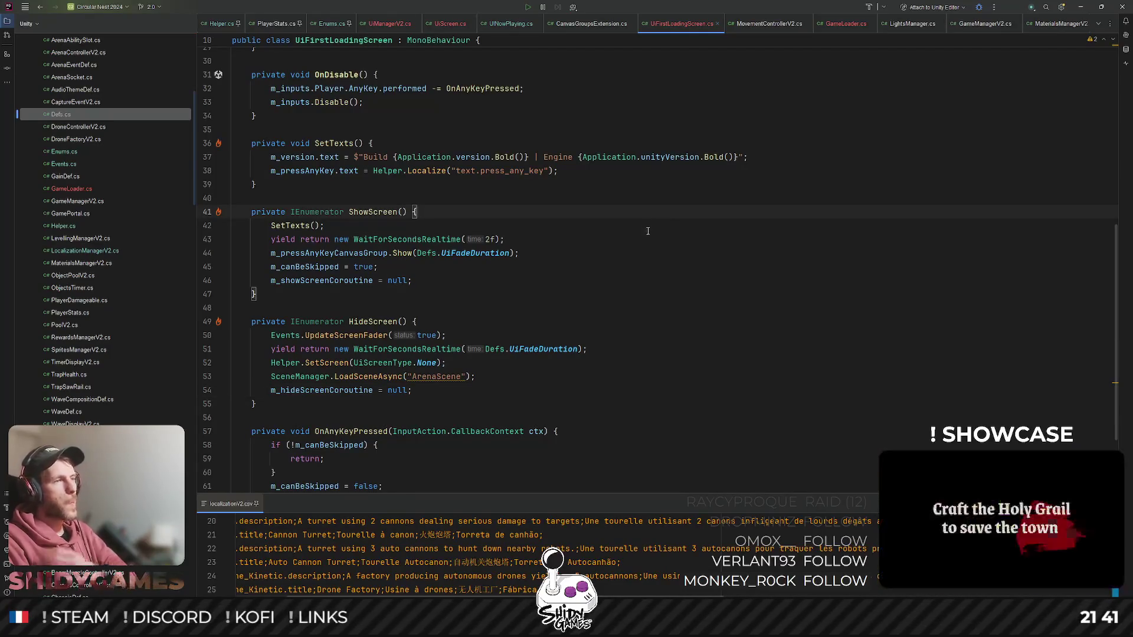
pyautogui.click(668, 321)
pyautogui.scroll(-3, 668, 321)
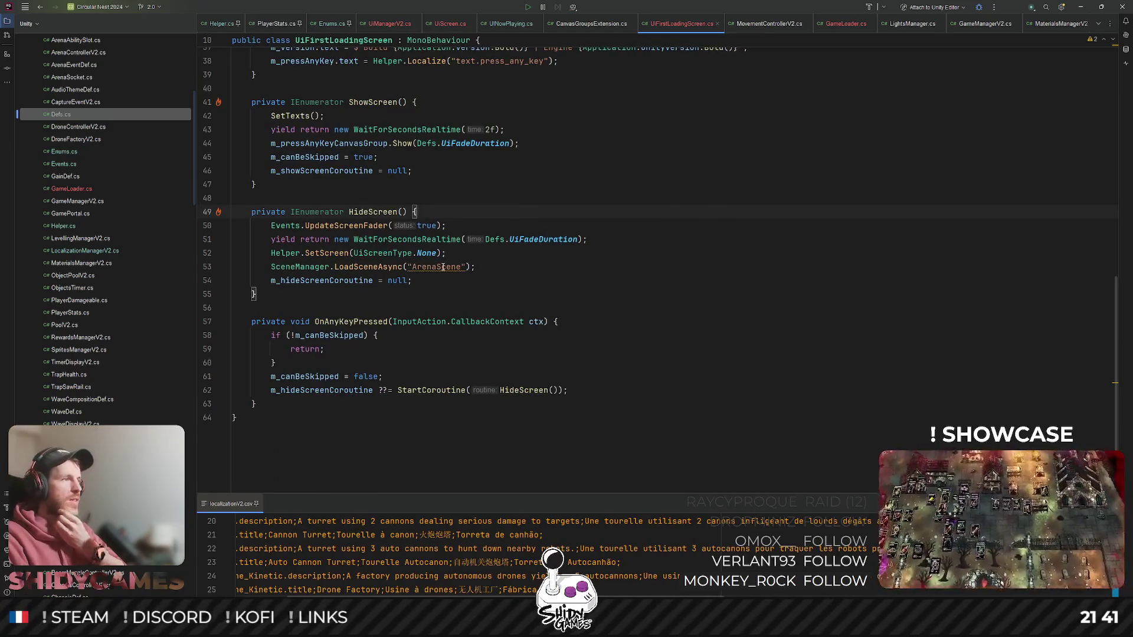
pyautogui.click(639, 239)
pyautogui.click(1081, 5)
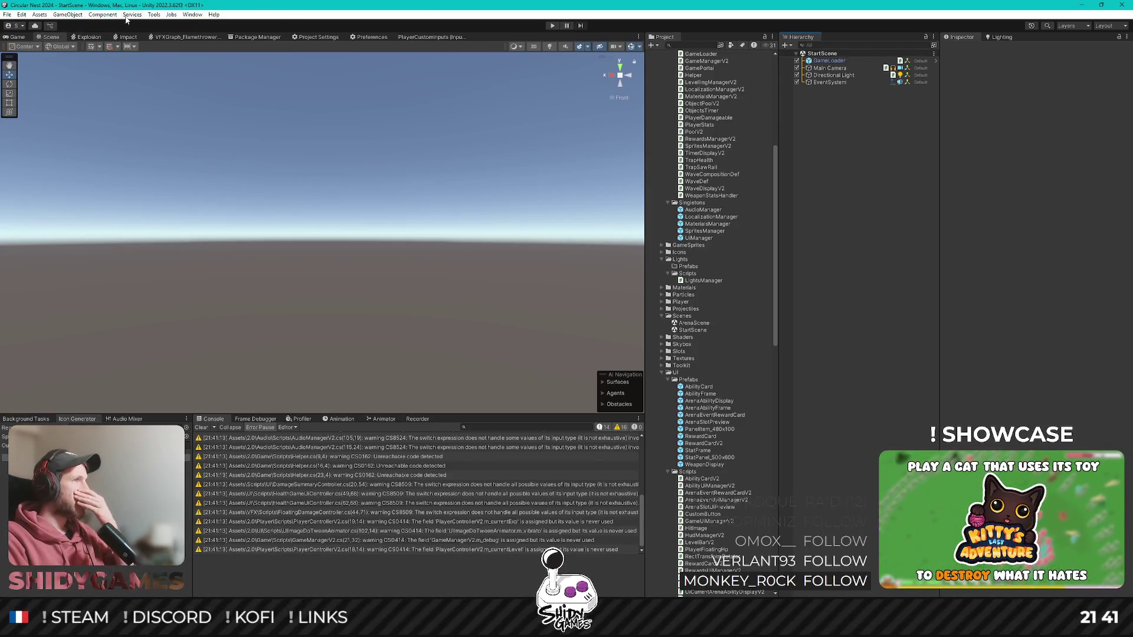
# - In Build Settings, put StartScene at index 0 and ArenaScene at index 1 in Scenes In Build
pyautogui.click(12, 15)
pyautogui.click(42, 125)
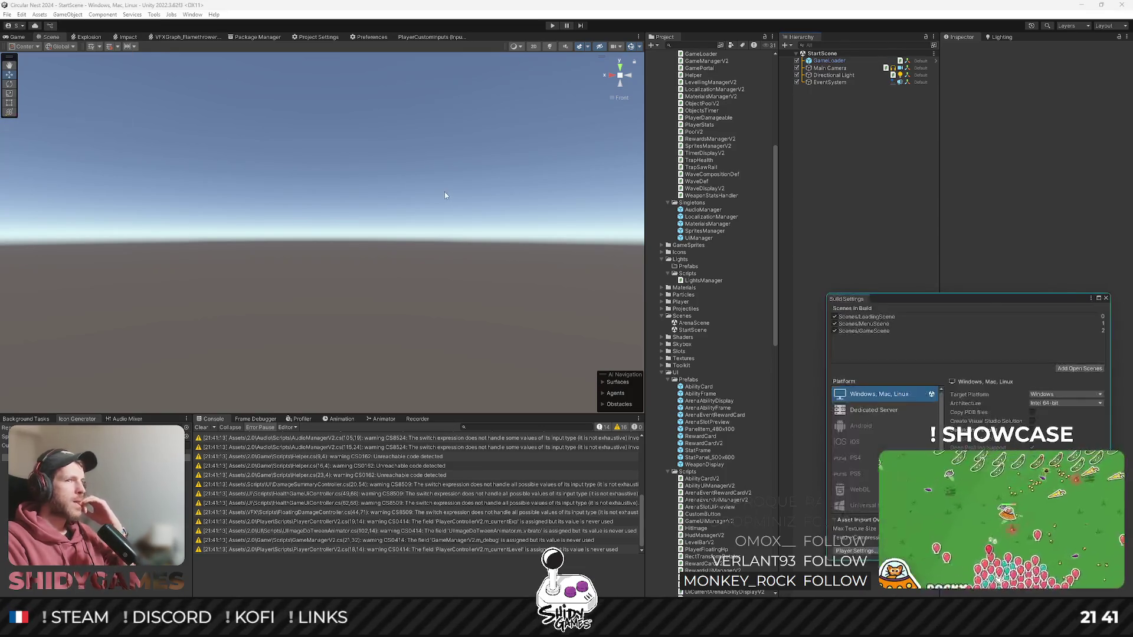
pyautogui.moveTo(966, 308); pyautogui.dragTo(338, 140)
pyautogui.moveTo(440, 292); pyautogui.dragTo(511, 294)
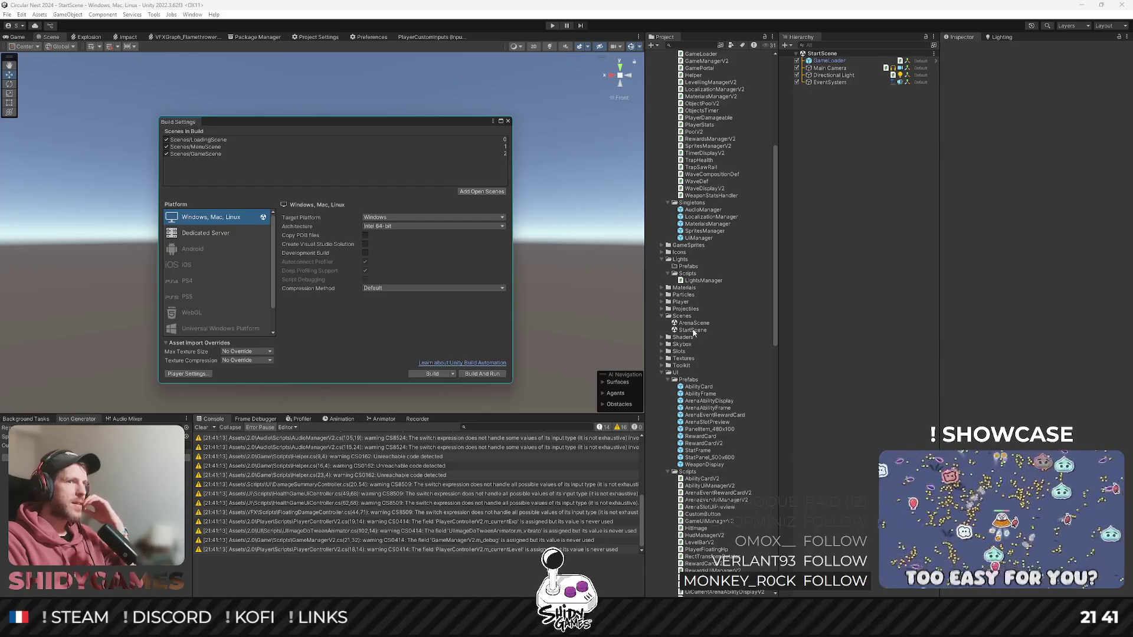
pyautogui.moveTo(204, 140); pyautogui.dragTo(217, 144)
pyautogui.moveTo(234, 140); pyautogui.dragTo(235, 142)
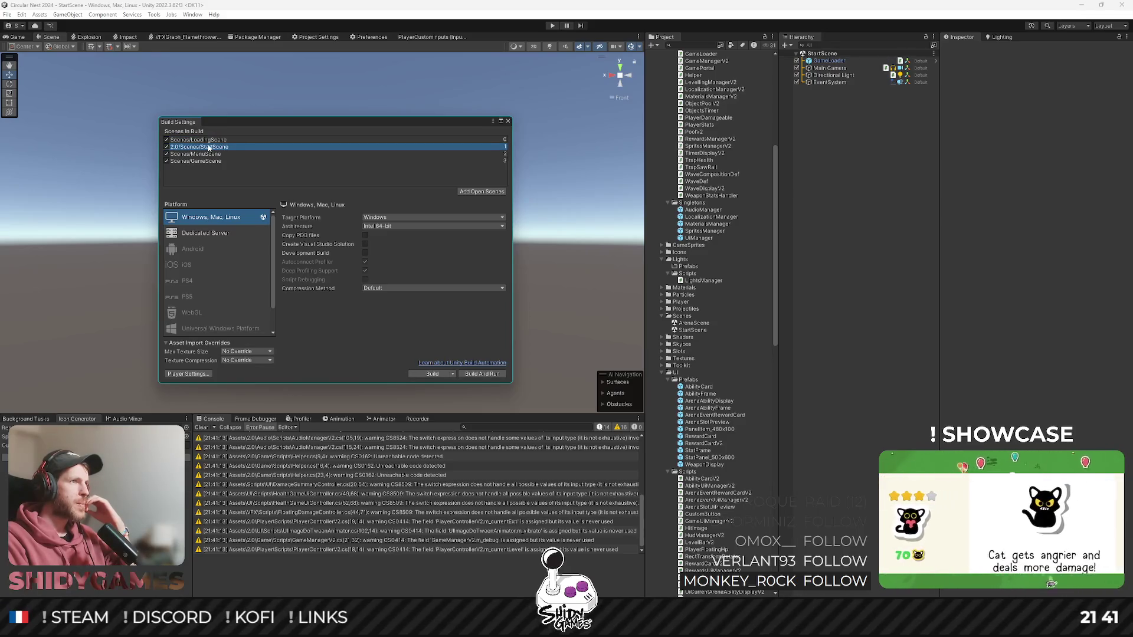
pyautogui.moveTo(198, 140); pyautogui.dragTo(199, 141)
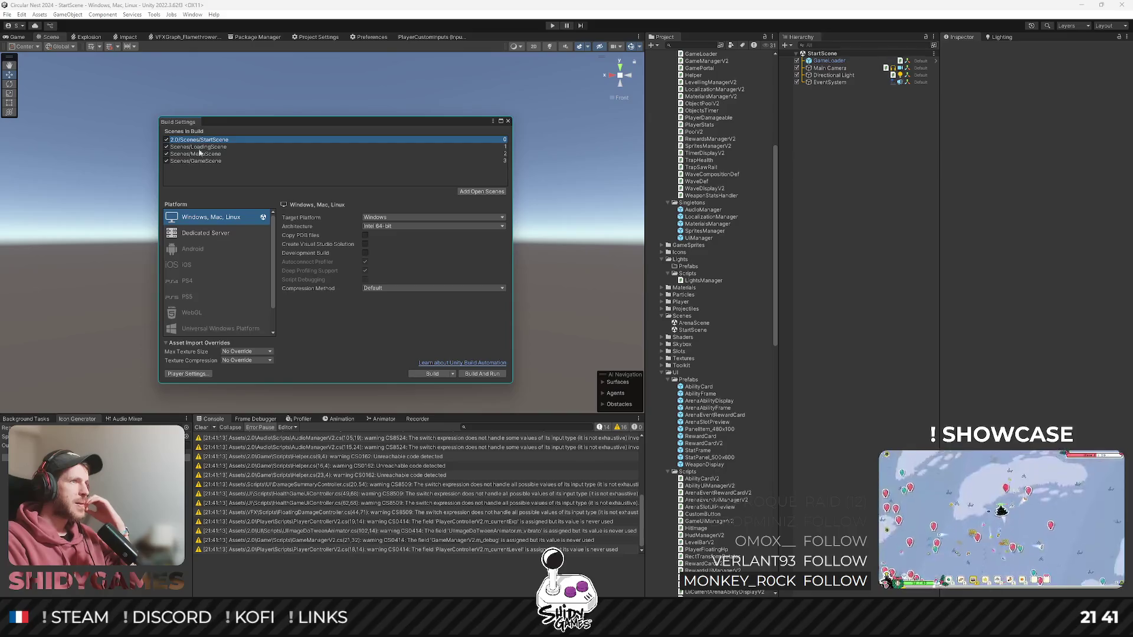
pyautogui.moveTo(694, 323); pyautogui.dragTo(227, 149)
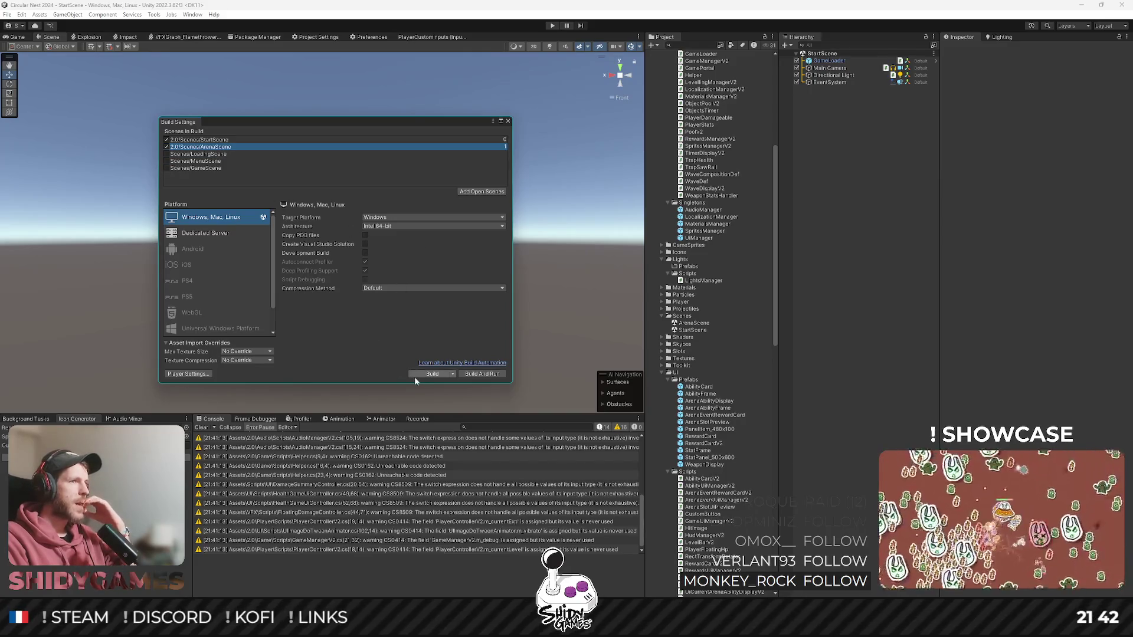
pyautogui.click(507, 121)
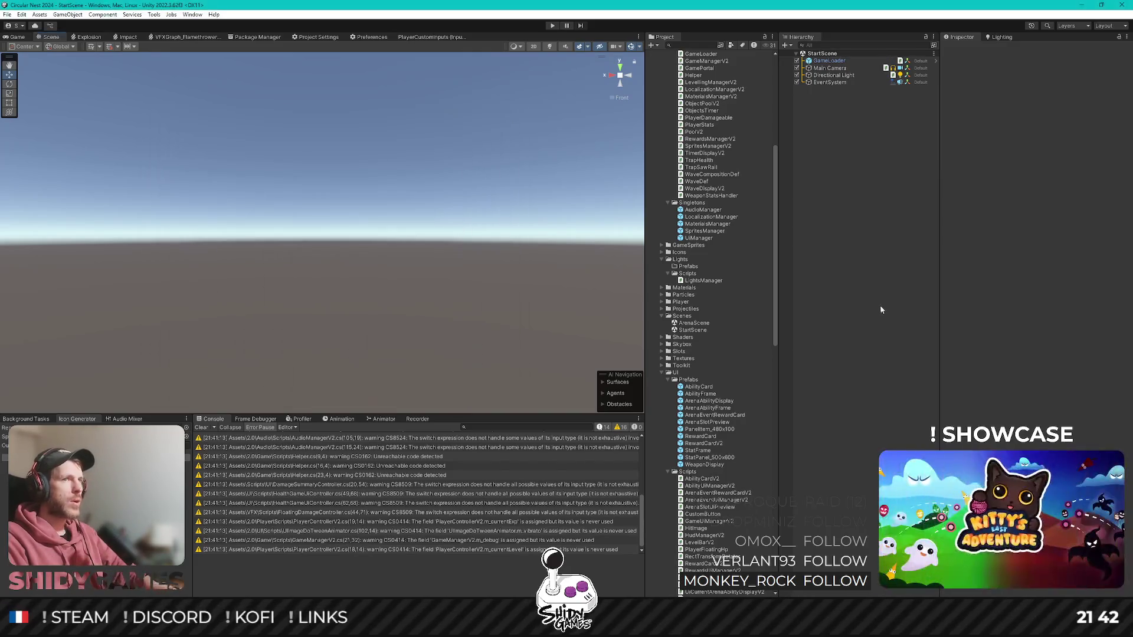
# - Run a play test from StartScene into the arena, then stop it
pyautogui.click(553, 25)
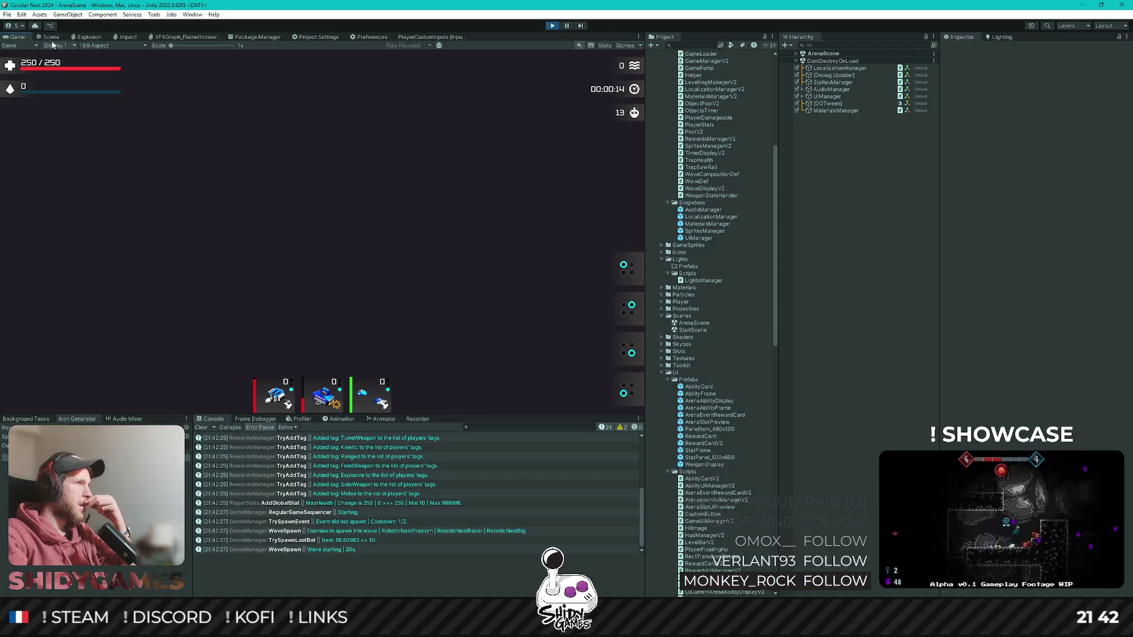
pyautogui.click(547, 26)
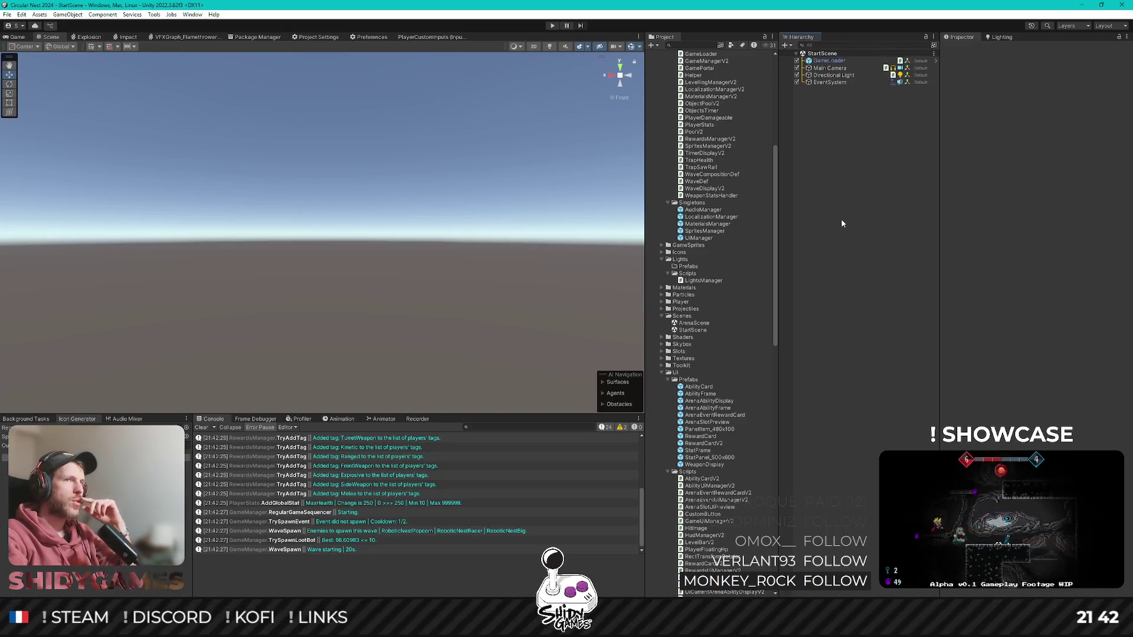
pyautogui.scroll(8, 714, 236)
pyautogui.scroll(-6, 714, 236)
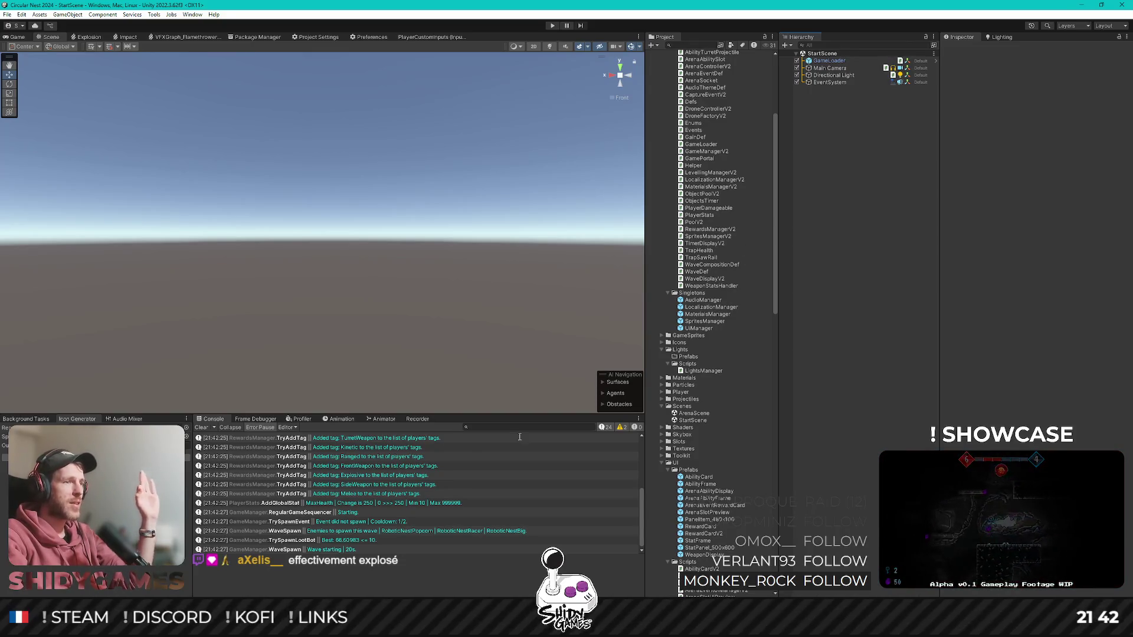
# - In Rider, open GameManagerV2.cs through a 'gamema' file search and find Start()
pyautogui.hotkey('alt', 'Tab')
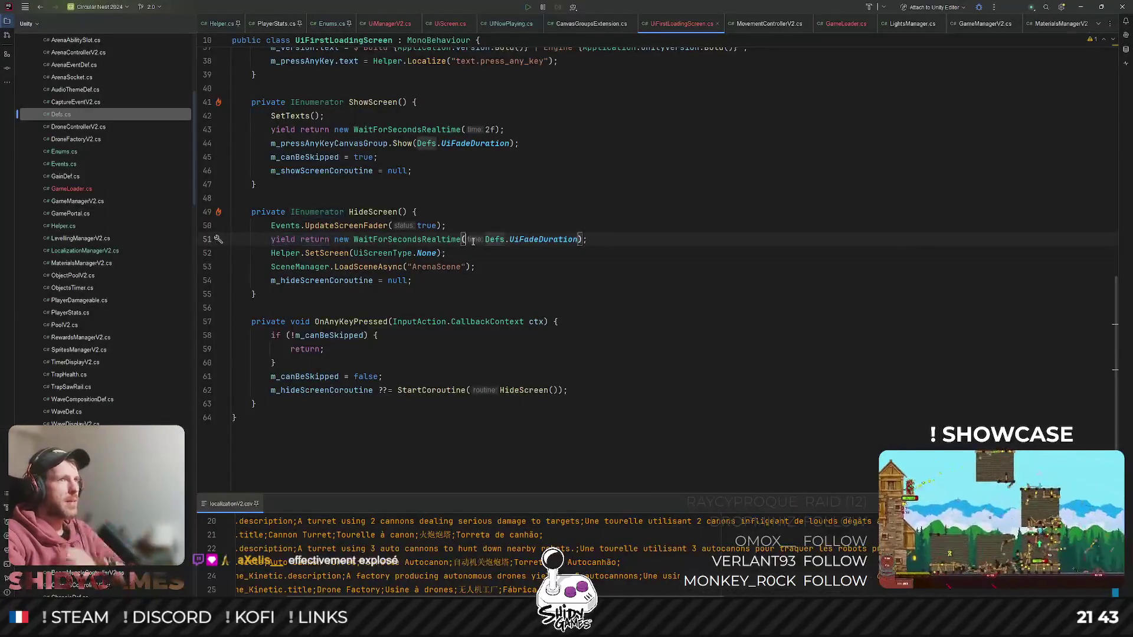
pyautogui.hotkey('ctrl', 'shift', 'n')
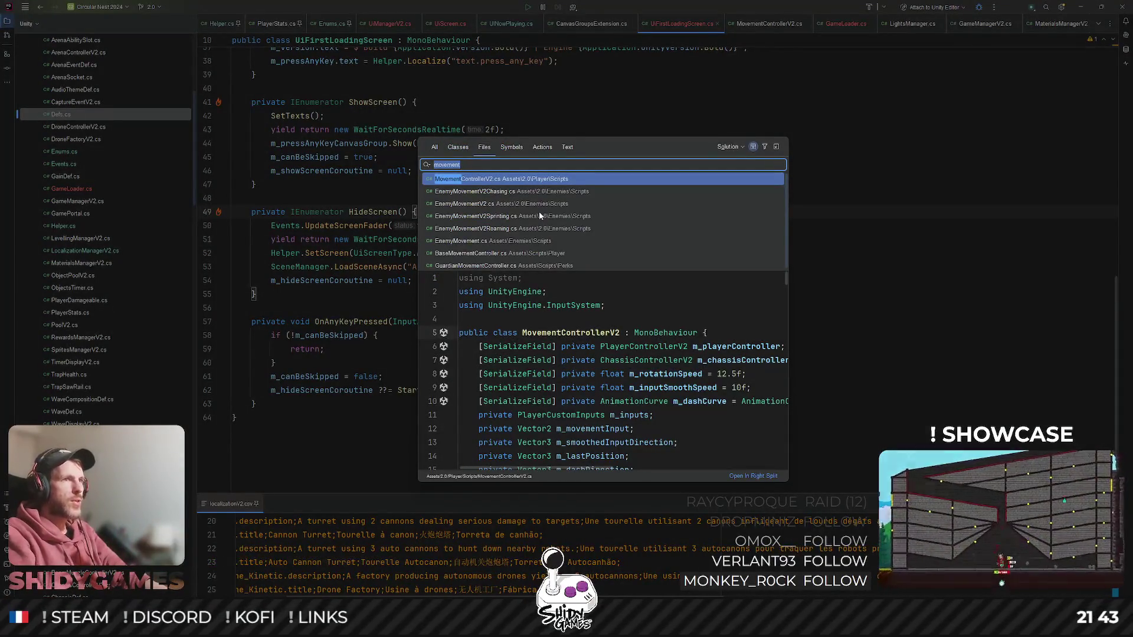
pyautogui.write('gamema')
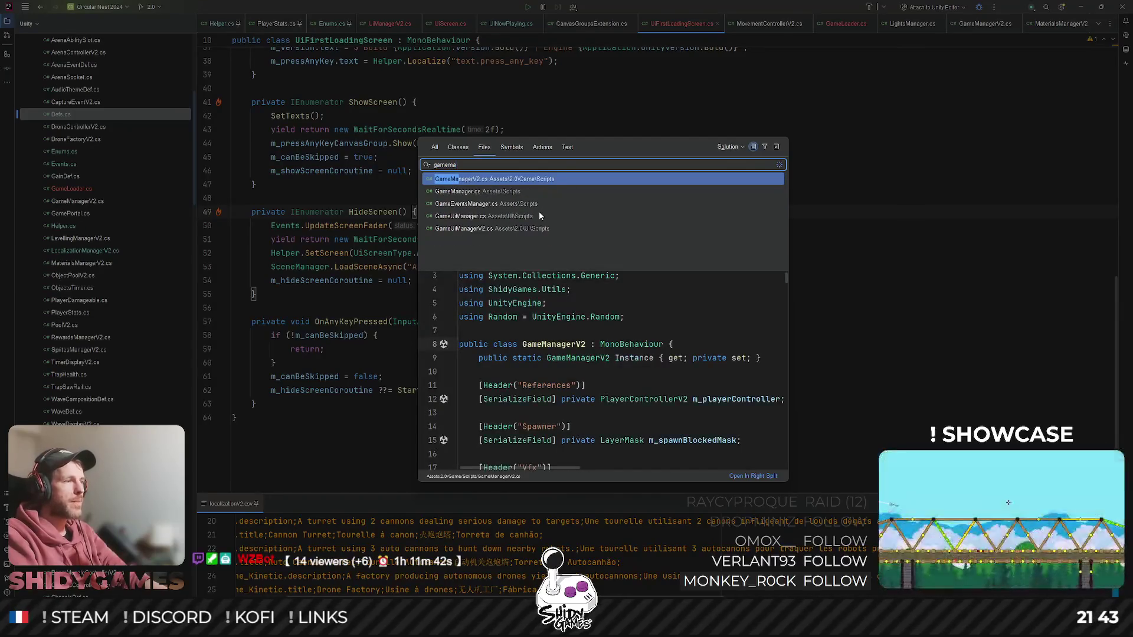
pyautogui.press('Return')
pyautogui.scroll(-5, 540, 212)
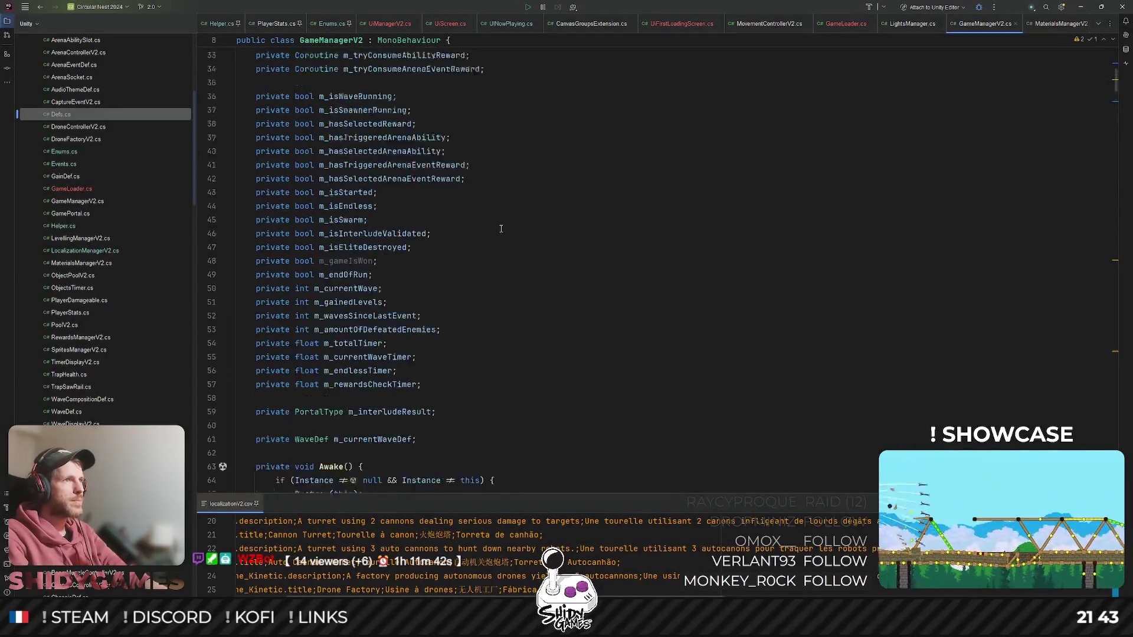
pyautogui.scroll(1, 323, 163)
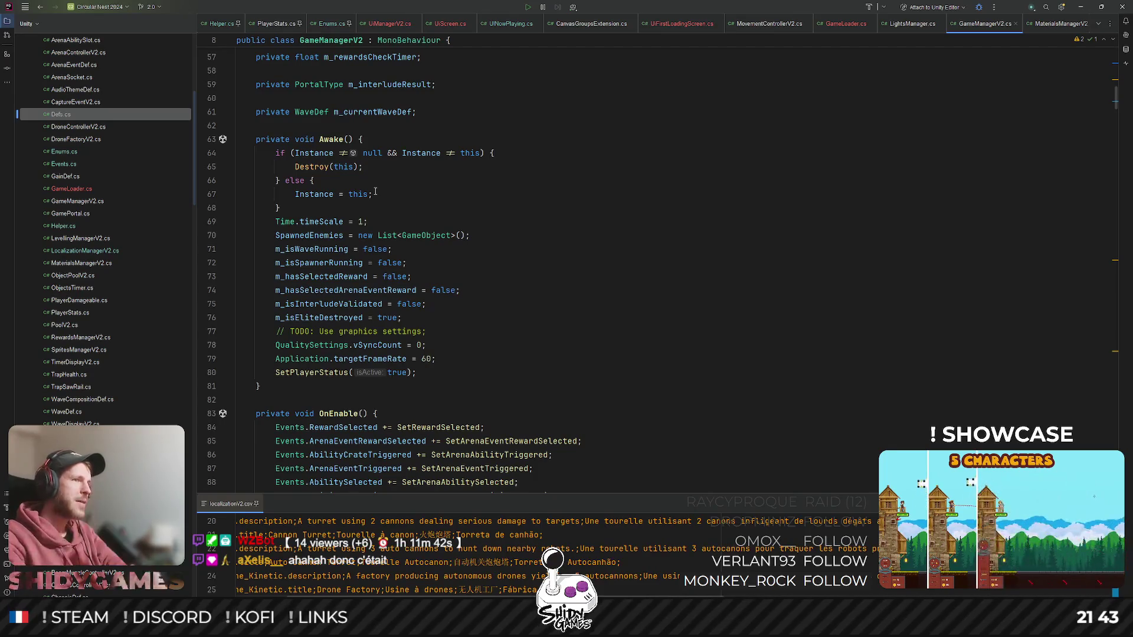
pyautogui.scroll(-8, 375, 191)
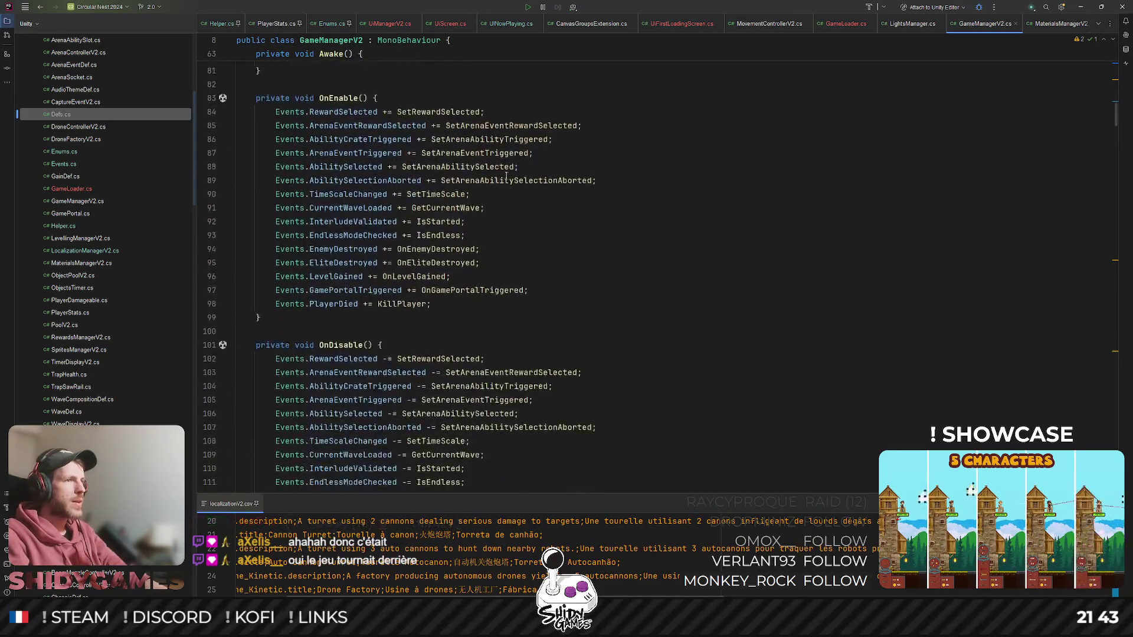
pyautogui.scroll(-1, 512, 183)
pyautogui.scroll(-6, 517, 192)
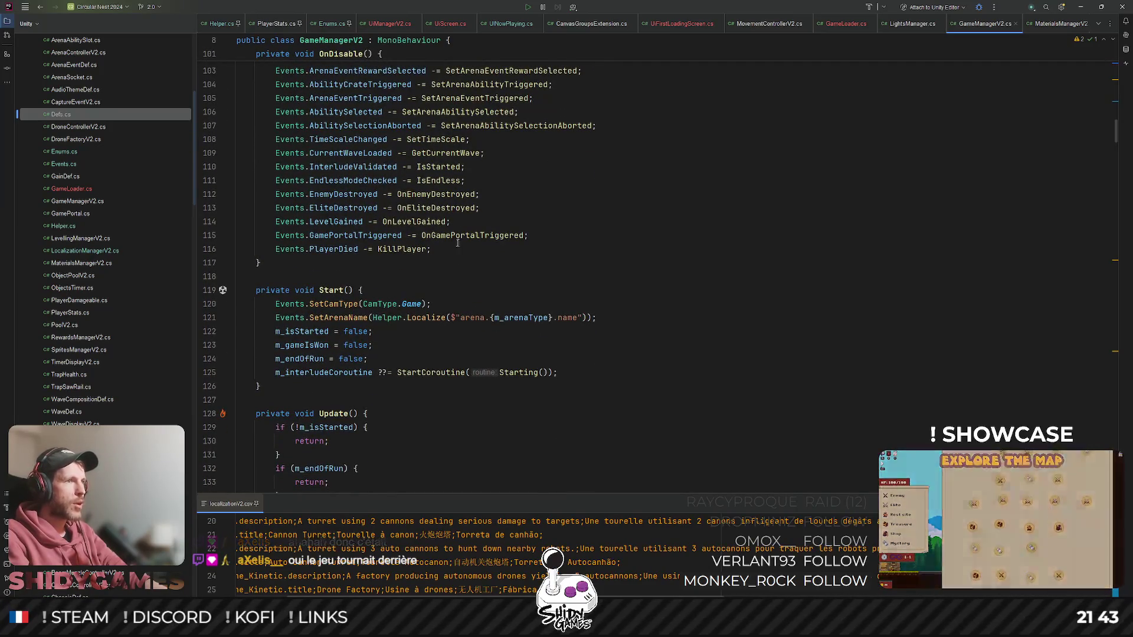
pyautogui.scroll(-1, 466, 258)
pyautogui.scroll(4, 463, 254)
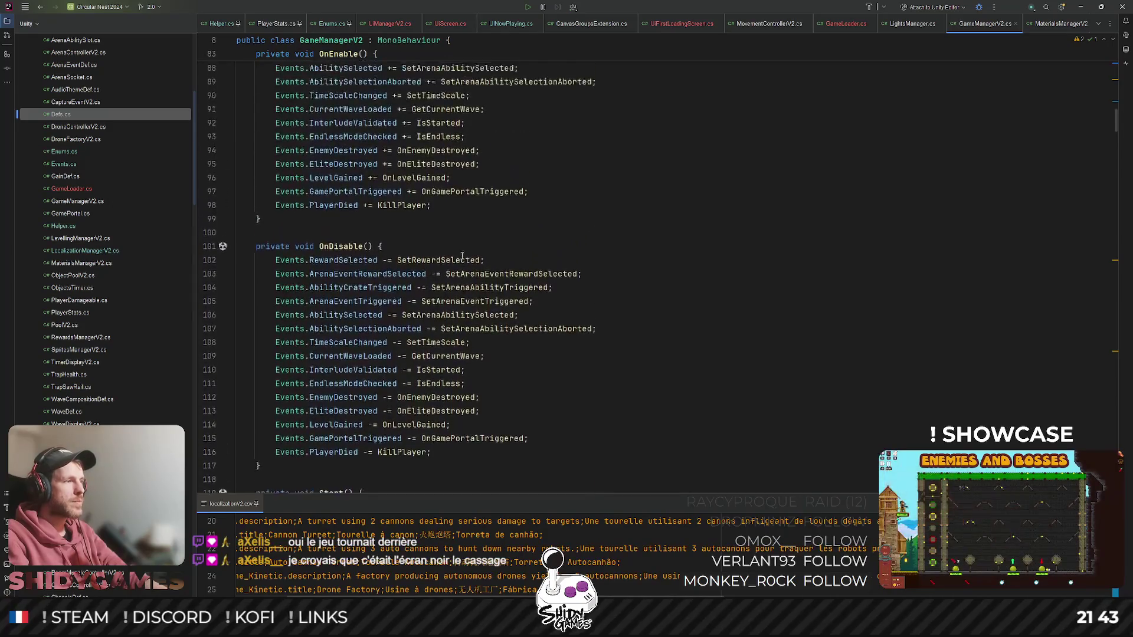
pyautogui.scroll(-3, 462, 255)
# - Add Events.UpdateScreenFader(false); as the first line of Start(), then return to Unity
pyautogui.click(540, 253)
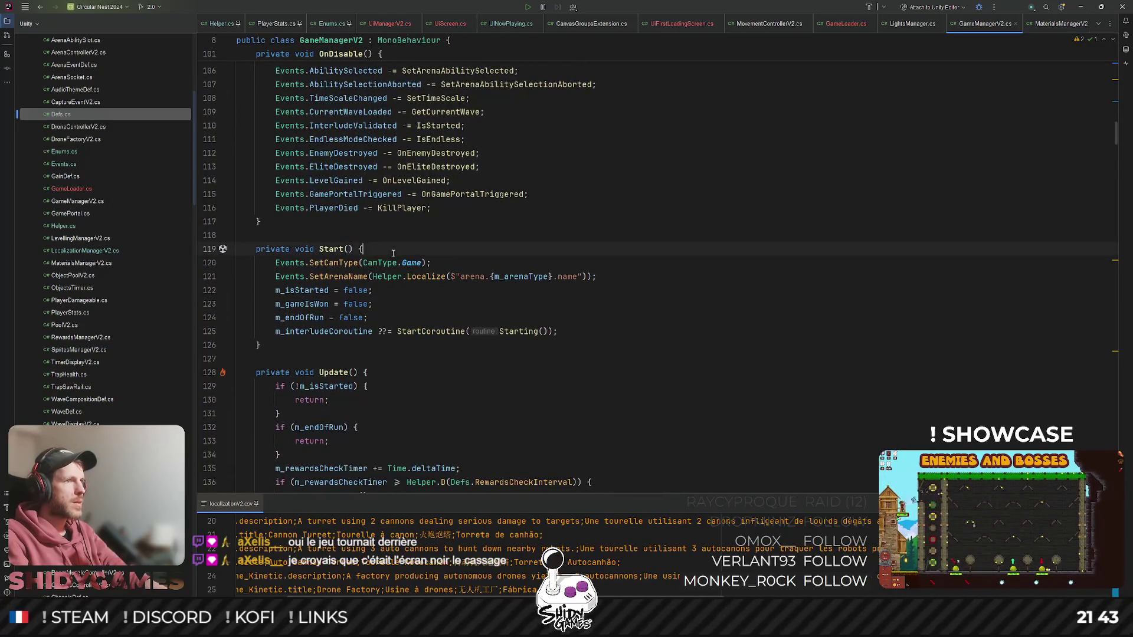
pyautogui.press('Return')
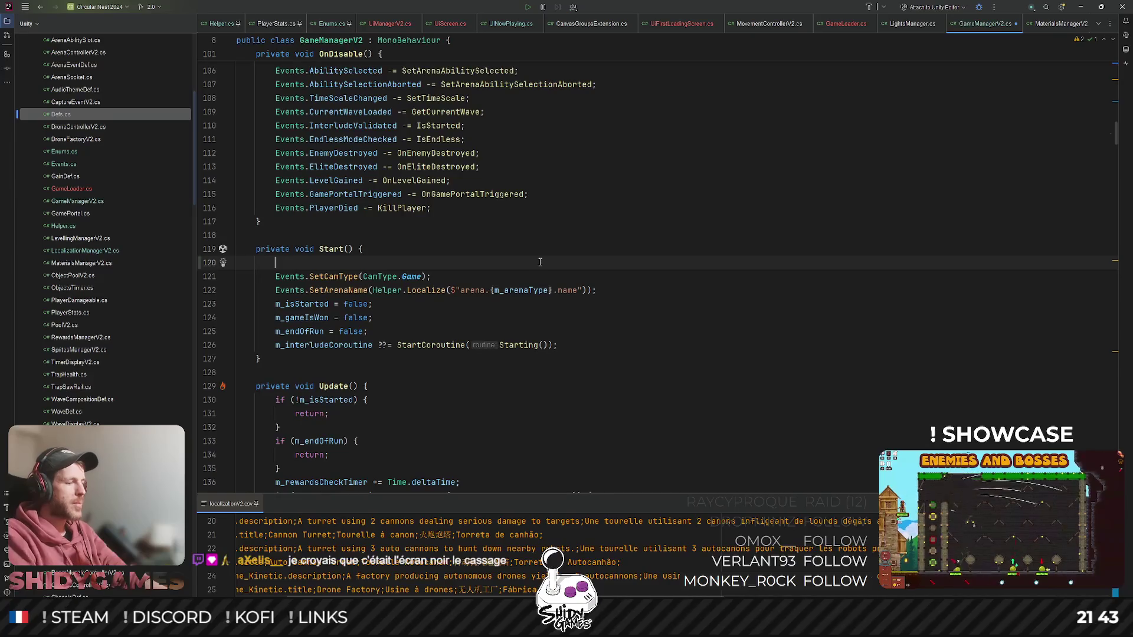
pyautogui.write('Events.')
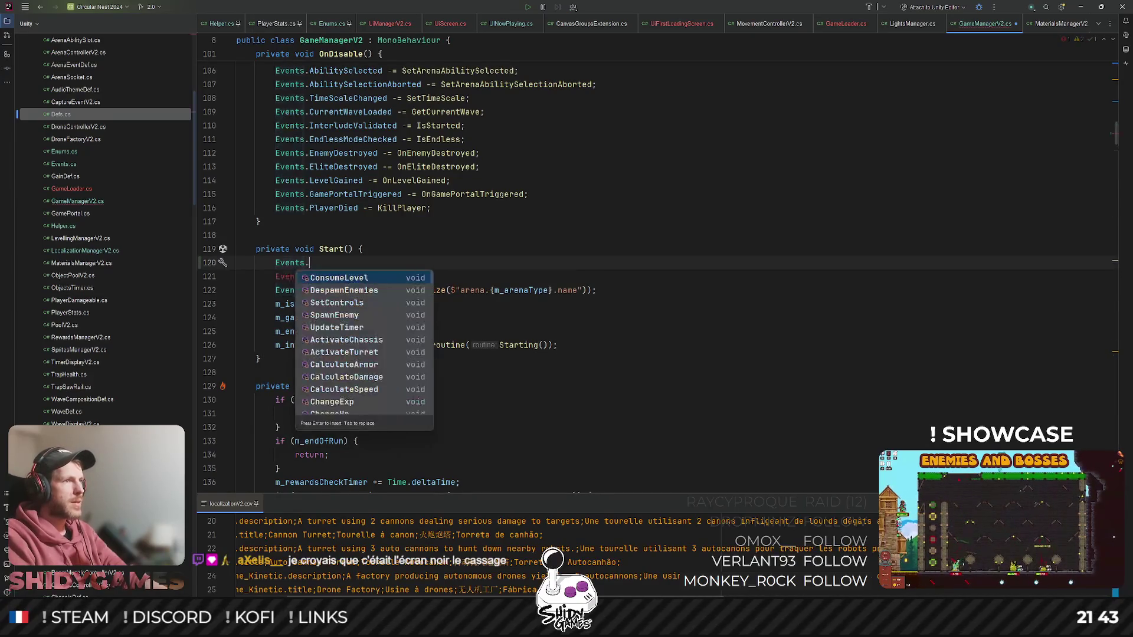
pyautogui.write('Fad')
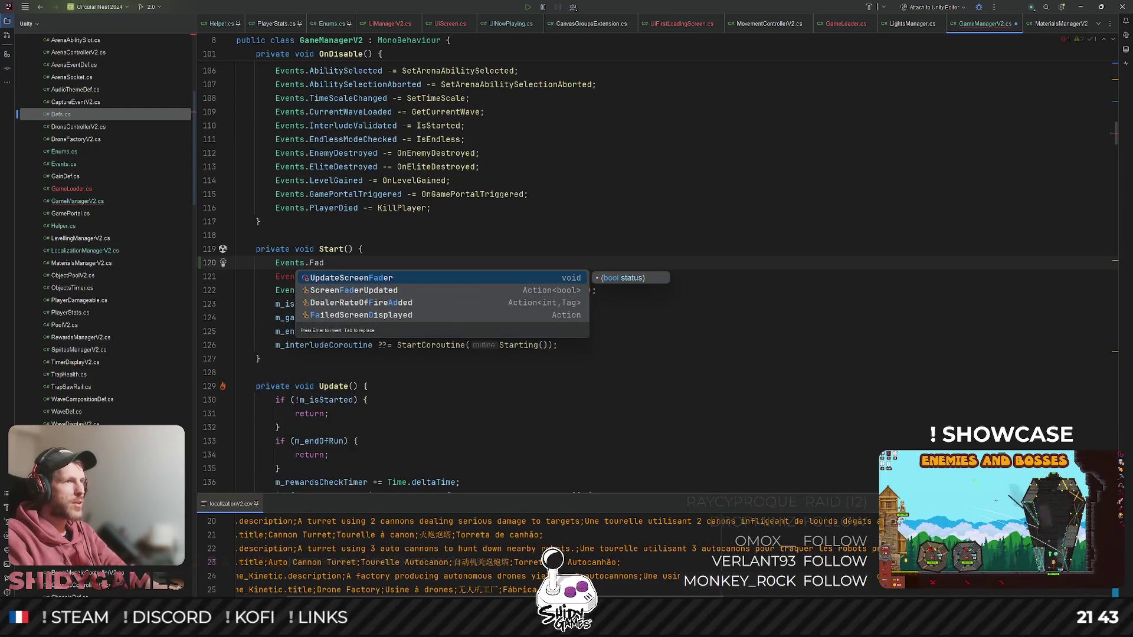
pyautogui.press('Return')
pyautogui.write('false);')
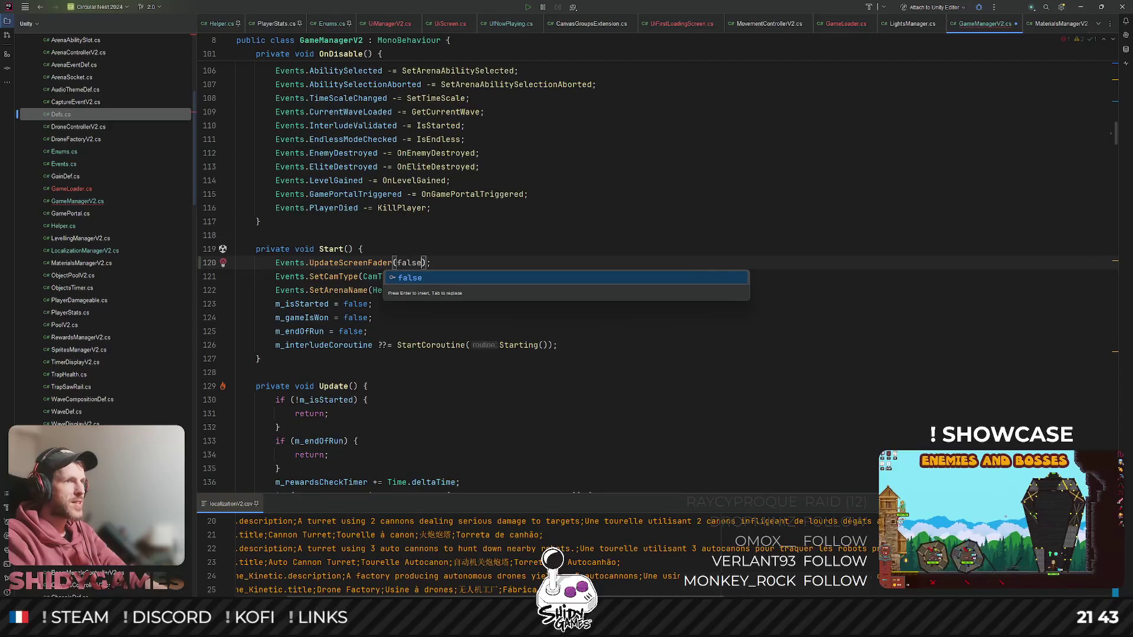
pyautogui.click(809, 236)
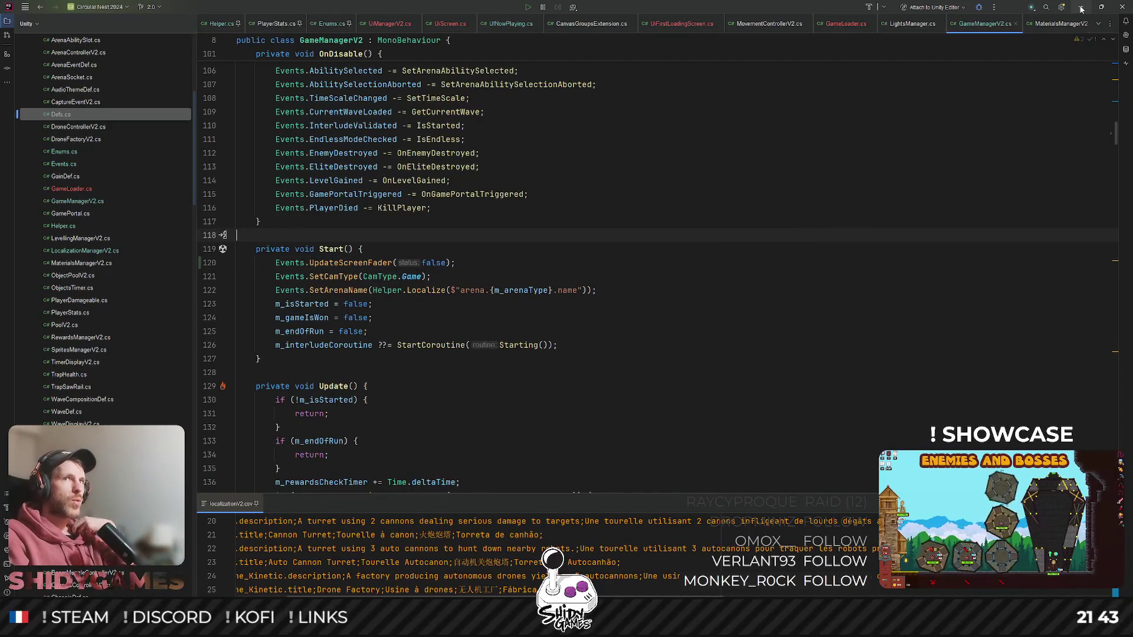
pyautogui.click(1081, 7)
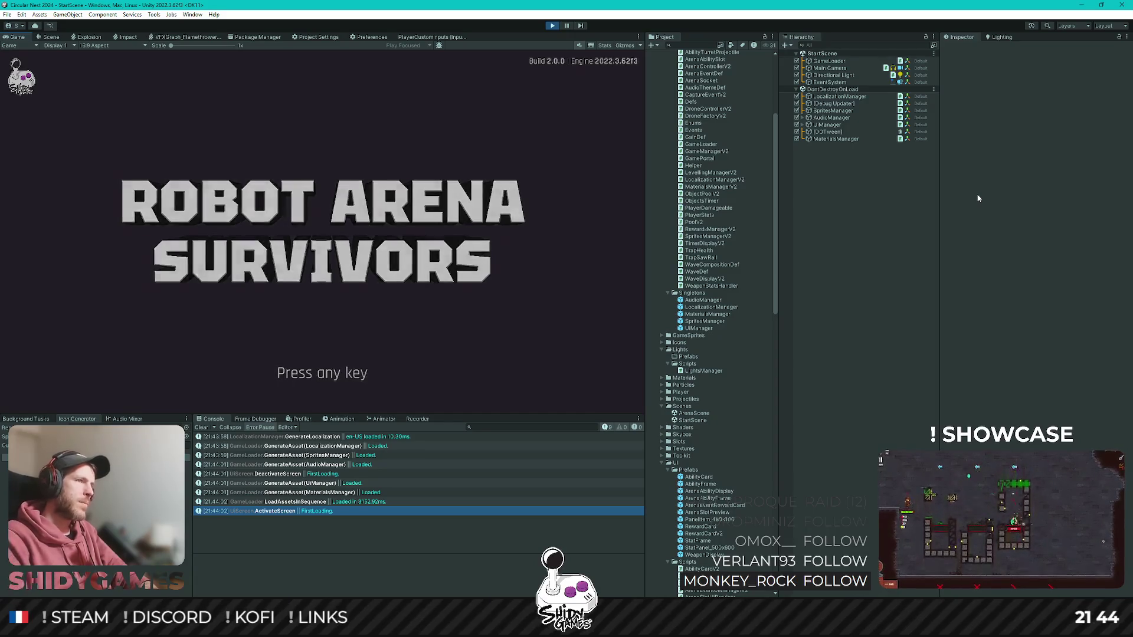
pyautogui.press('space')
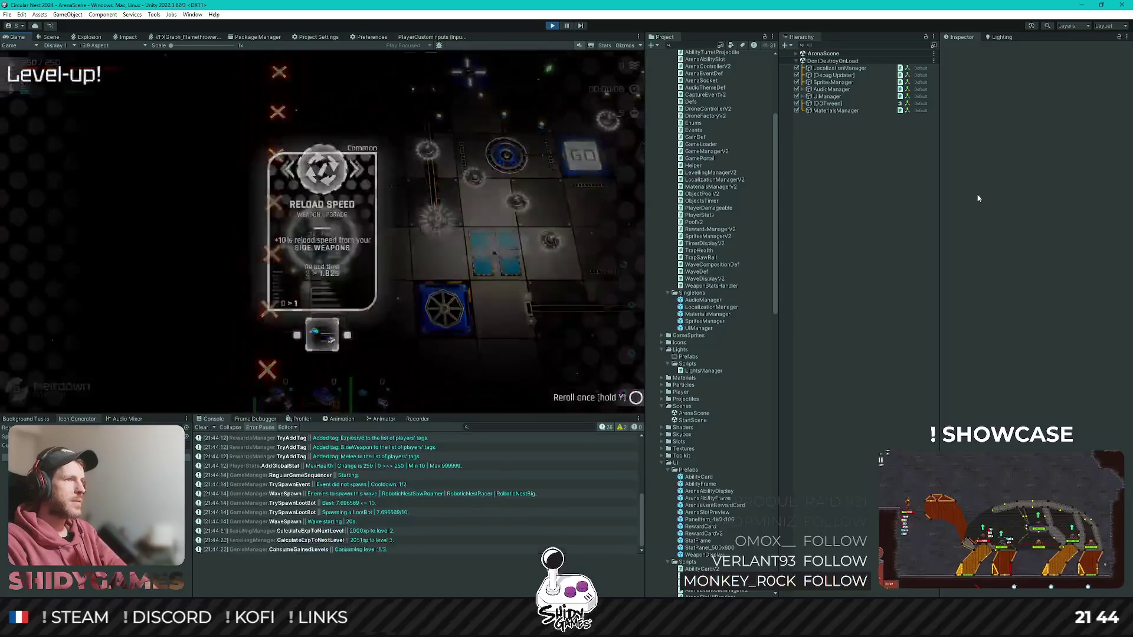
pyautogui.press('Return')
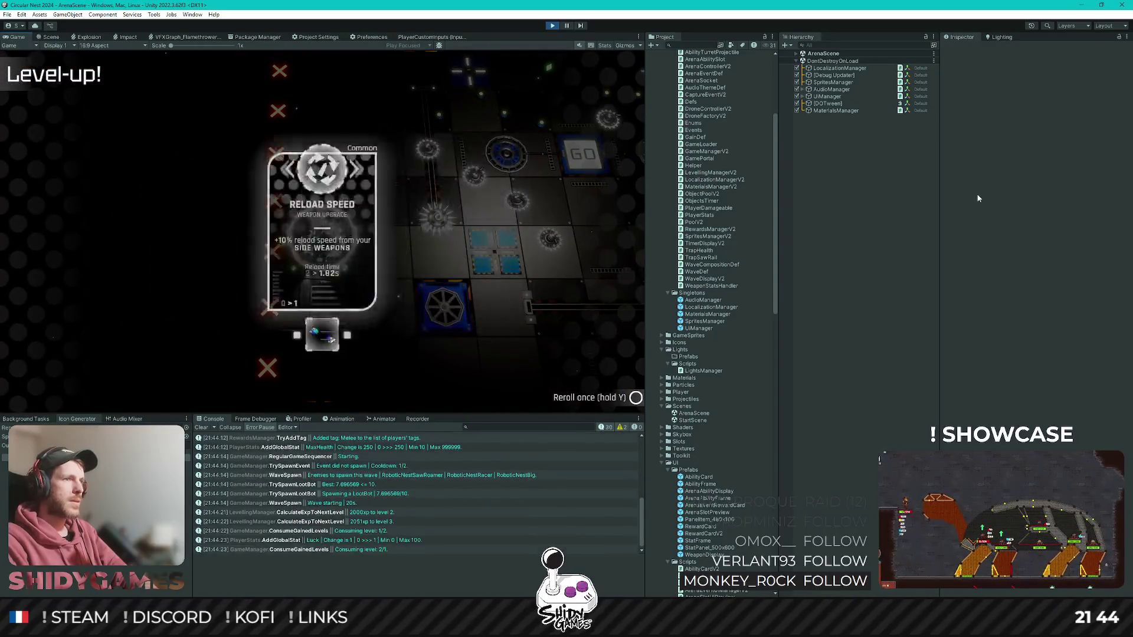
pyautogui.press('Return')
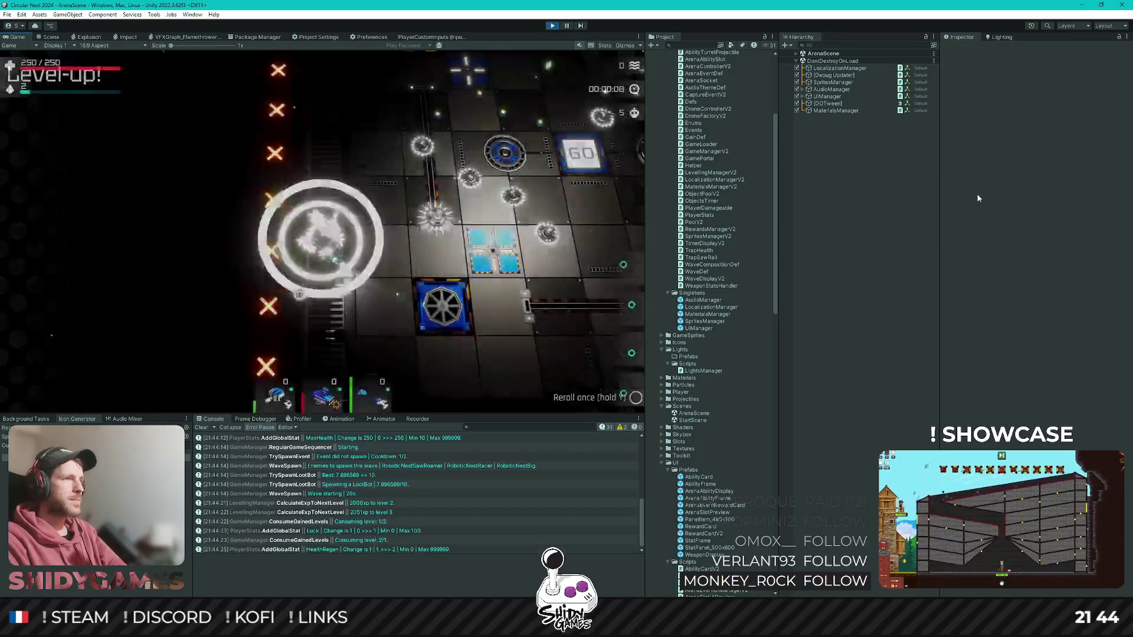
pyautogui.press('Return')
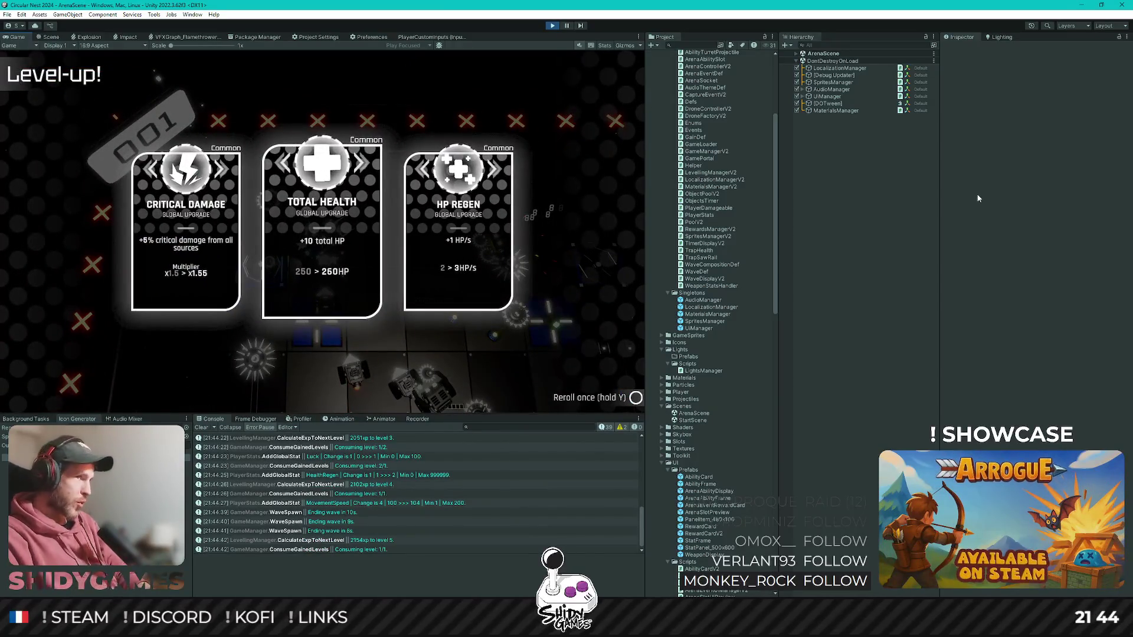
pyautogui.press('Right')
pyautogui.press('Return')
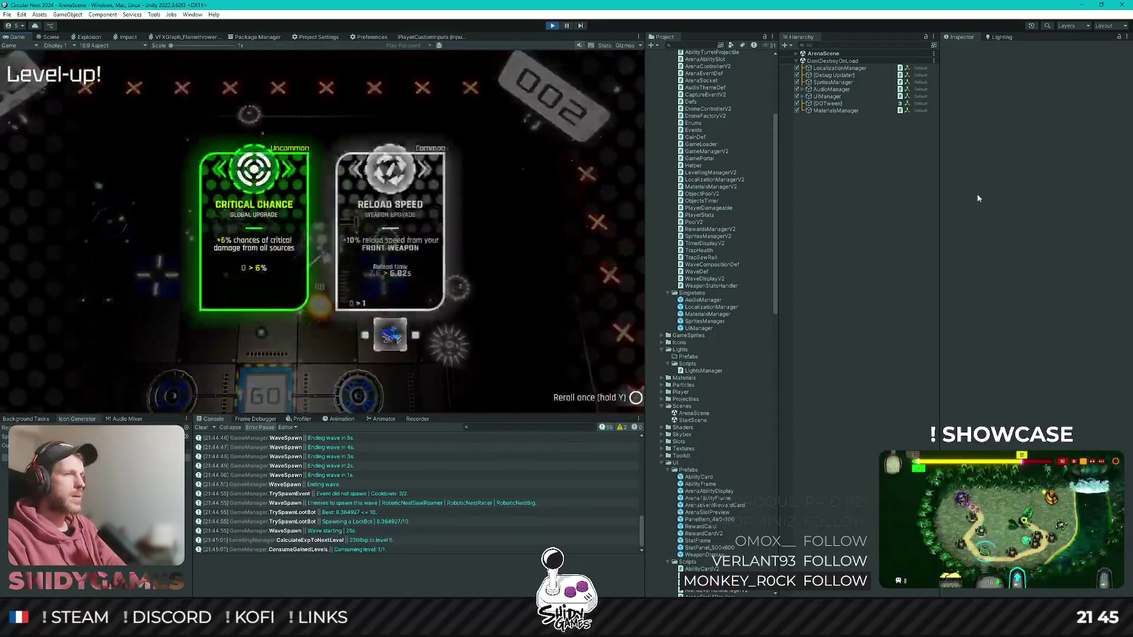
pyautogui.press('Return')
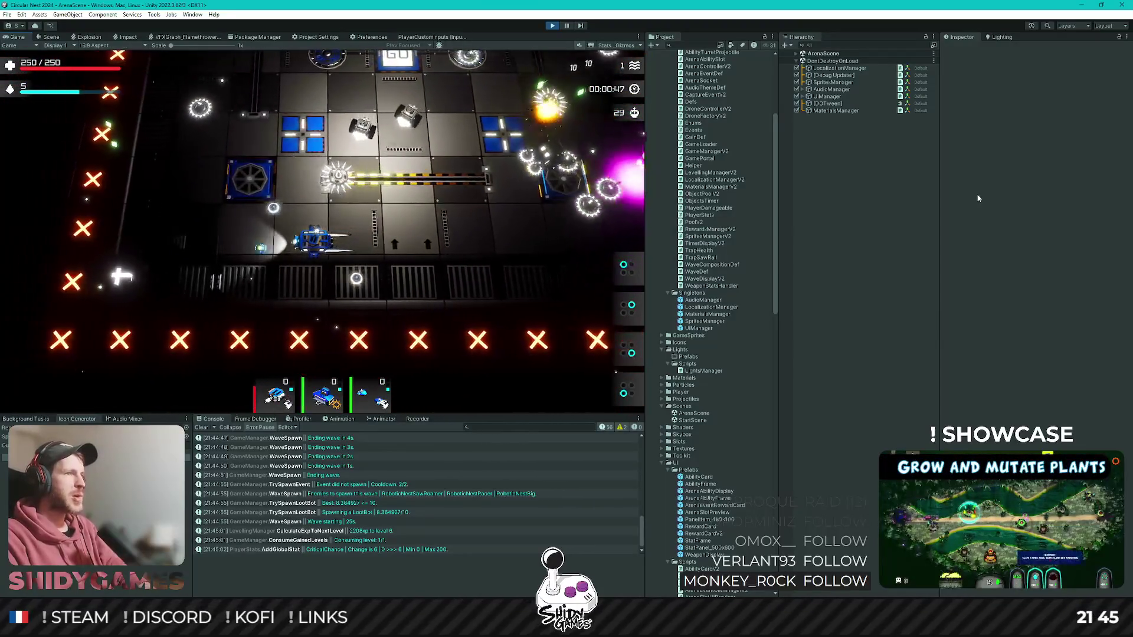
pyautogui.click(553, 27)
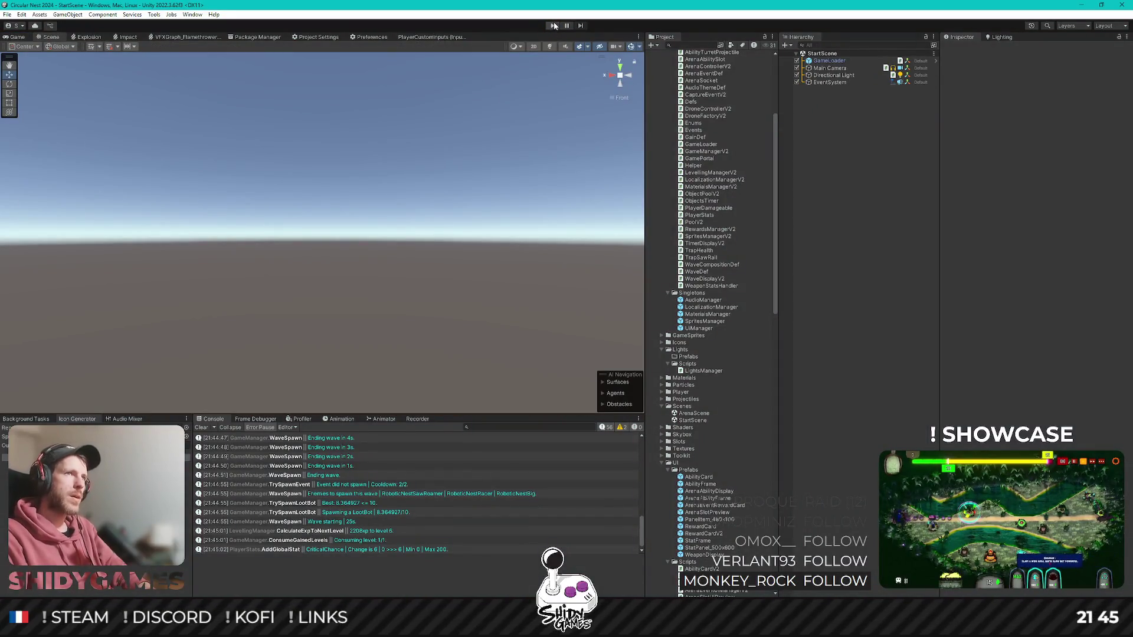
pyautogui.click(553, 26)
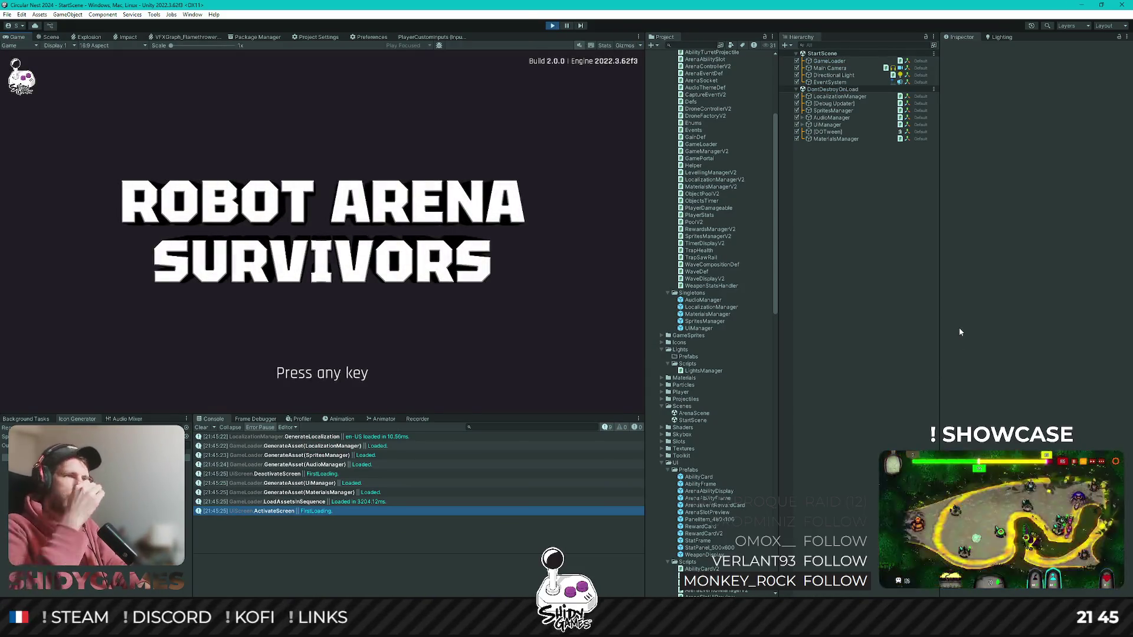
# - Skip the title screen into ArenaScene, stop the play test, and switch back to Rider
pyautogui.press('space')
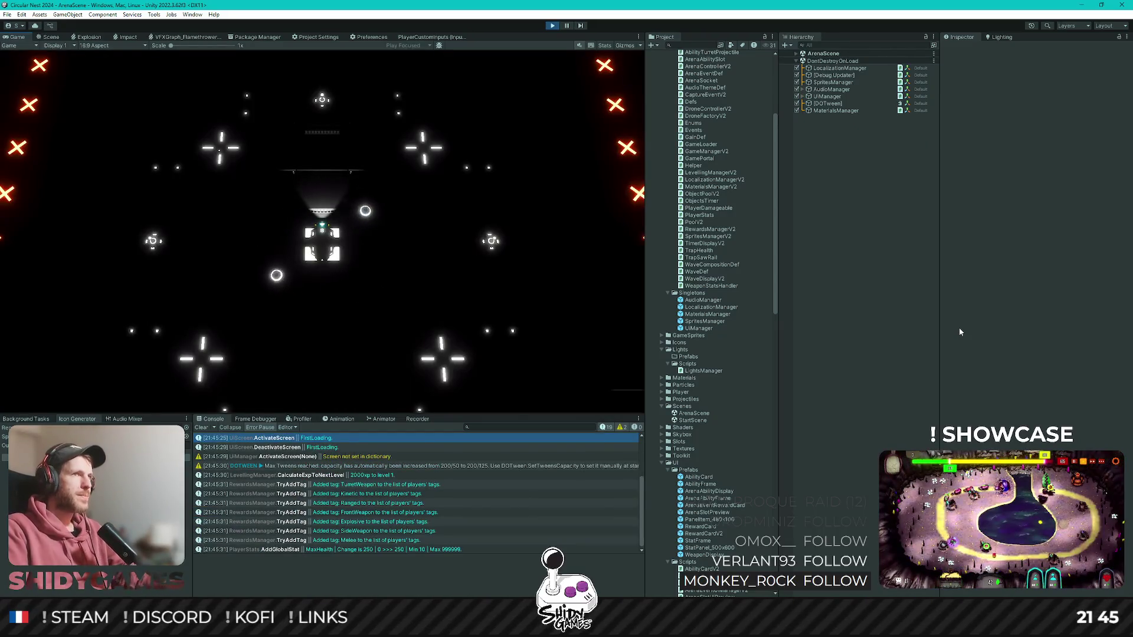
pyautogui.click(552, 26)
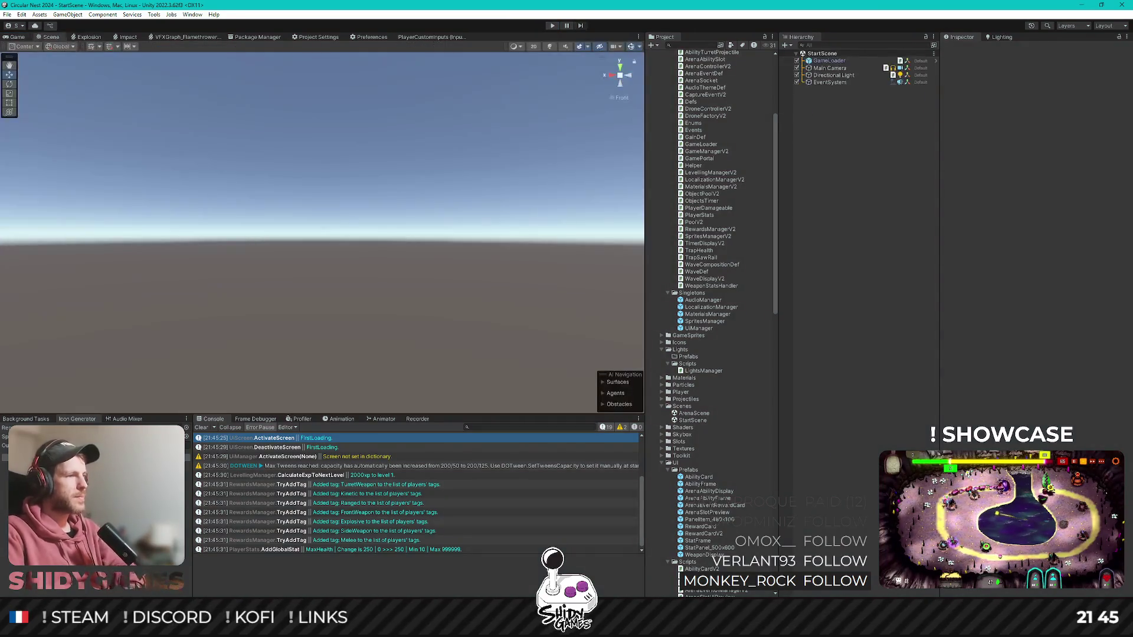
pyautogui.hotkey('alt', 'Tab')
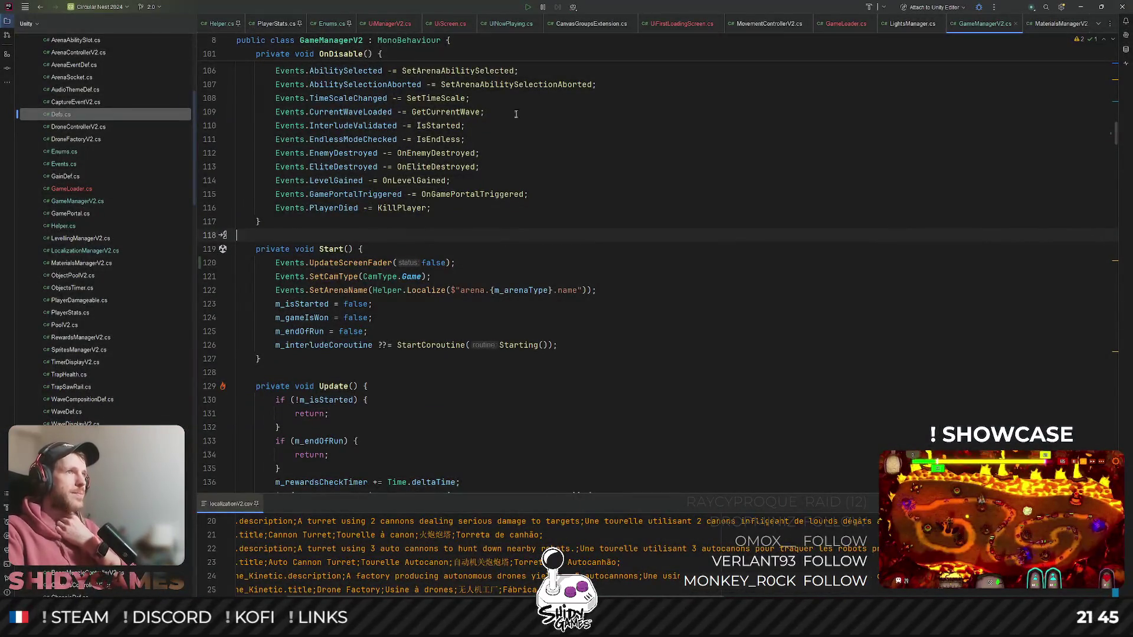
pyautogui.hotkey('ctrl', 'Tab')
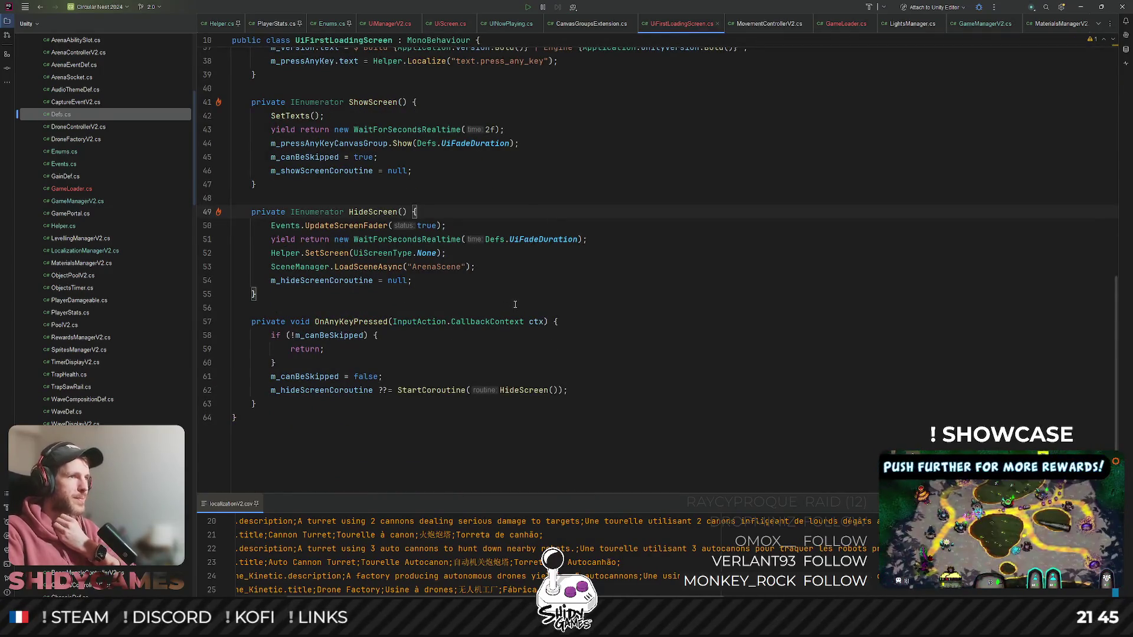
pyautogui.scroll(1, 516, 305)
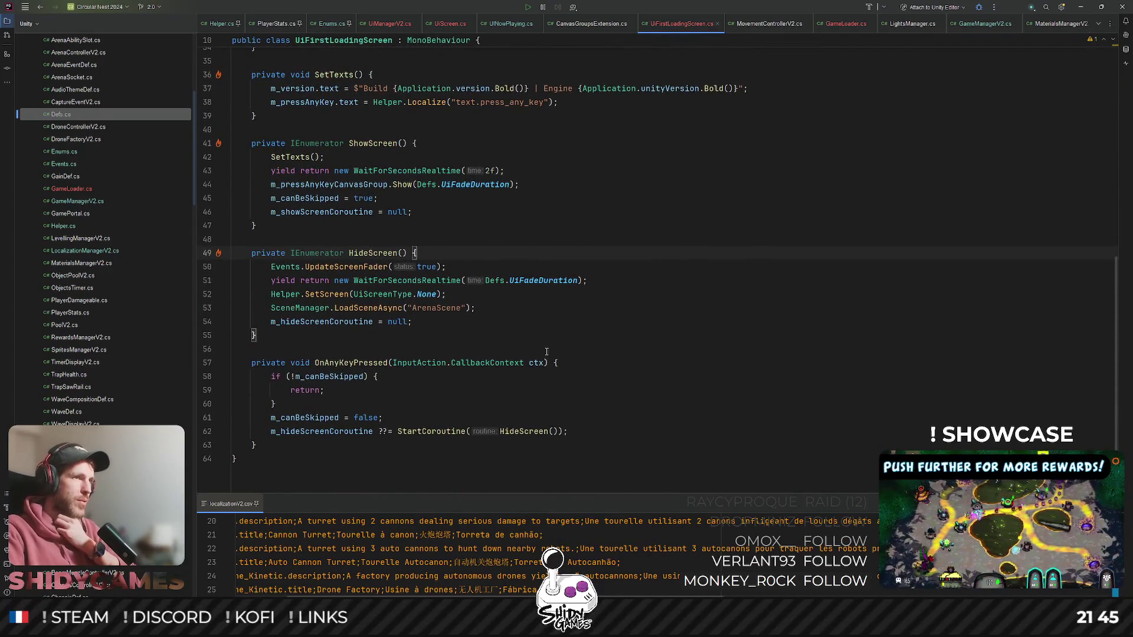
pyautogui.scroll(3, 360, 295)
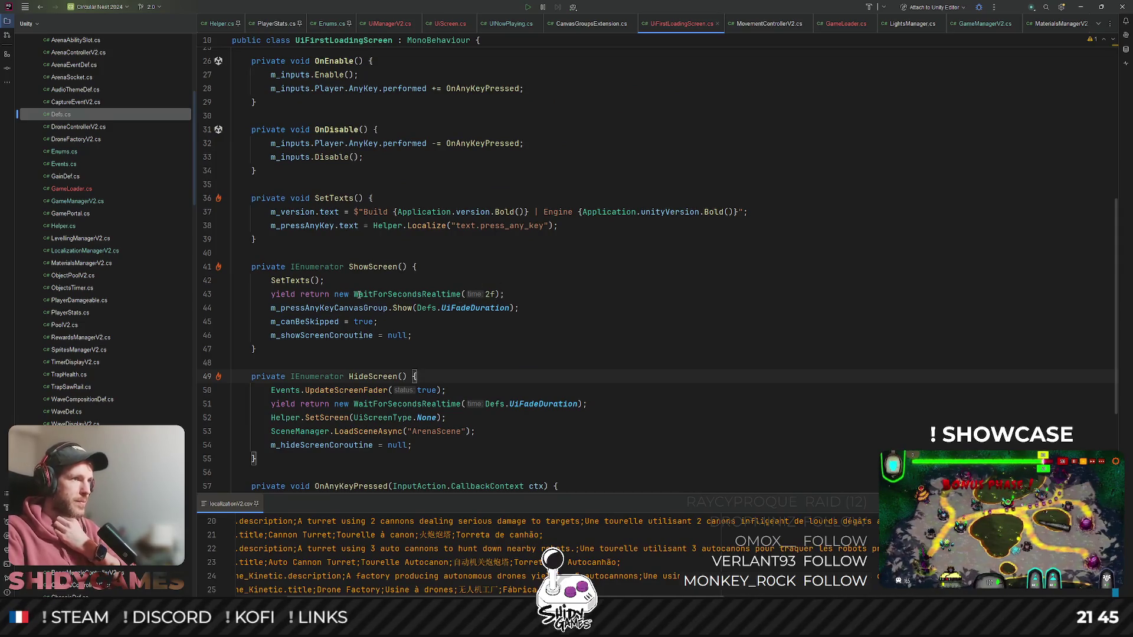
pyautogui.click(439, 273)
pyautogui.scroll(-2, 439, 273)
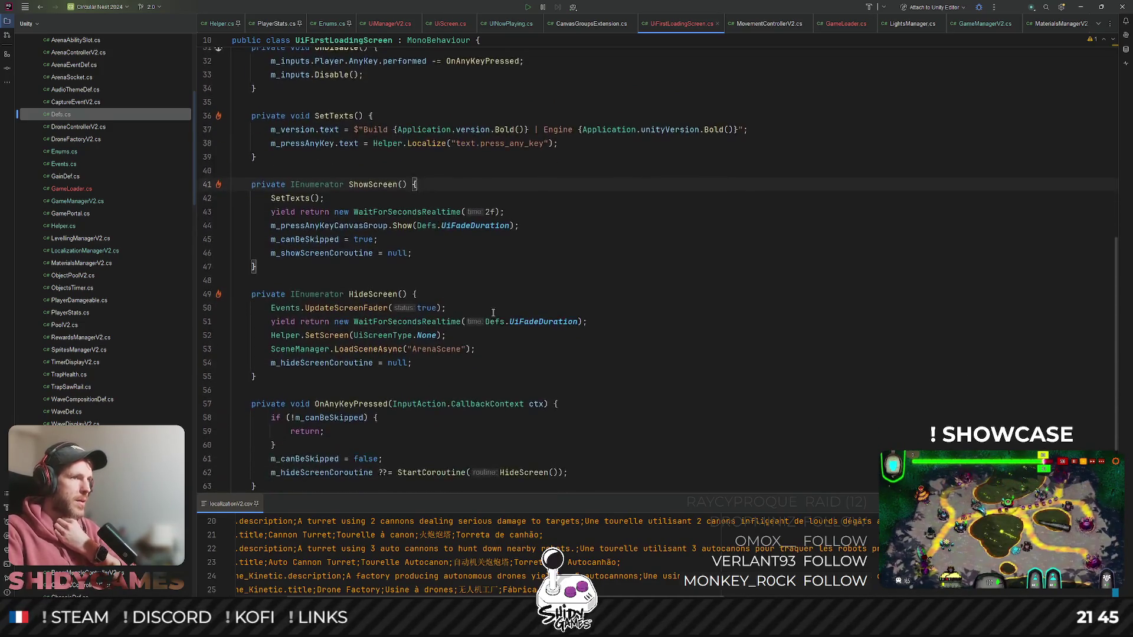
pyautogui.click(540, 321)
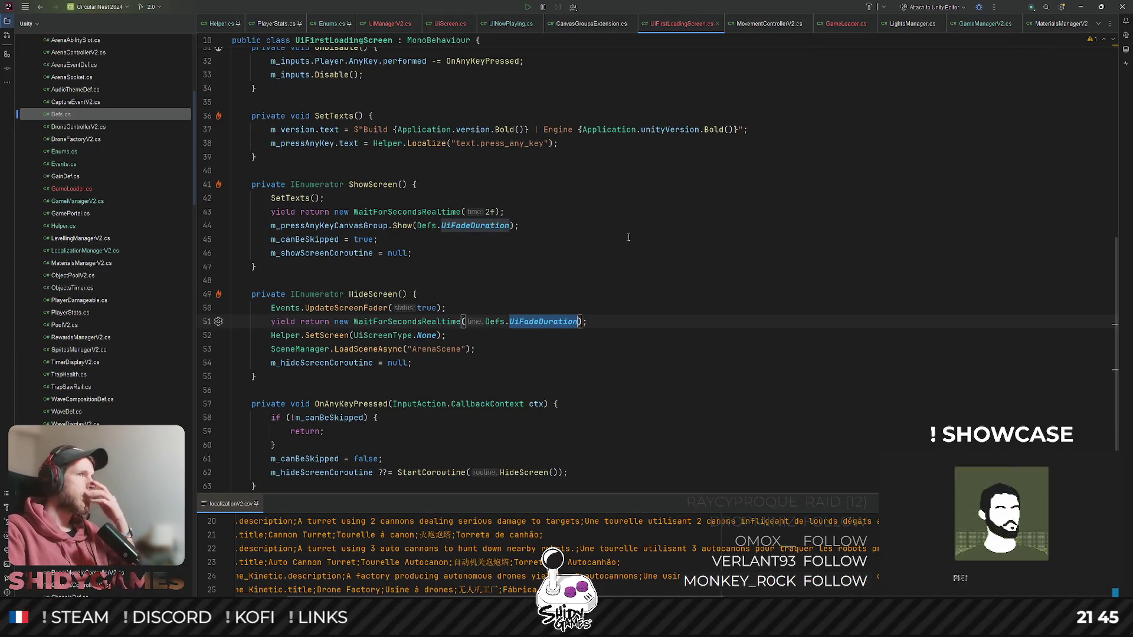
pyautogui.click(646, 254)
pyautogui.hotkey('ctrl', 't')
pyautogui.write('uifader')
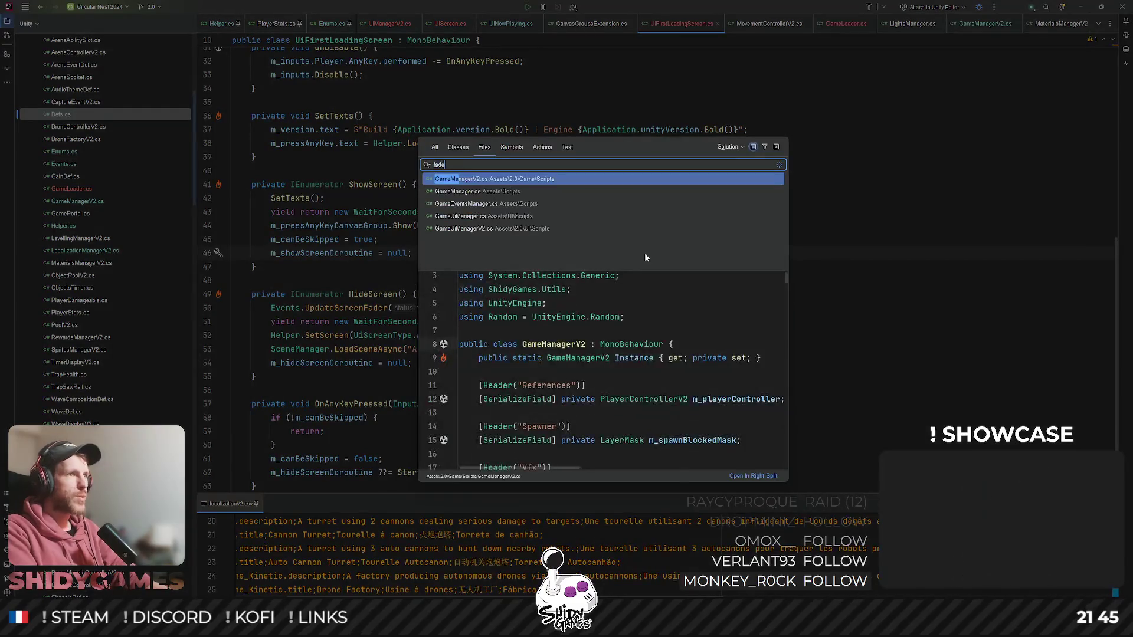
pyautogui.press('Return')
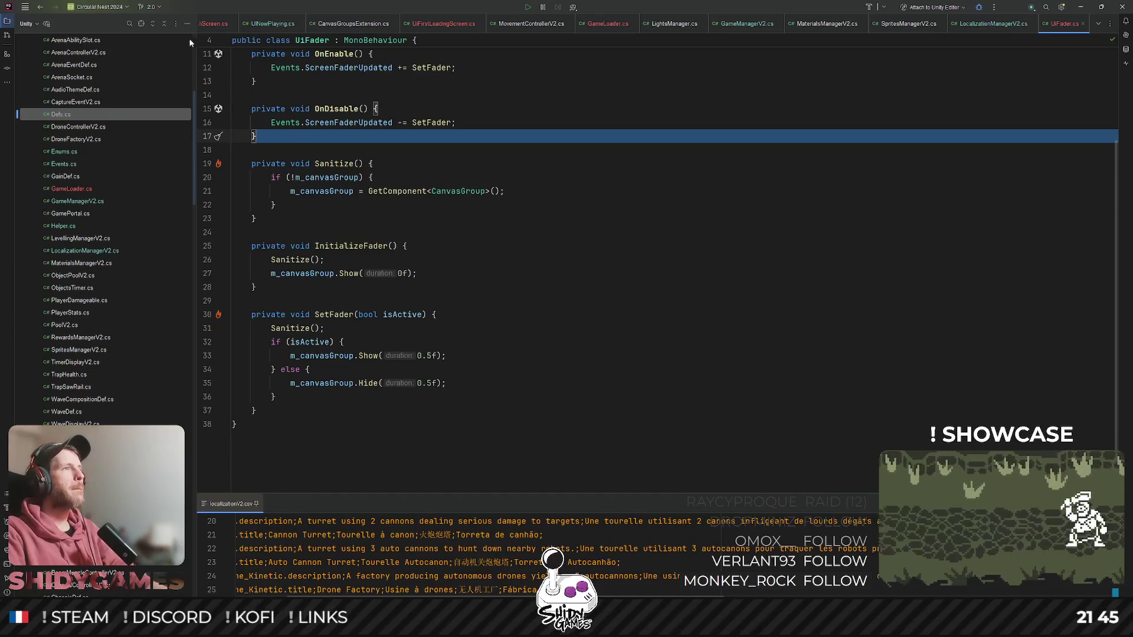
pyautogui.scroll(3, 429, 26)
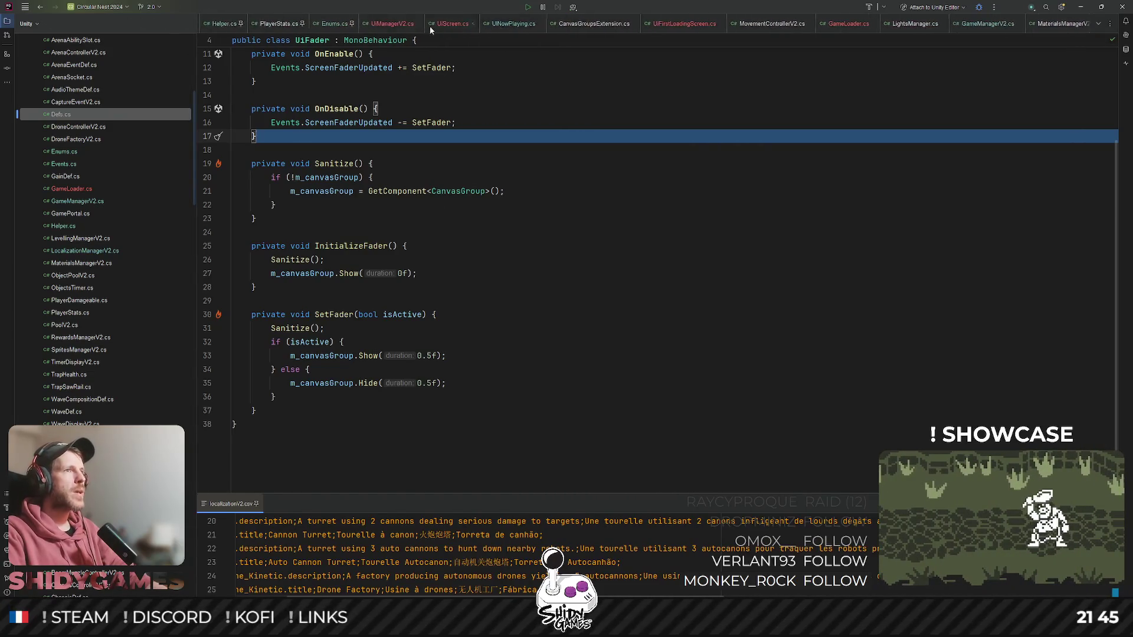
pyautogui.click(388, 25)
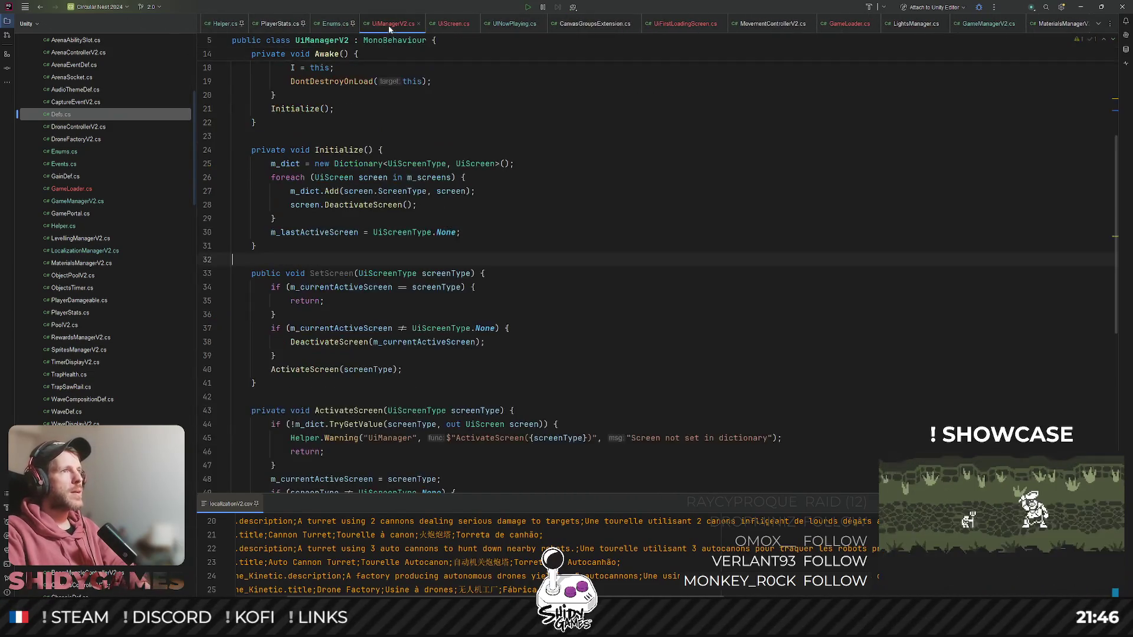
pyautogui.click(693, 25)
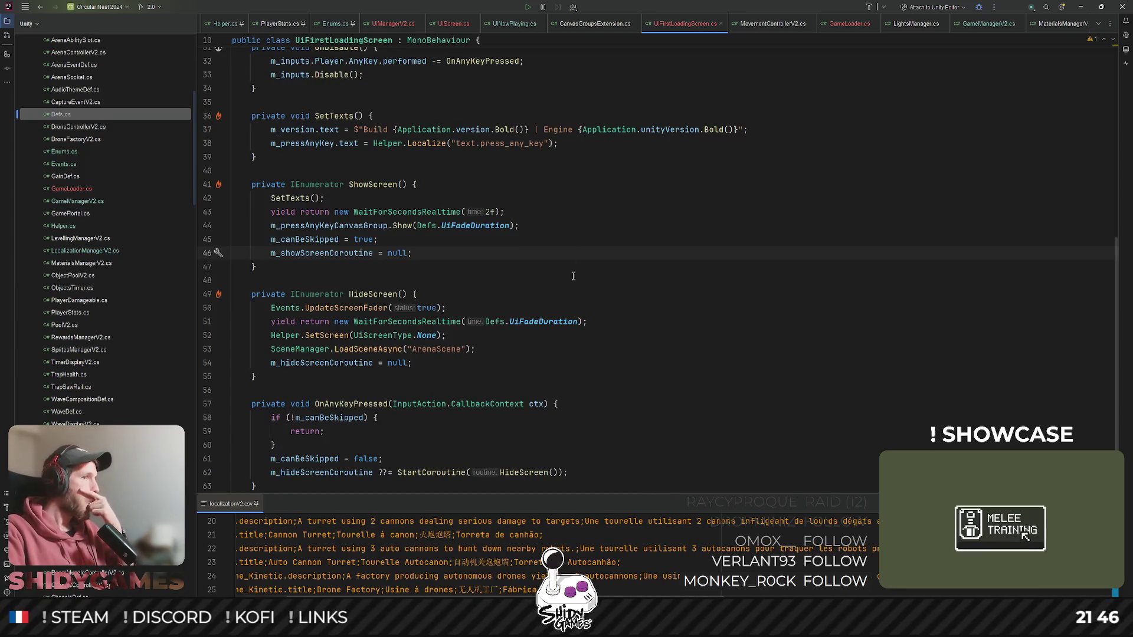
pyautogui.scroll(-2, 573, 277)
# - Change HideScreen's wait from Defs.UiFadeDuration to 0.5f
pyautogui.click(577, 239)
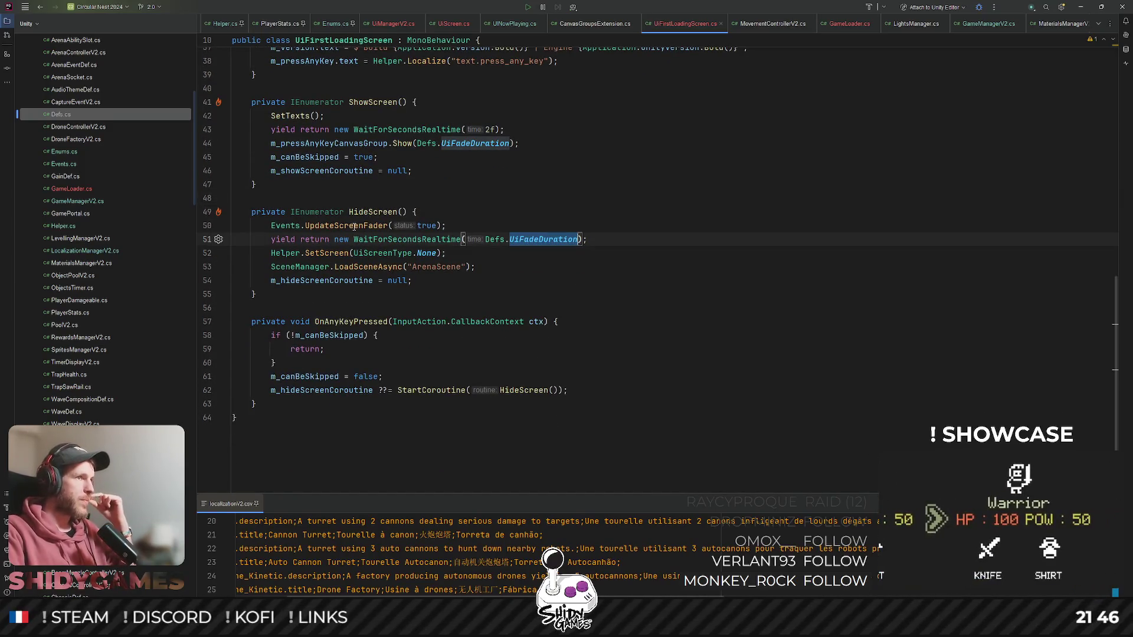
pyautogui.hotkey('ctrl', 'w')
pyautogui.hotkey('ctrl', 'w')
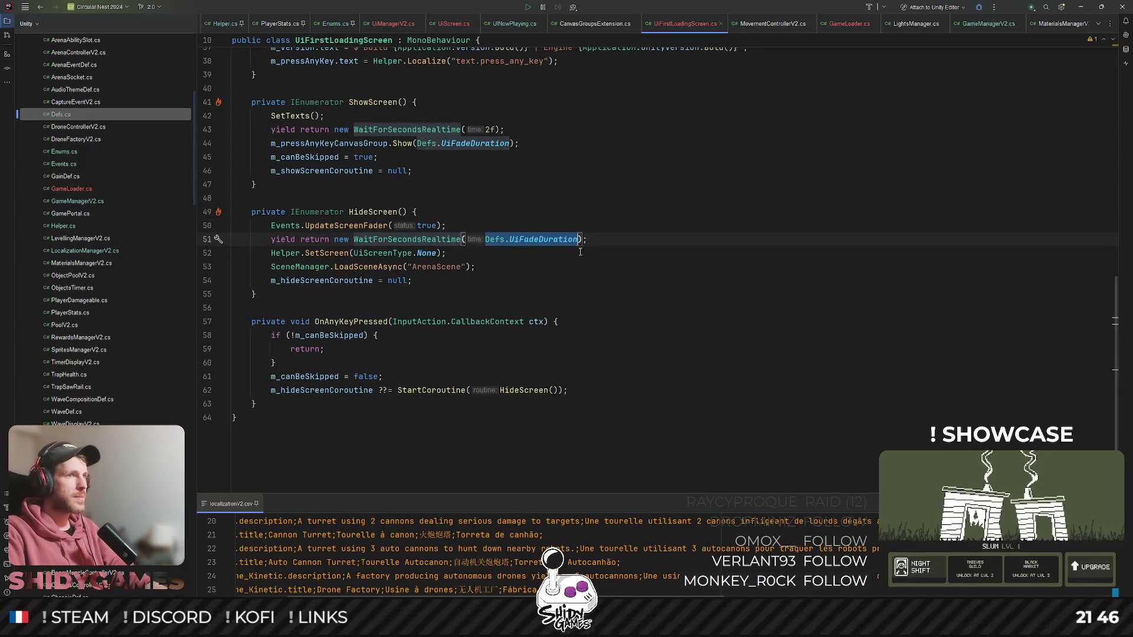
pyautogui.write('0.5f')
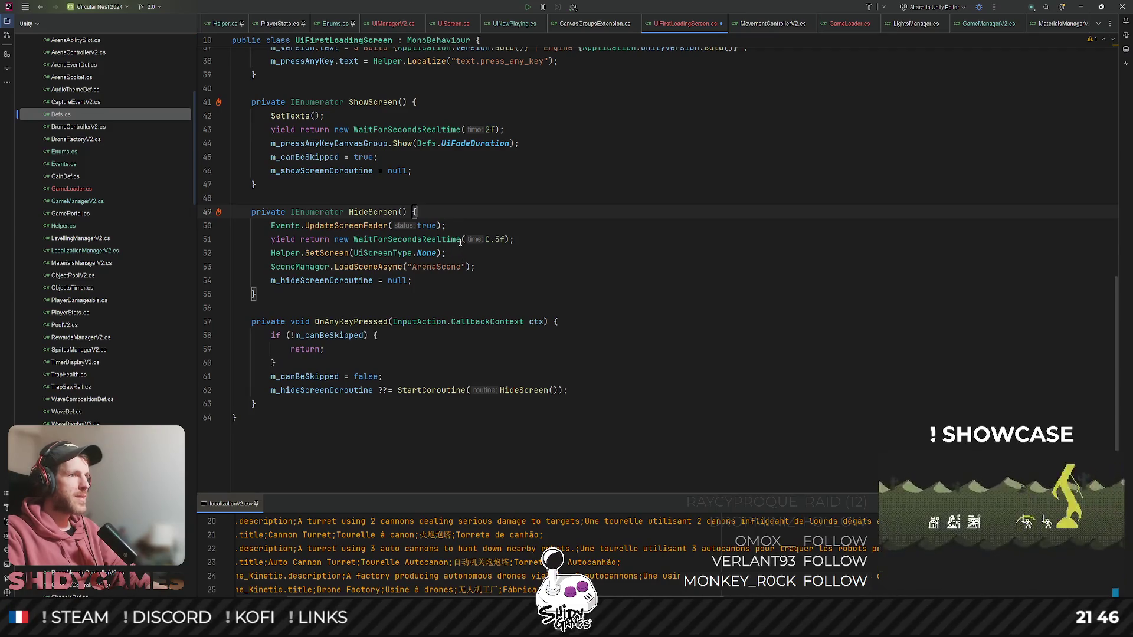
# - Add a second wait of Defs.UiFadeDuration below Helper.SetScreen, then return to Unity
pyautogui.click(460, 238)
pyautogui.hotkey('ctrl', 'd')
pyautogui.hotkey('alt', 'shift', 'Down')
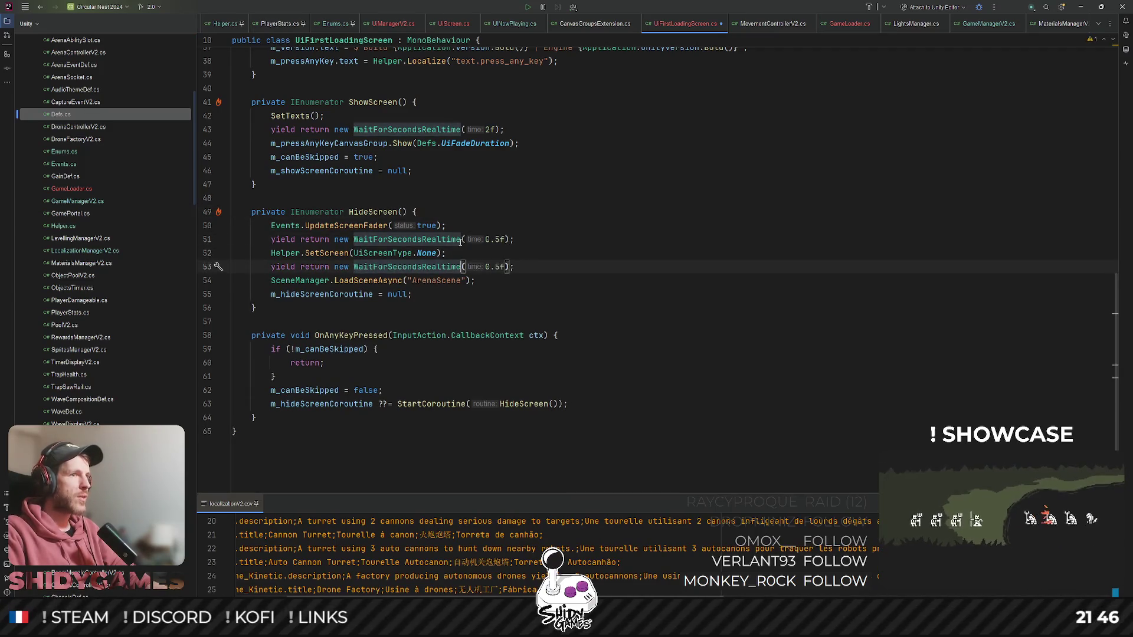
pyautogui.hotkey('ctrl', 'shift', 'Right')
pyautogui.write('Defs.')
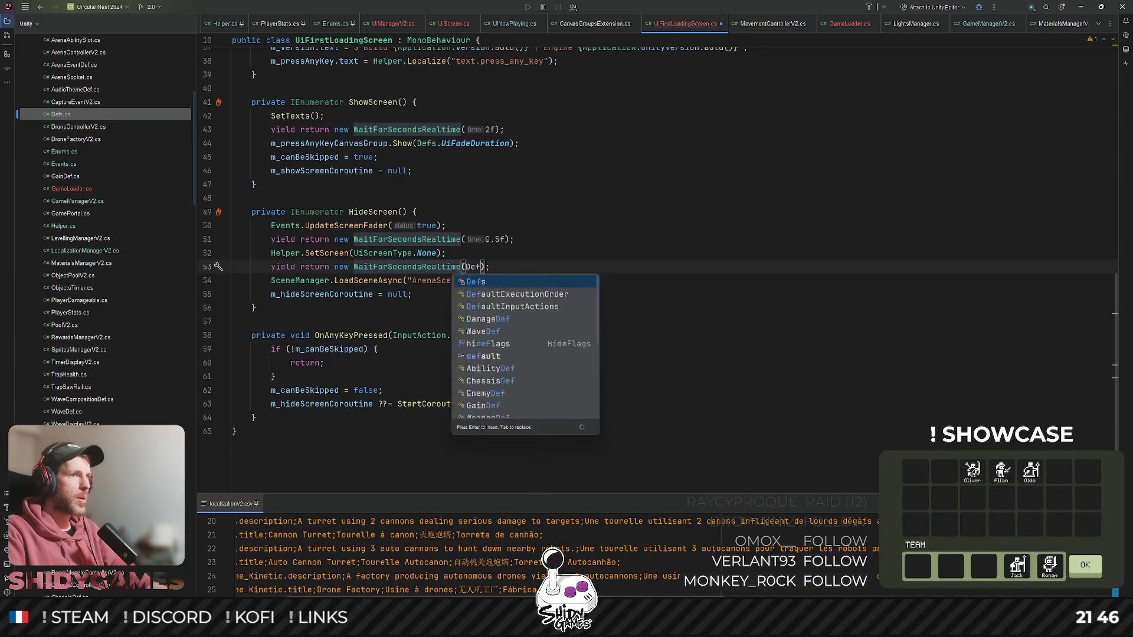
pyautogui.press('Tab')
pyautogui.press('Up')
pyautogui.press('Up')
pyautogui.press('Up')
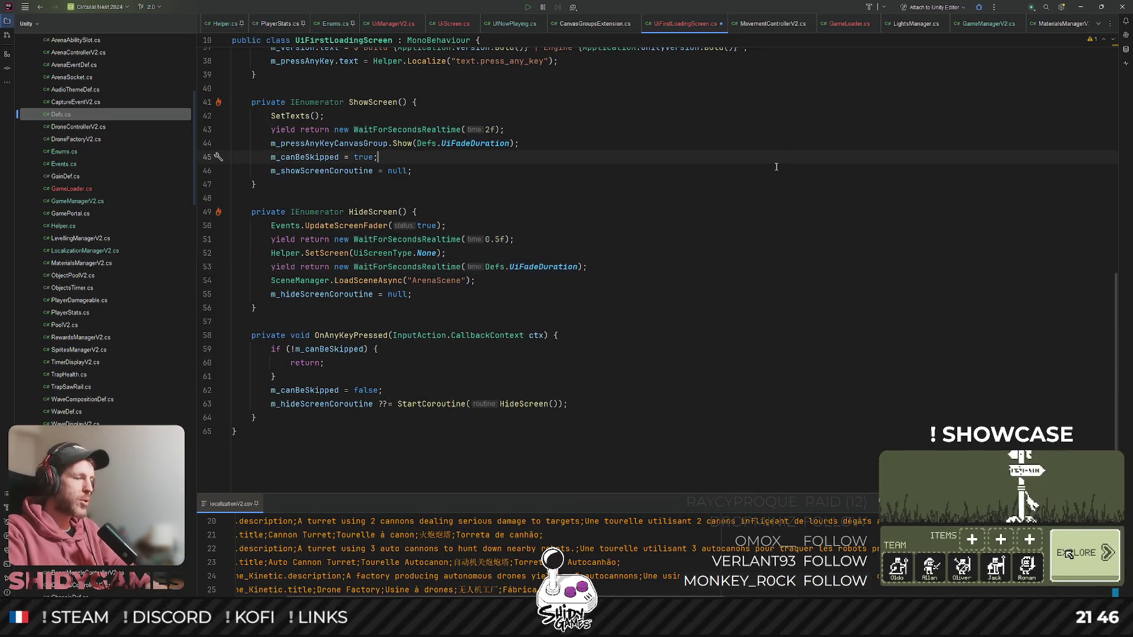
pyautogui.click(761, 135)
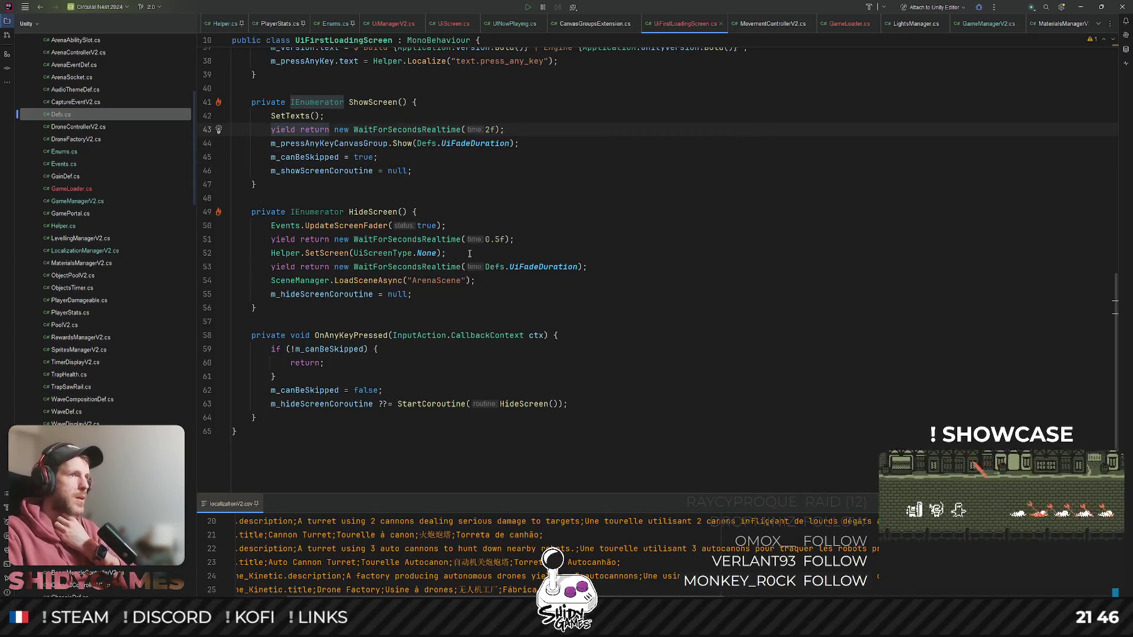
pyautogui.click(1073, 7)
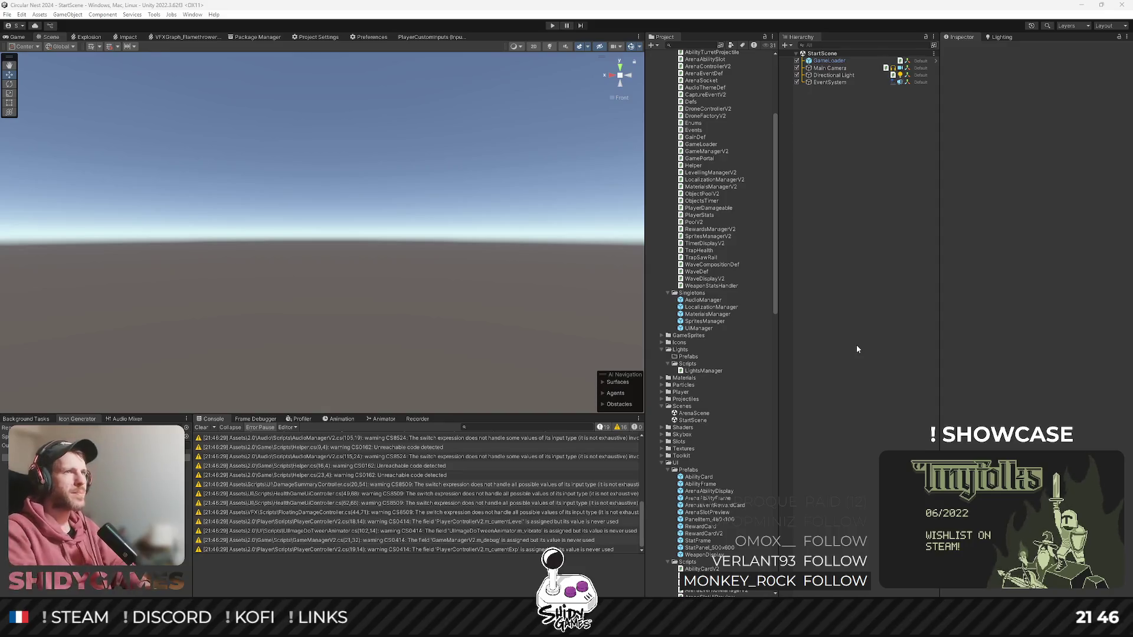
# - Play from the title screen into ArenaScene and pause the game
pyautogui.hotkey('ctrl', 'p')
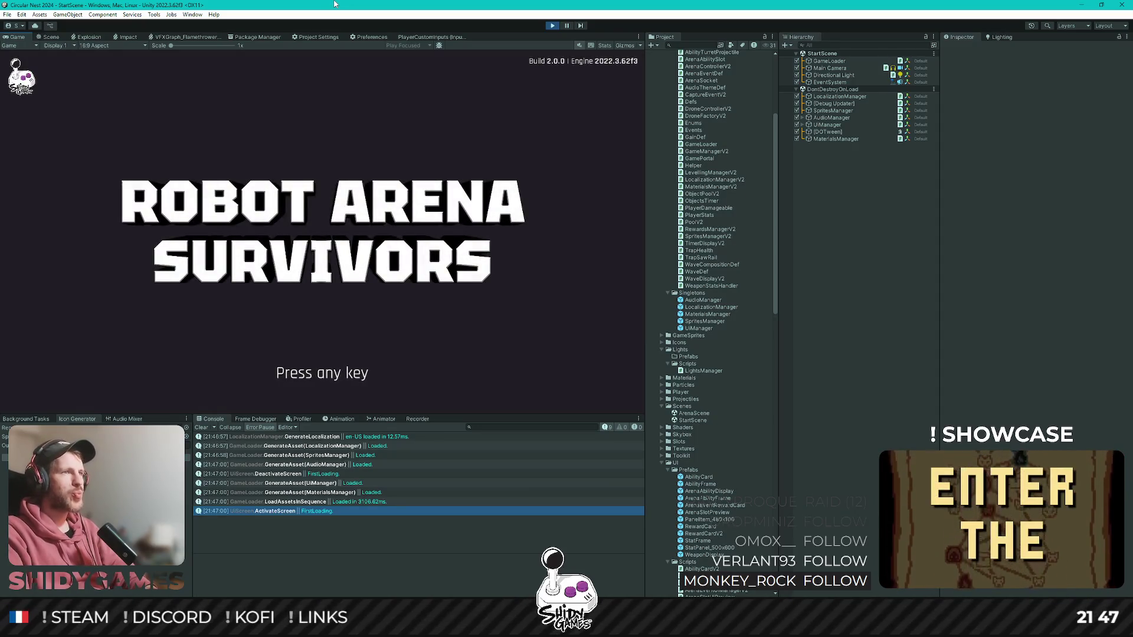
pyautogui.press('space')
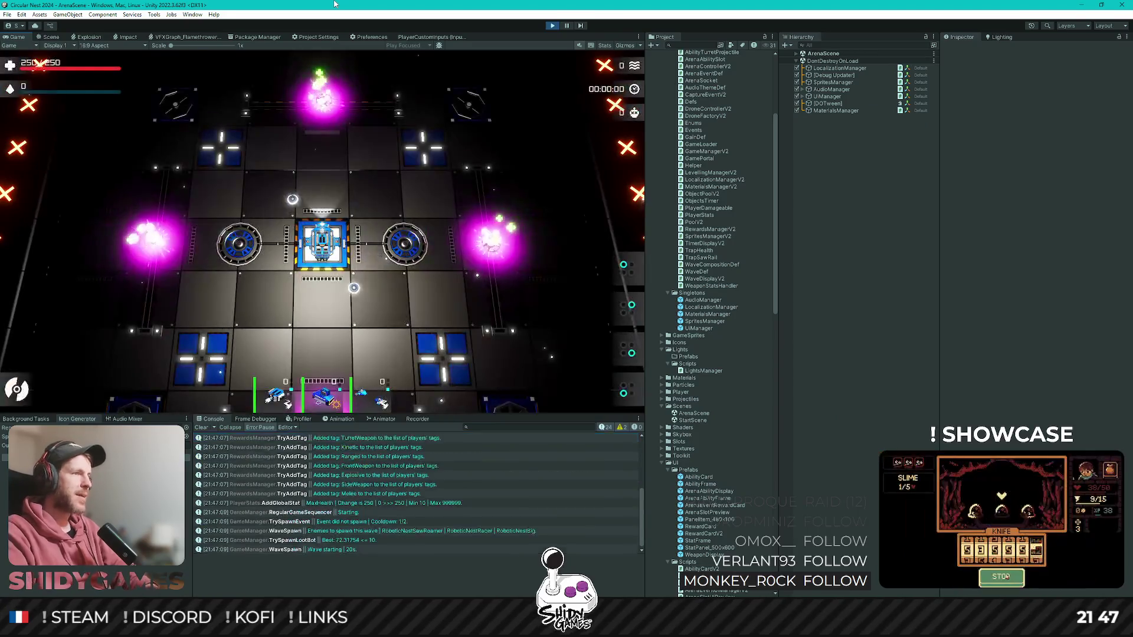
pyautogui.click(567, 26)
# - Select OVERLAY_Fader under UiManager > Canvas in the Hierarchy, then stop playing
pyautogui.click(797, 54)
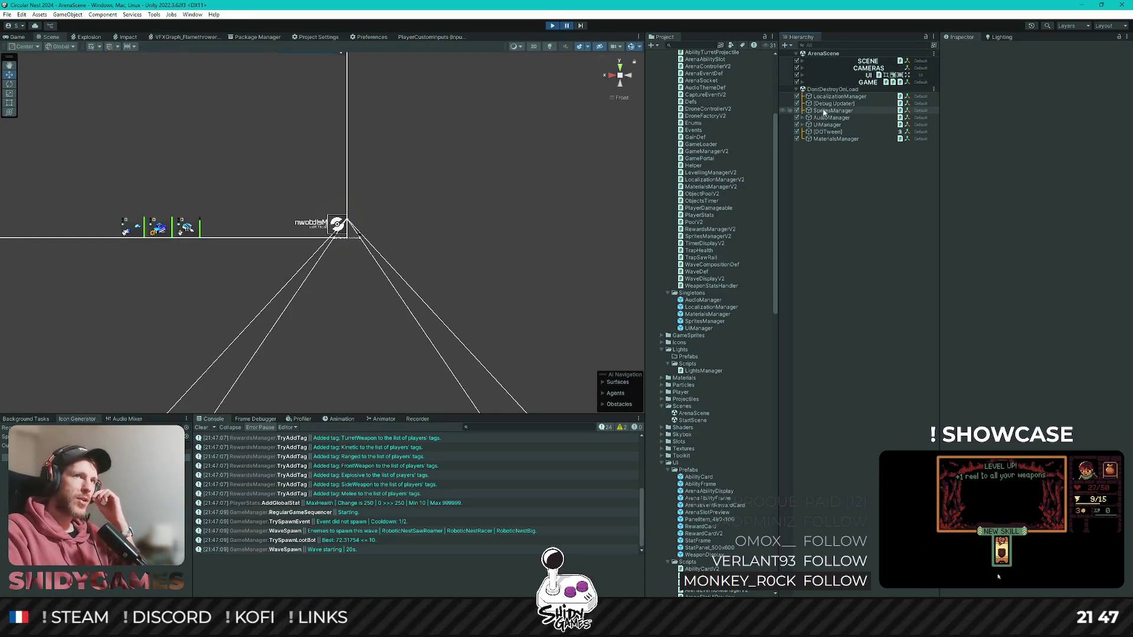
pyautogui.click(803, 125)
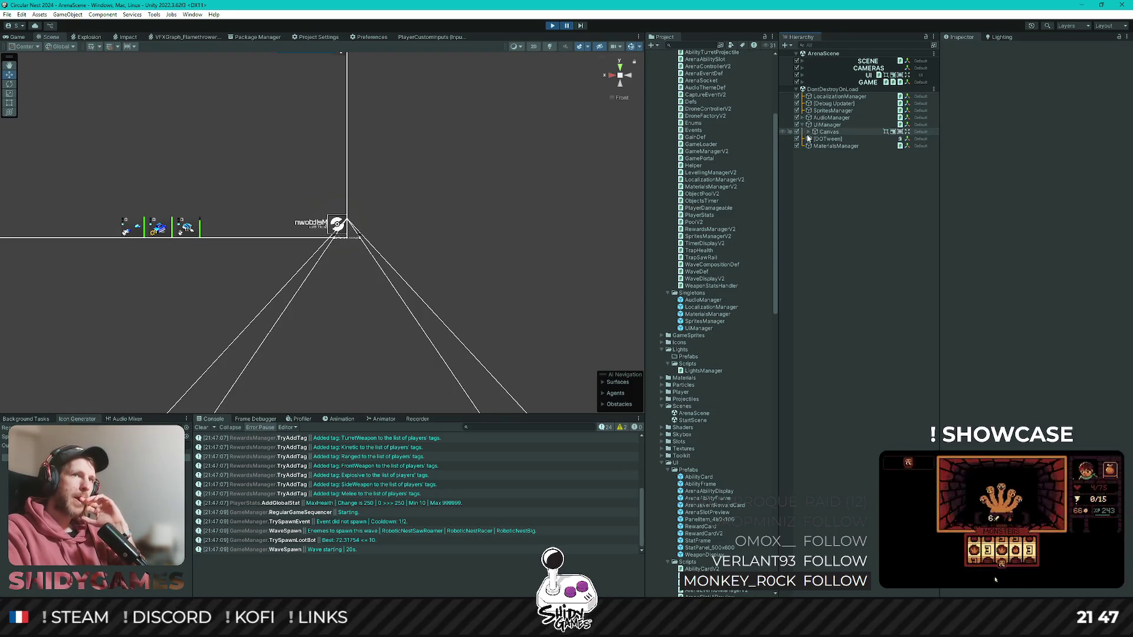
pyautogui.click(809, 132)
pyautogui.click(829, 147)
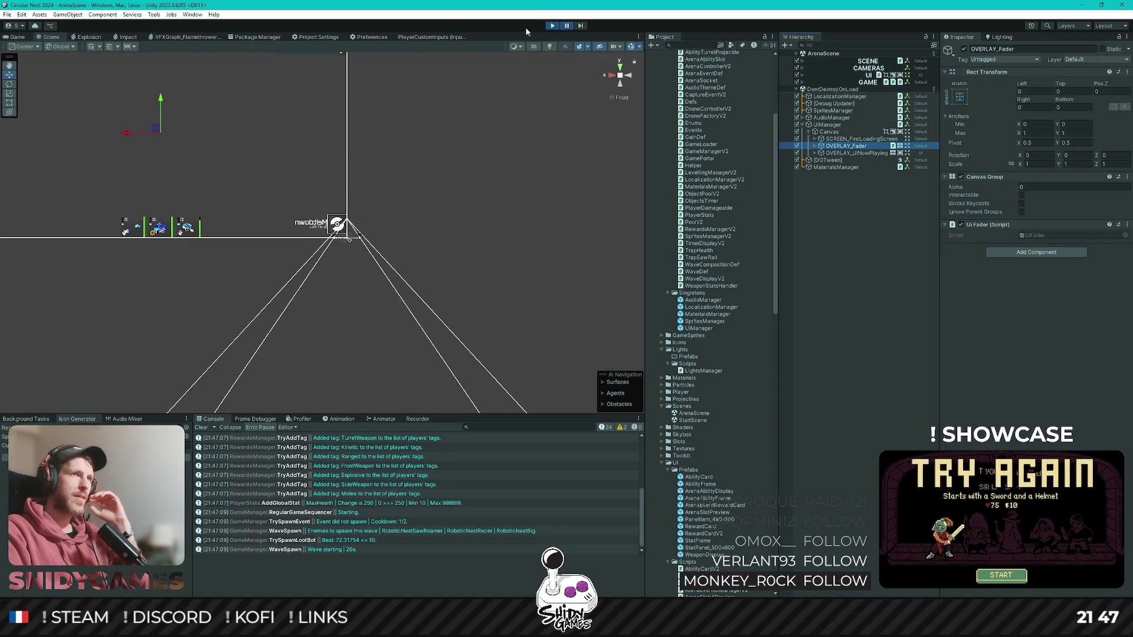
pyautogui.click(551, 26)
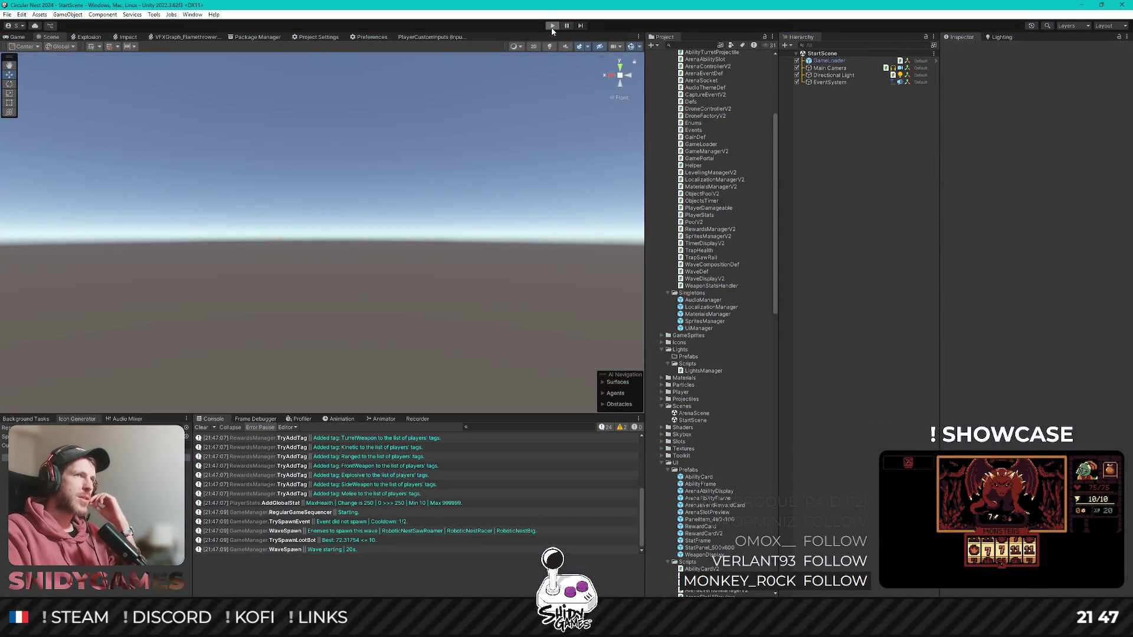
# - Play again and inspect OVERLAY_Fader's settings during the fade, then stop
pyautogui.click(551, 26)
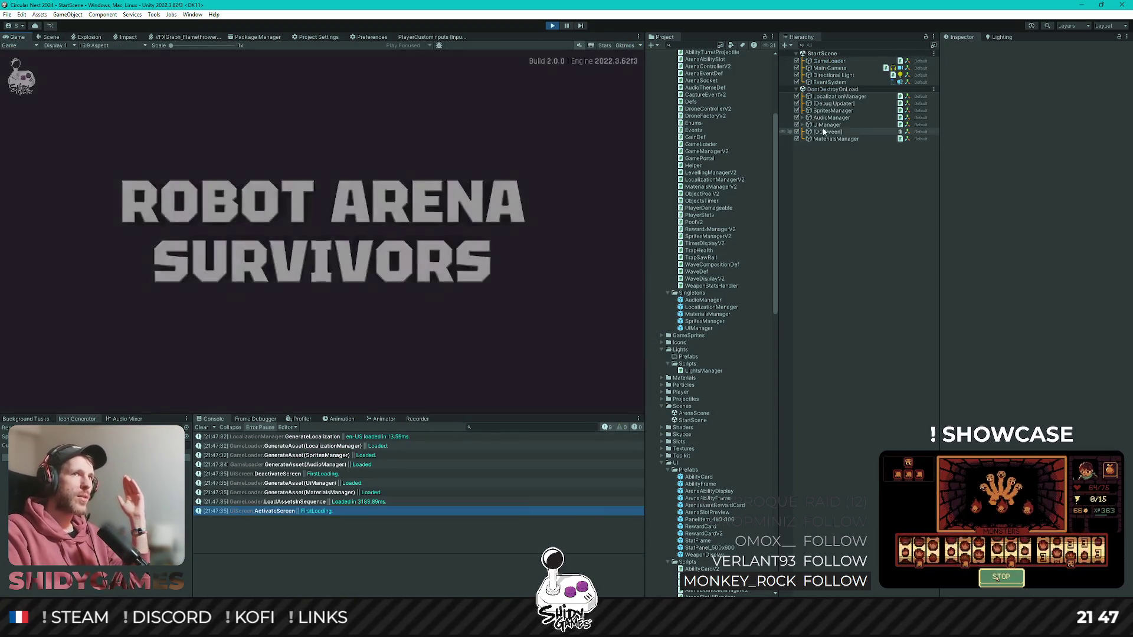
pyautogui.click(809, 132)
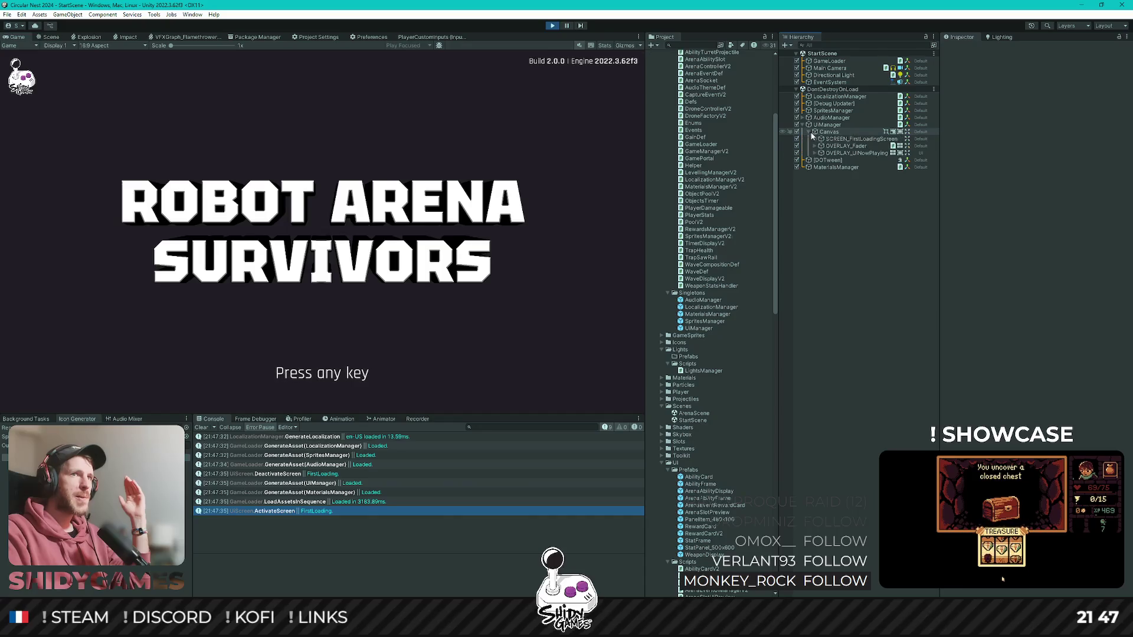
pyautogui.click(815, 146)
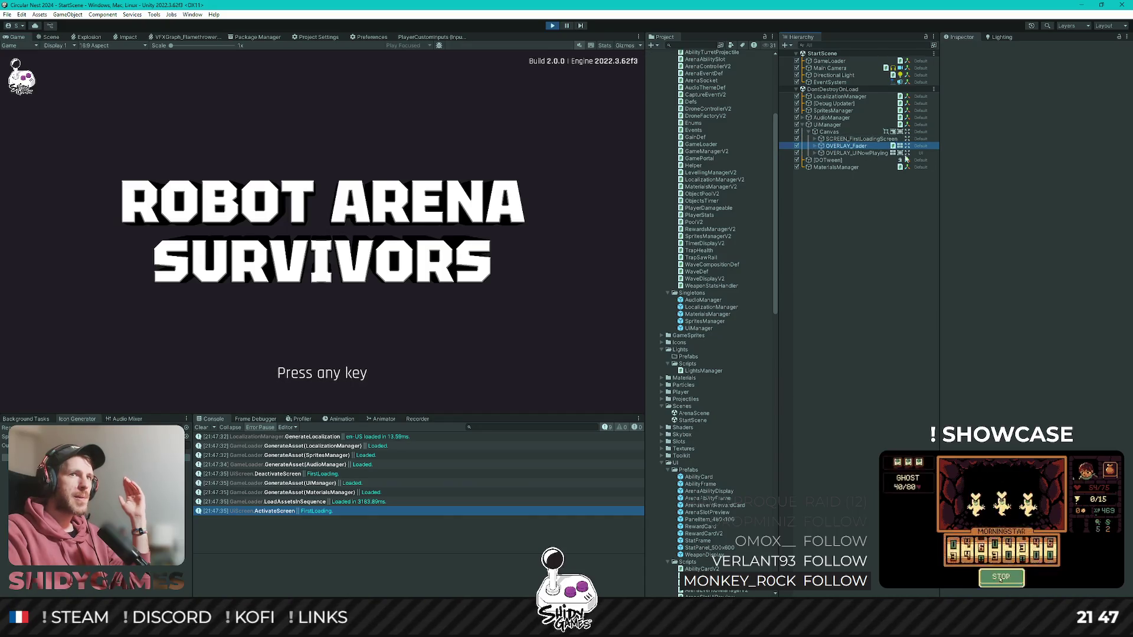
pyautogui.click(479, 49)
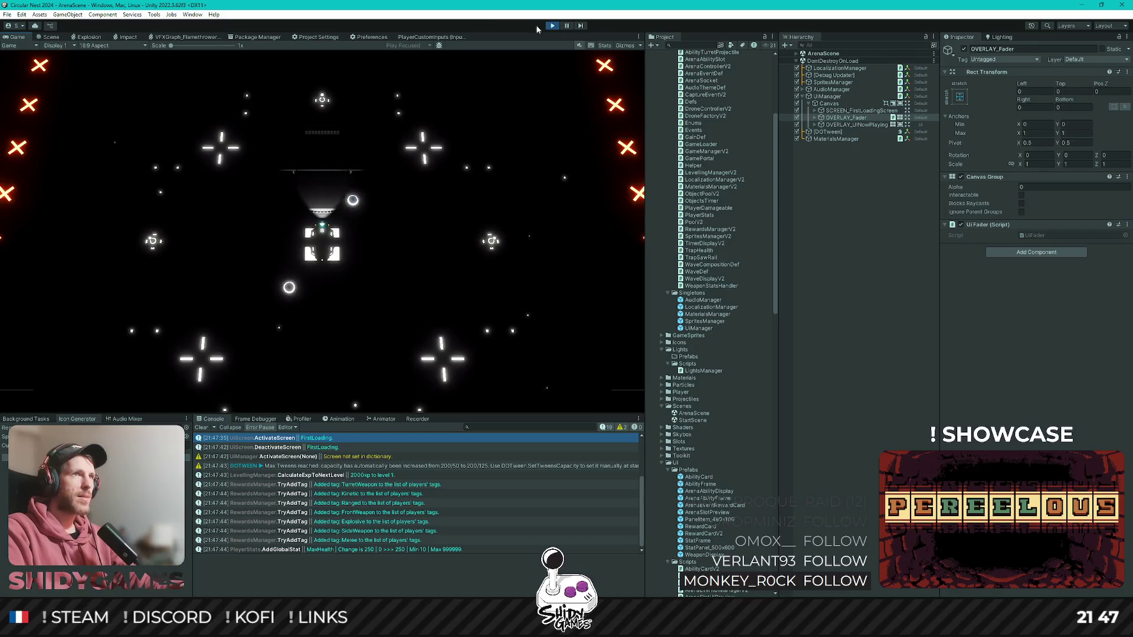
pyautogui.hotkey('ctrl', 'p')
# - Check ShowScreen's opening wait in Rider, then go back to Unity
pyautogui.hotkey('alt', 'Tab')
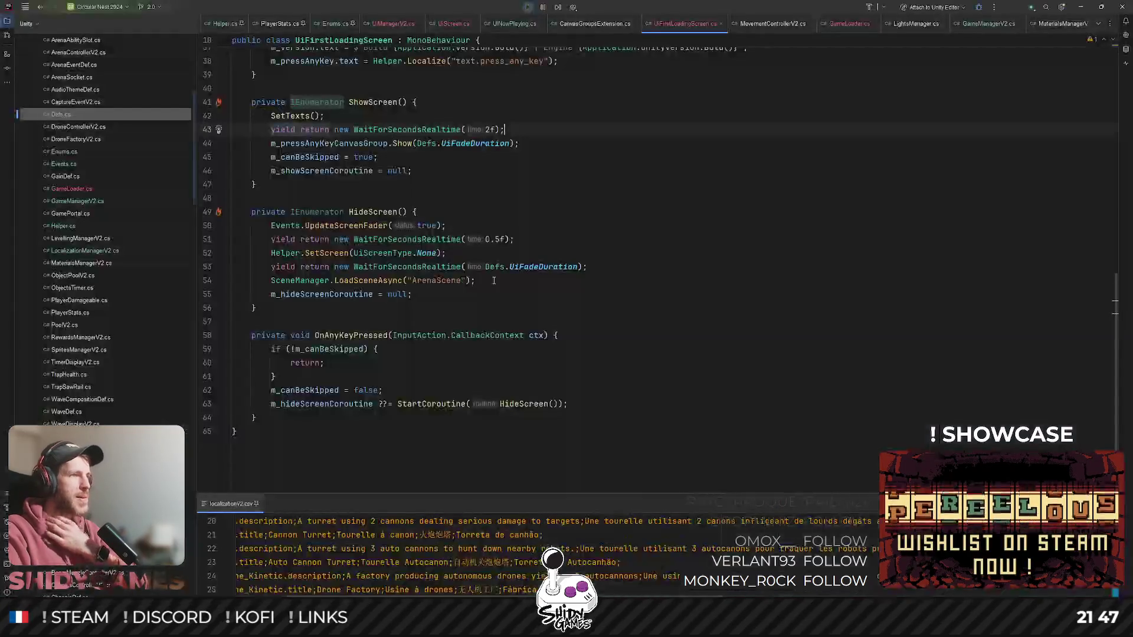
pyautogui.scroll(3, 571, 205)
pyautogui.click(619, 239)
pyautogui.click(1081, 8)
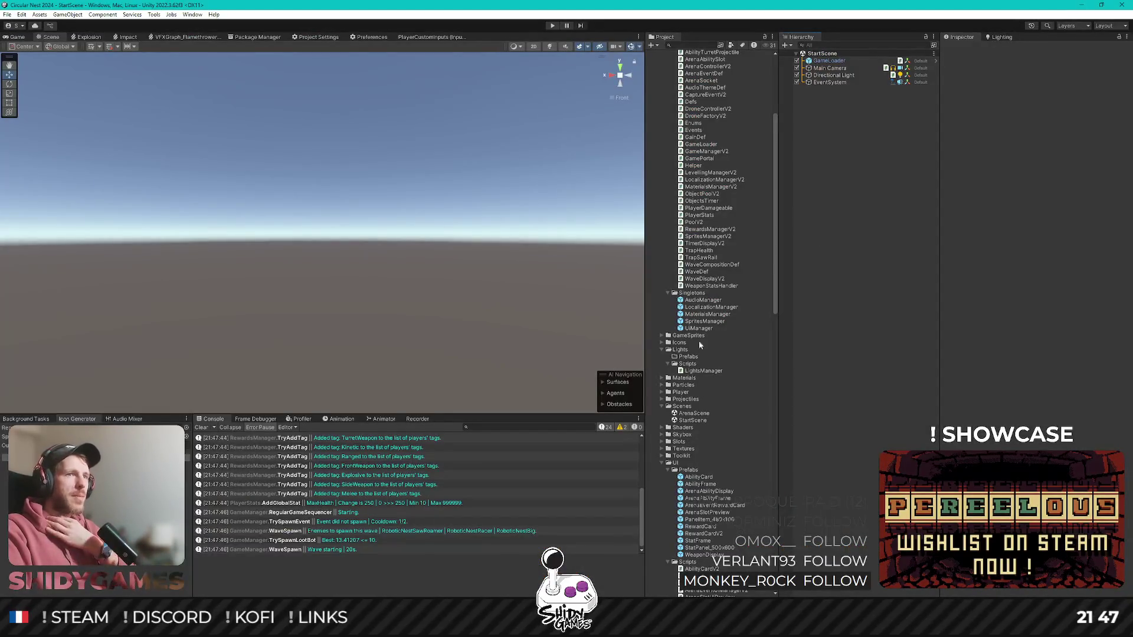
# - Open ArenaScene, collapse its UI objects in the Hierarchy, and switch to Rider
pyautogui.doubleClick(695, 414)
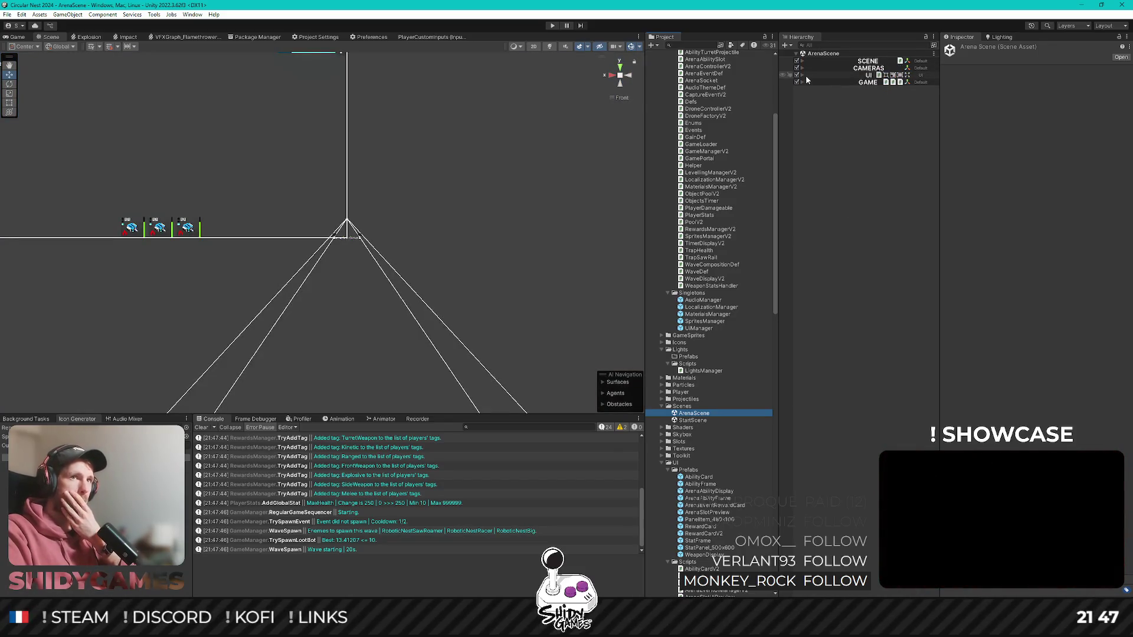
pyautogui.click(802, 75)
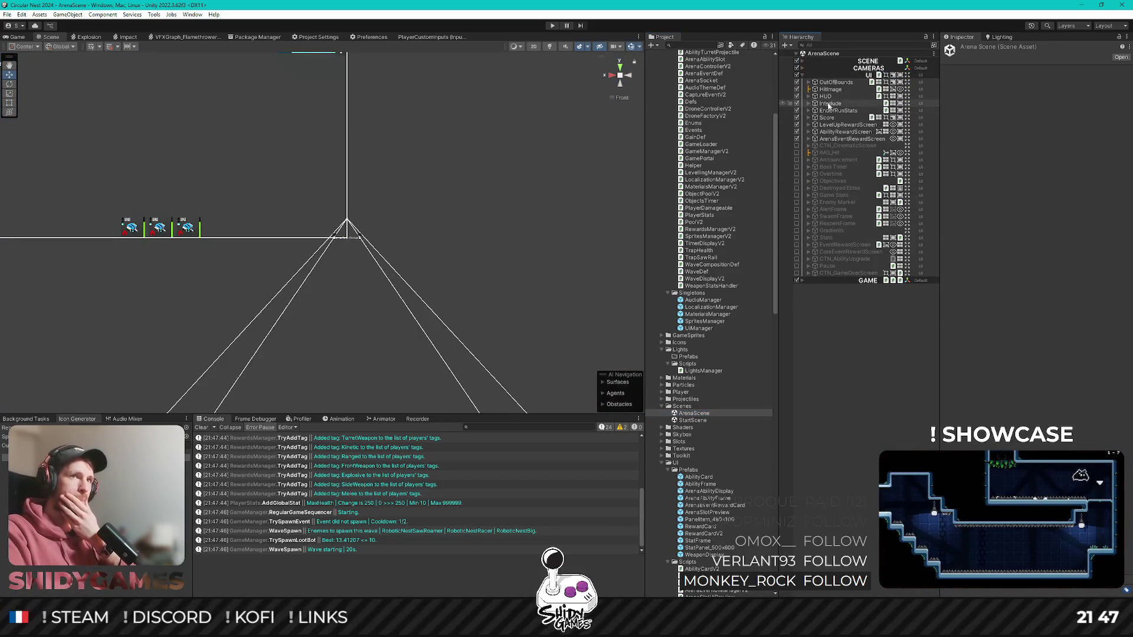
pyautogui.click(803, 74)
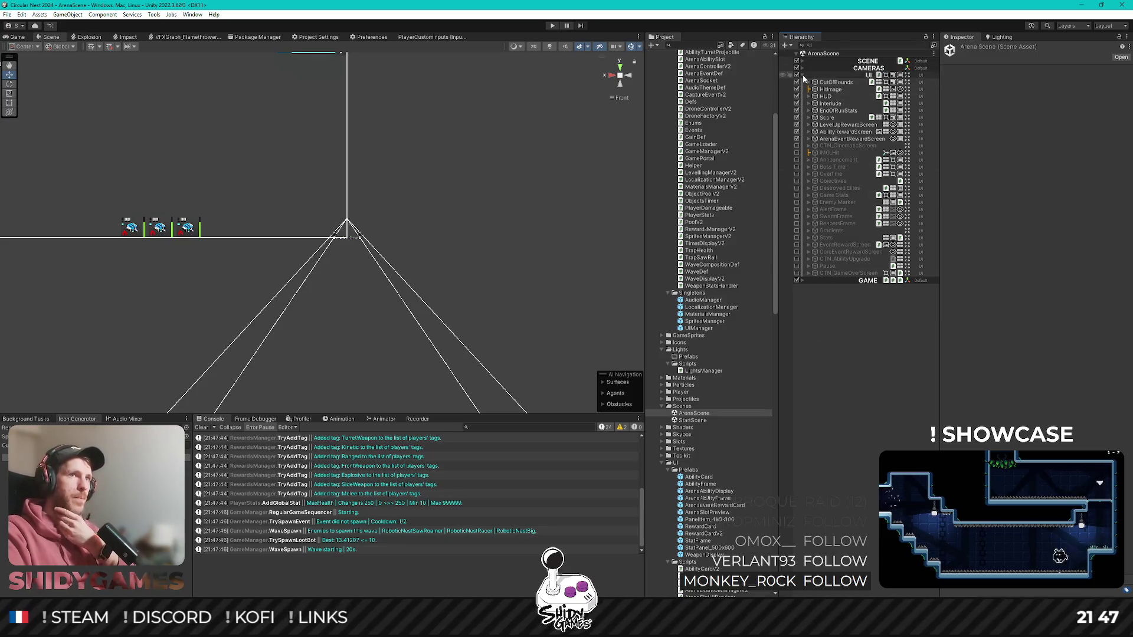
pyautogui.hotkey('alt', 'Tab')
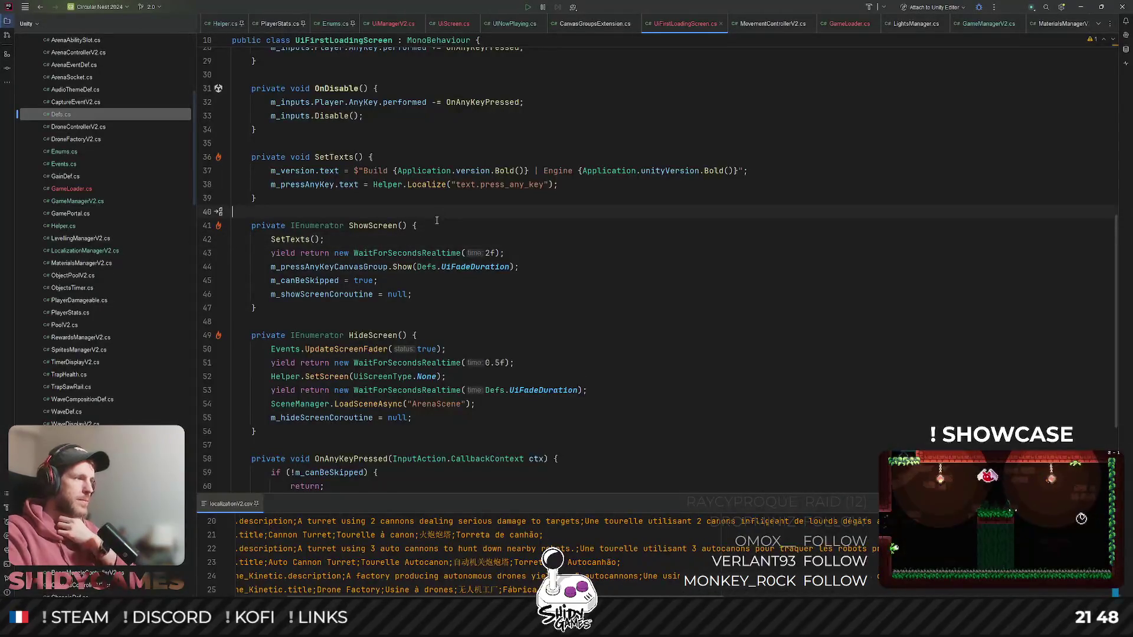
# - Open GameManagerV2 and cut the UpdateScreenFader(false) call out of Start
pyautogui.click(495, 244)
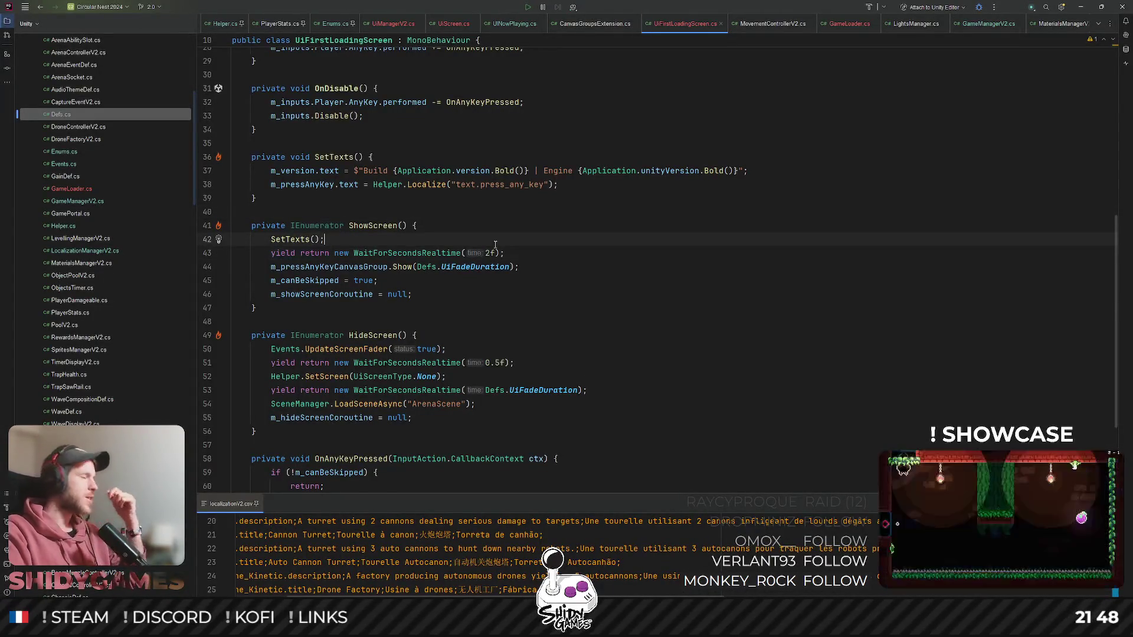
pyautogui.scroll(2, 519, 142)
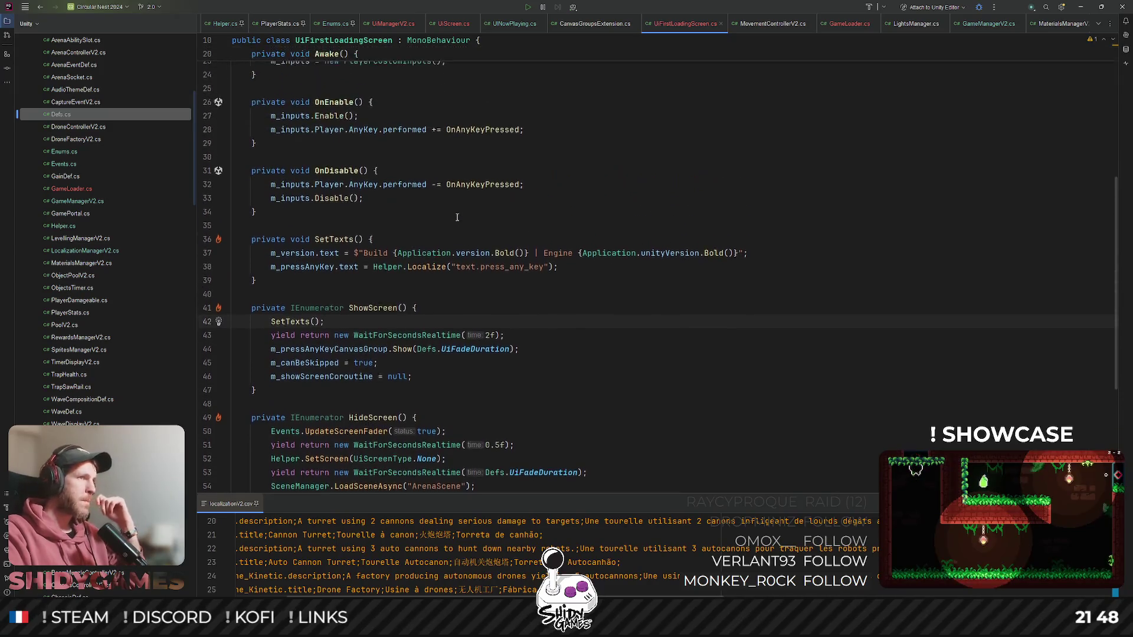
pyautogui.click(849, 24)
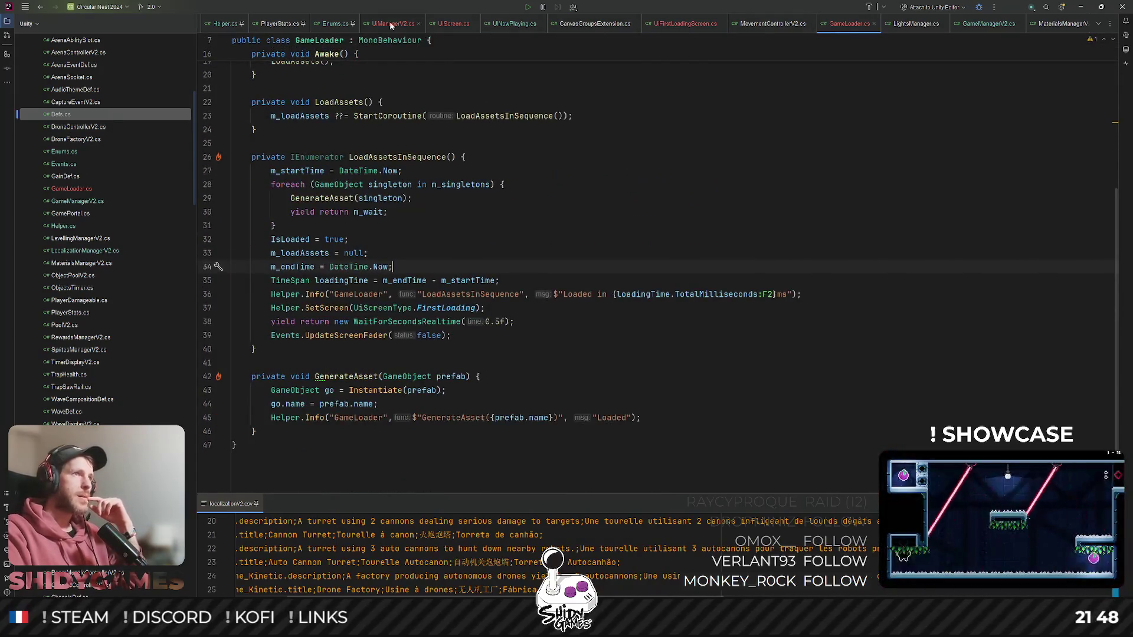
pyautogui.click(982, 24)
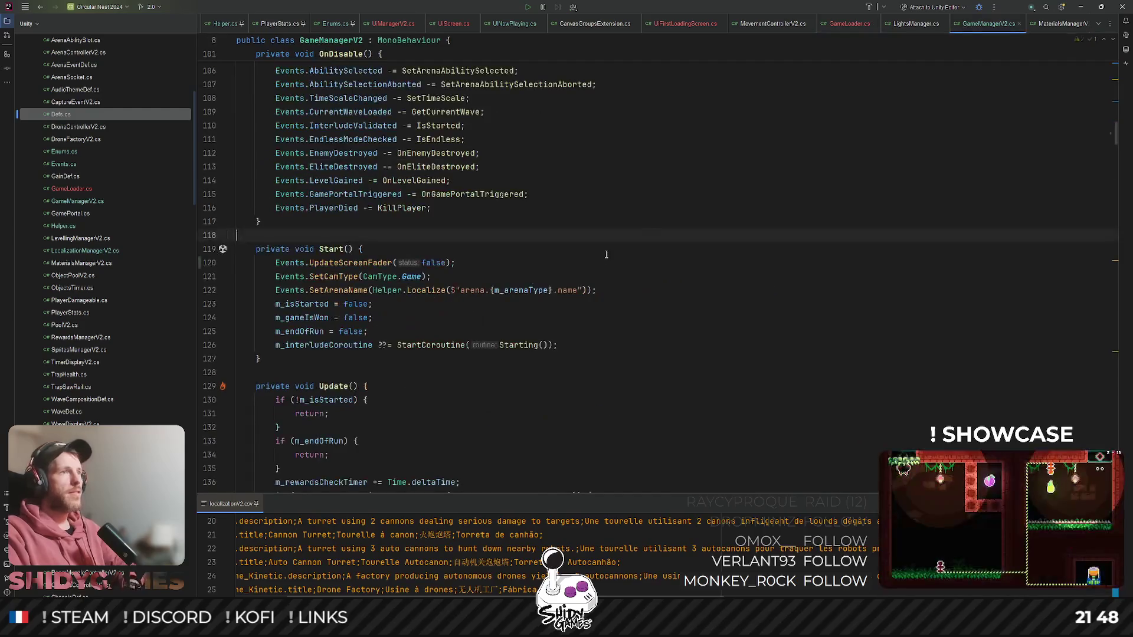
pyautogui.click(360, 264)
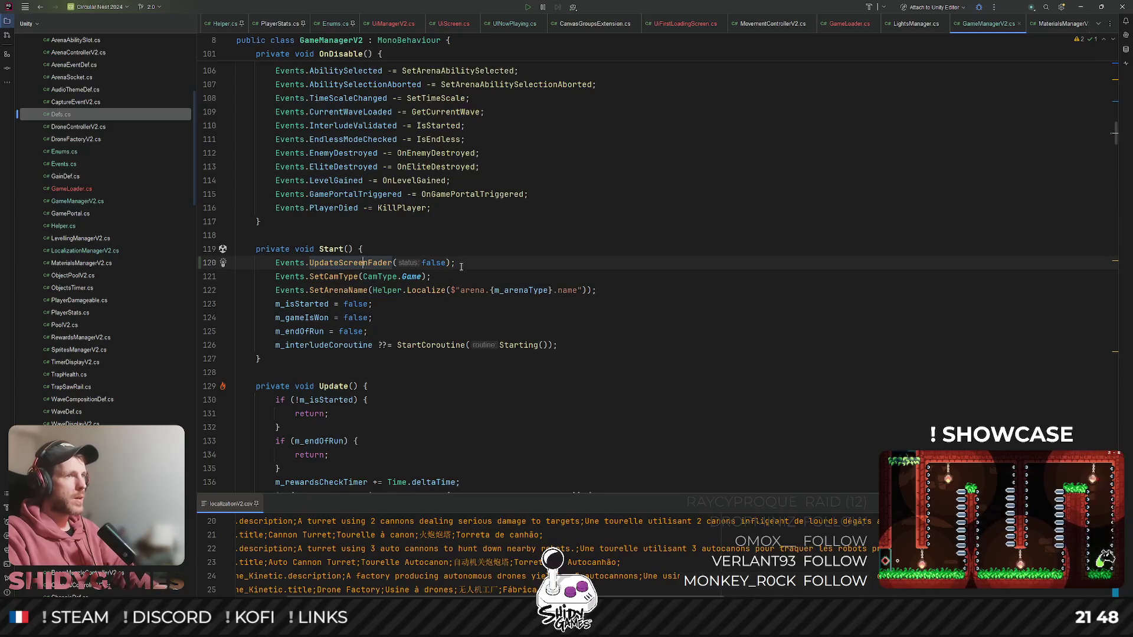
pyautogui.hotkey('ctrl', 'x')
# - Scroll to the Starting coroutine and place the fader call near the chassis block
pyautogui.scroll(-2, 472, 237)
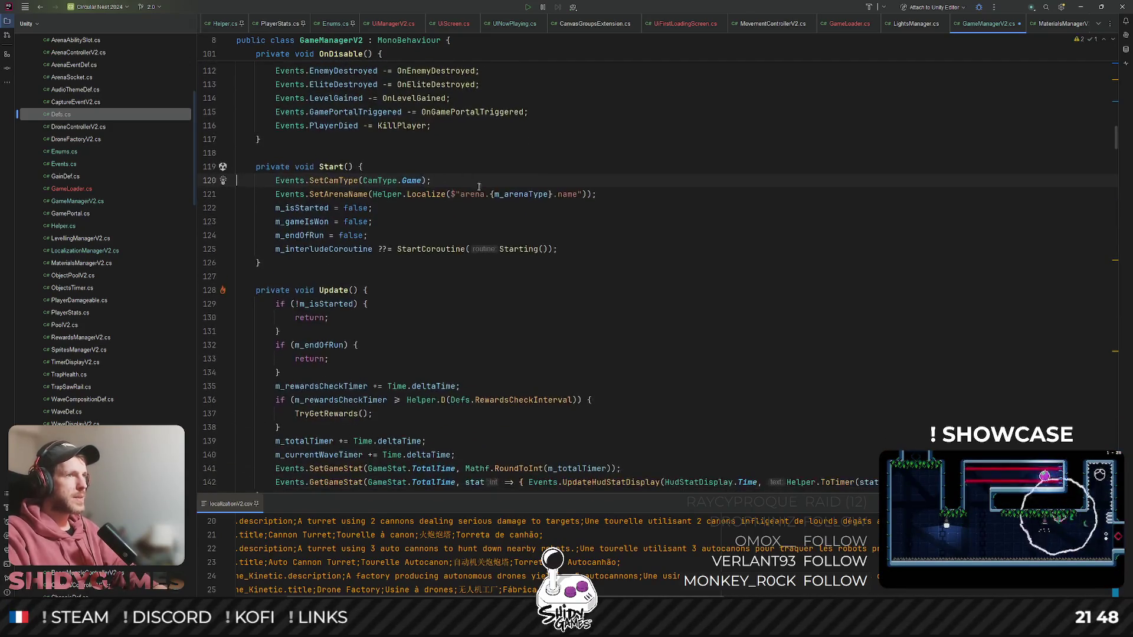
pyautogui.click(514, 245)
pyautogui.scroll(-8, 341, 203)
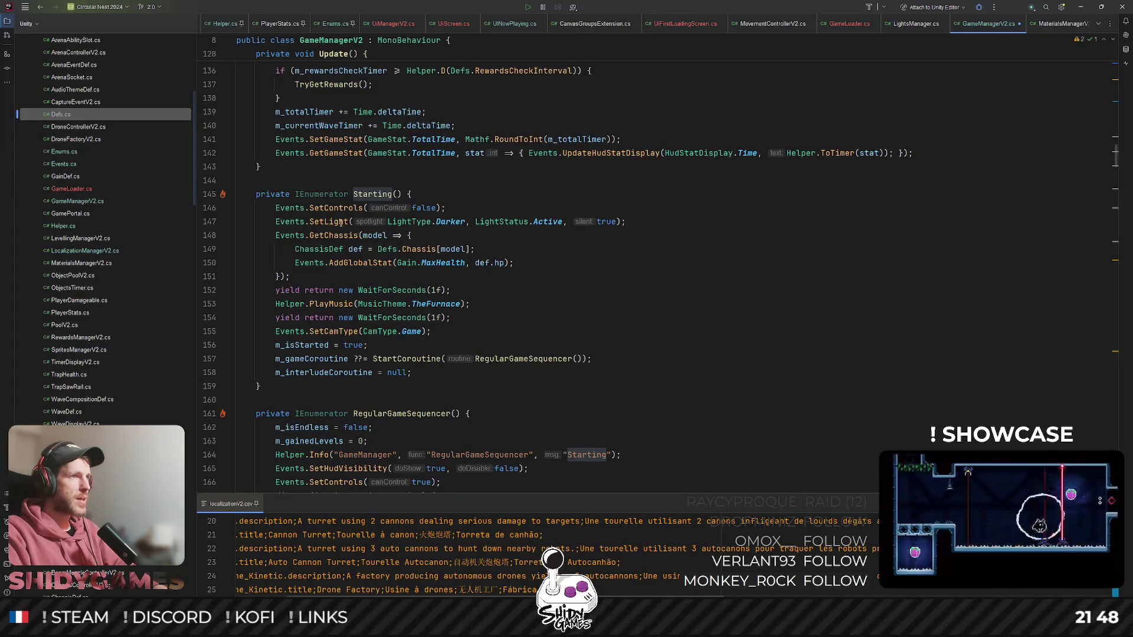
pyautogui.scroll(-1, 386, 259)
pyautogui.click(401, 241)
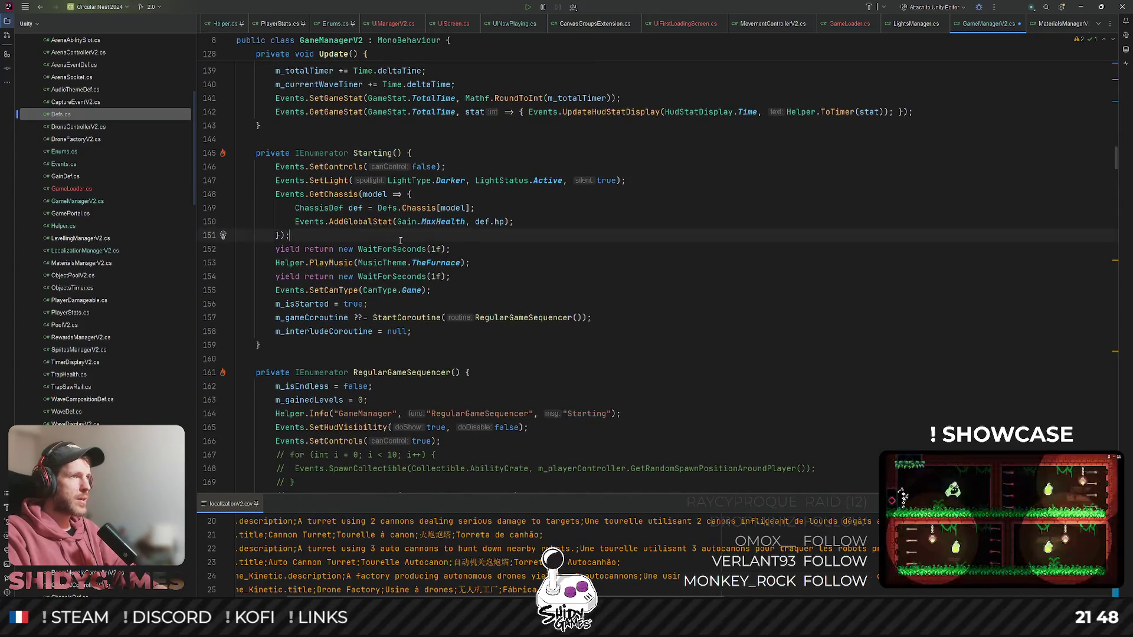
pyautogui.press('Return')
pyautogui.press('Tab')
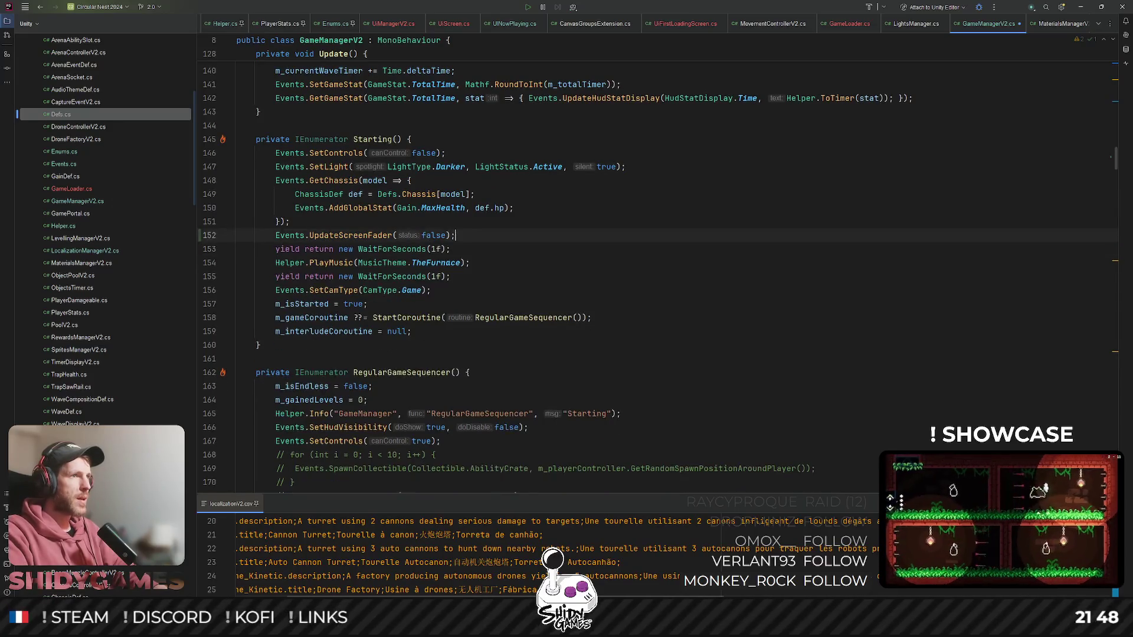
pyautogui.click(565, 253)
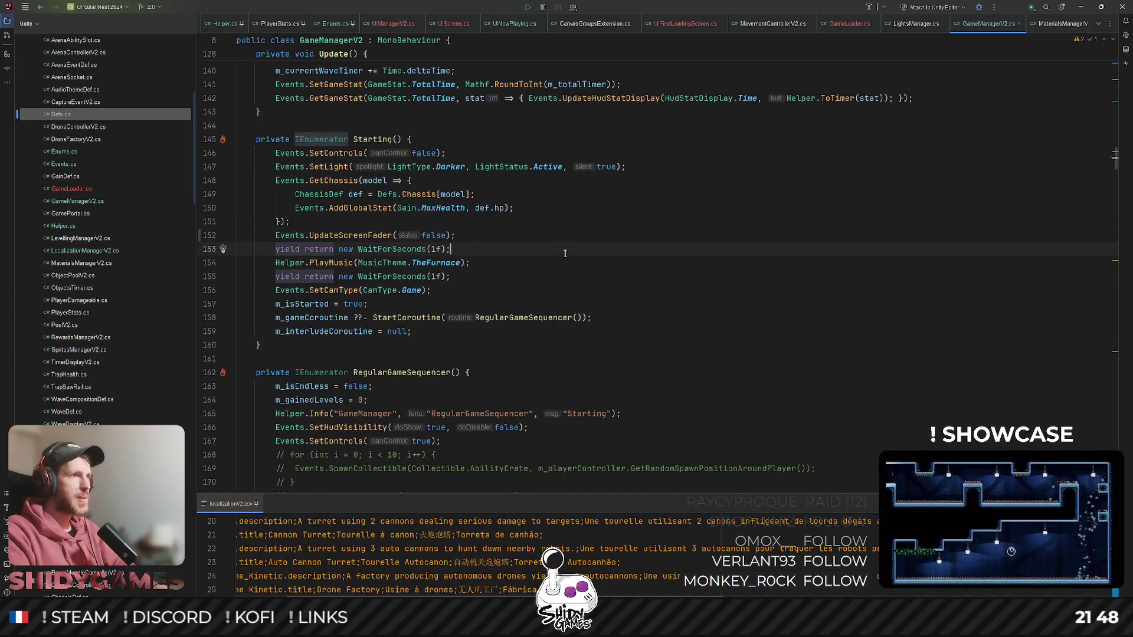
pyautogui.press('Up')
pyautogui.press('Up')
pyautogui.press('Up')
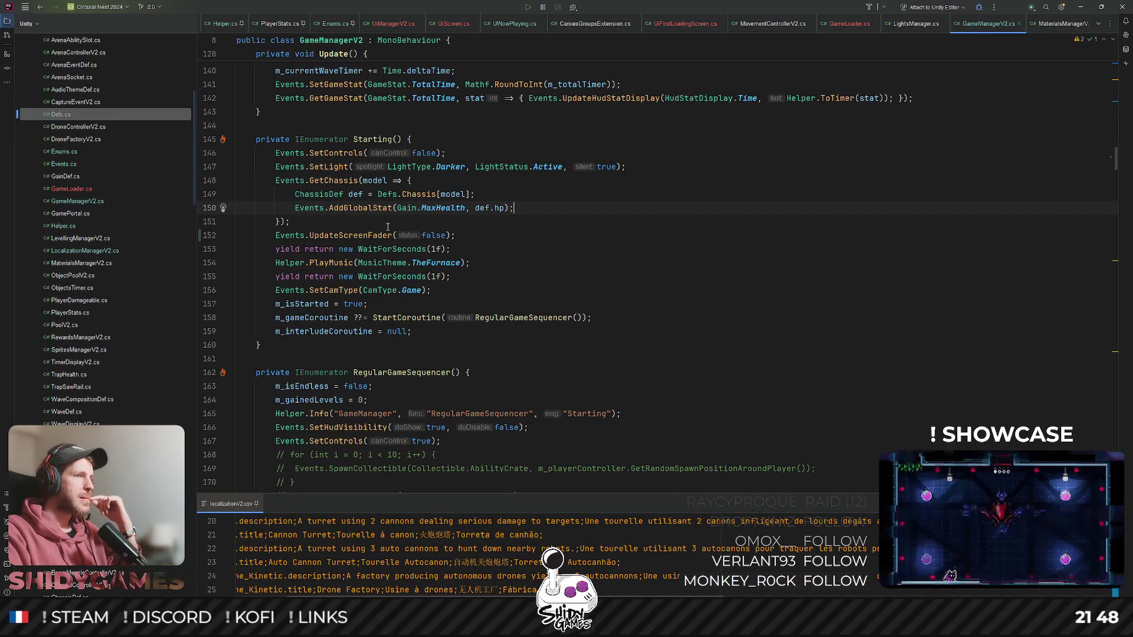
# - Move the UpdateScreenFader(false) call to right after SetCamType
pyautogui.click(388, 233)
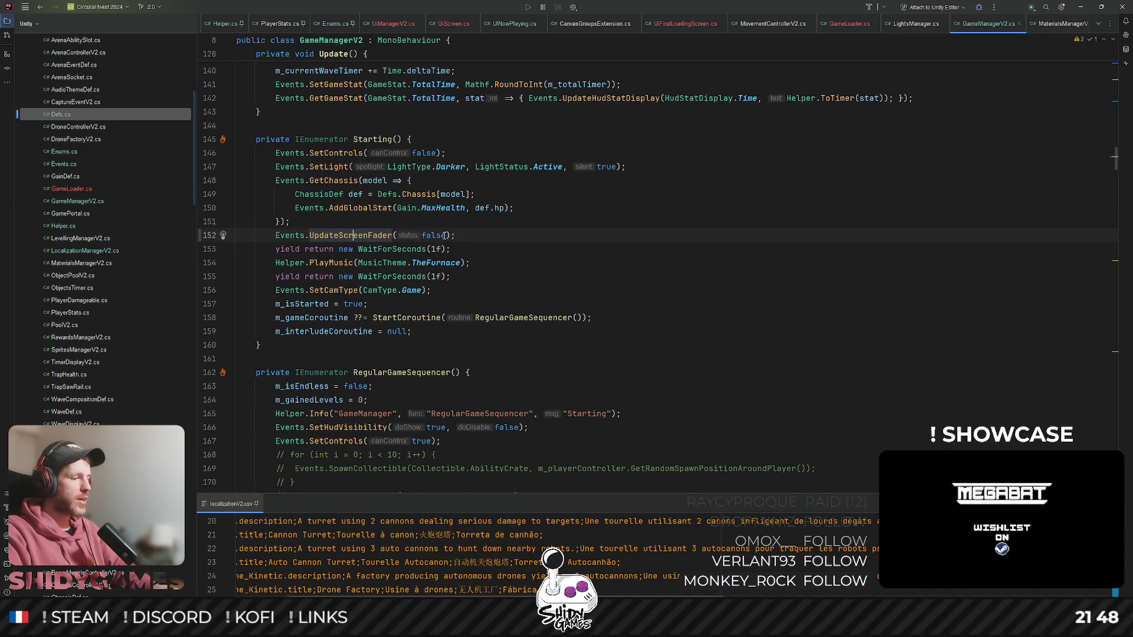
pyautogui.hotkey('ctrl', 'x')
pyautogui.click(528, 276)
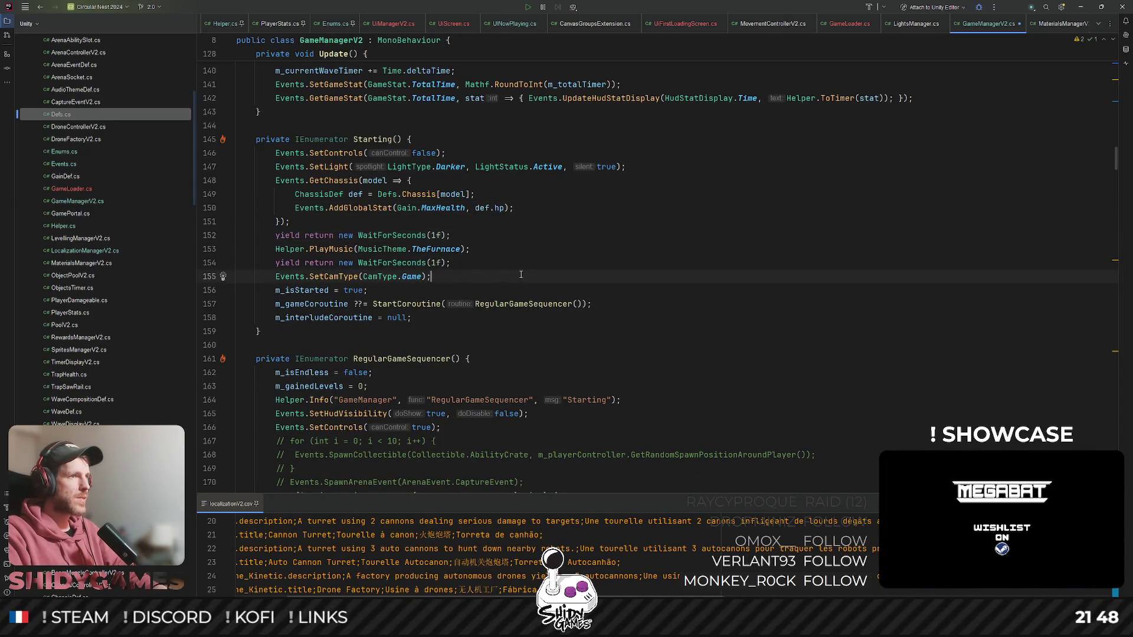
pyautogui.press('Return')
pyautogui.hotkey('ctrl', 'v')
# - Copy a one-second WaitForSeconds(1f) line in before the fader call and remove the empty line
pyautogui.click(448, 249)
pyautogui.hotkey('ctrl', 'c')
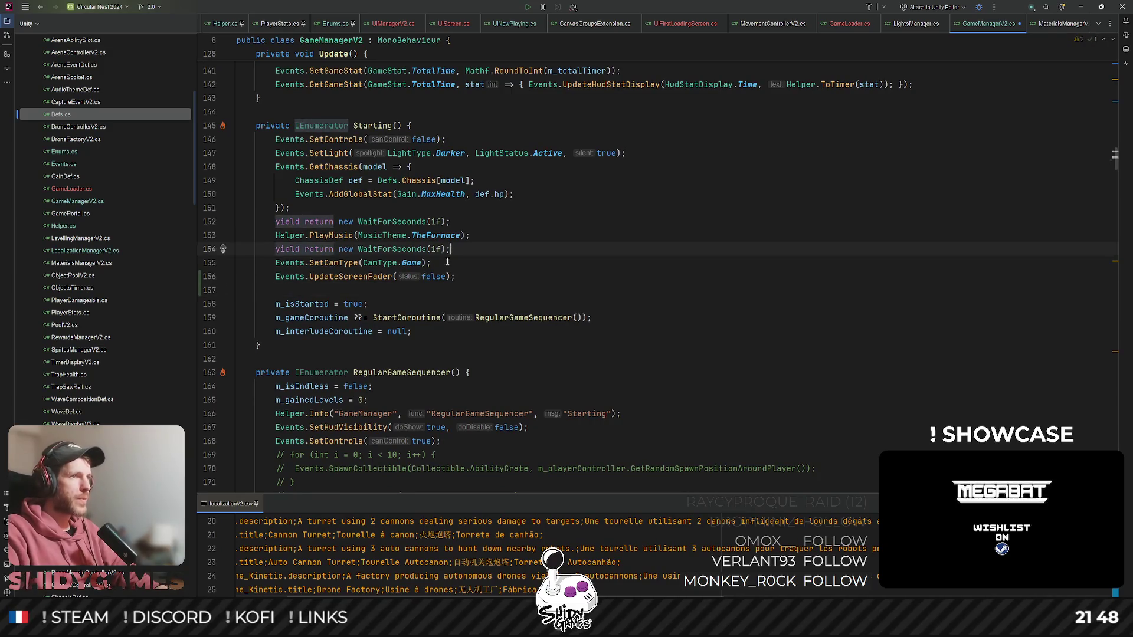
pyautogui.click(450, 277)
pyautogui.hotkey('ctrl', 'v')
pyautogui.press('Delete')
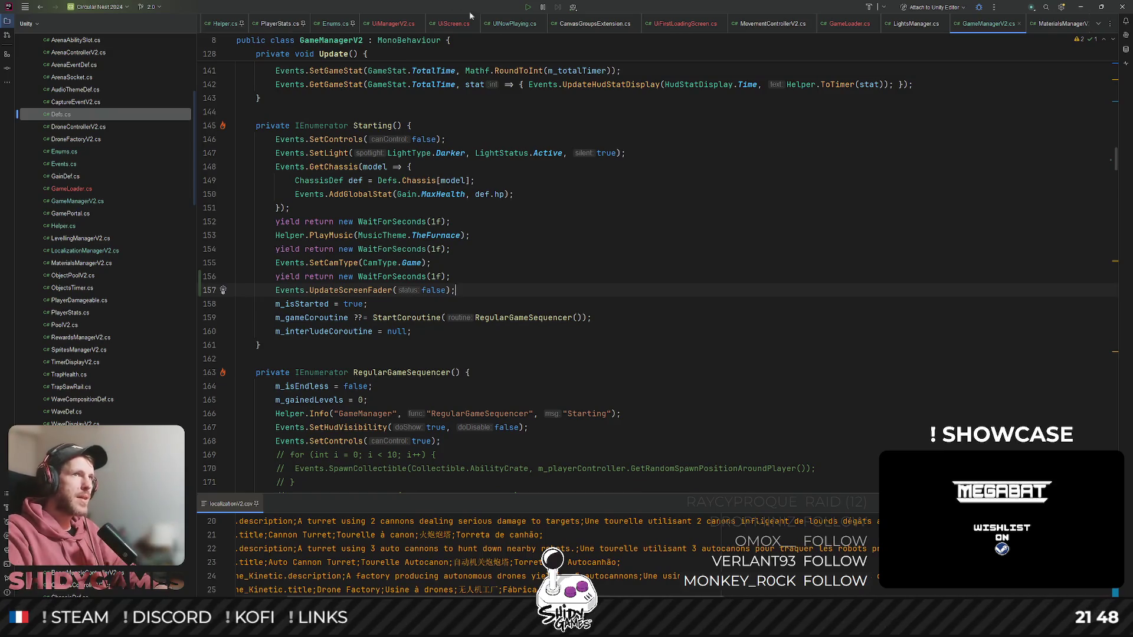
# - Search for and open UiFader.cs
pyautogui.click(687, 260)
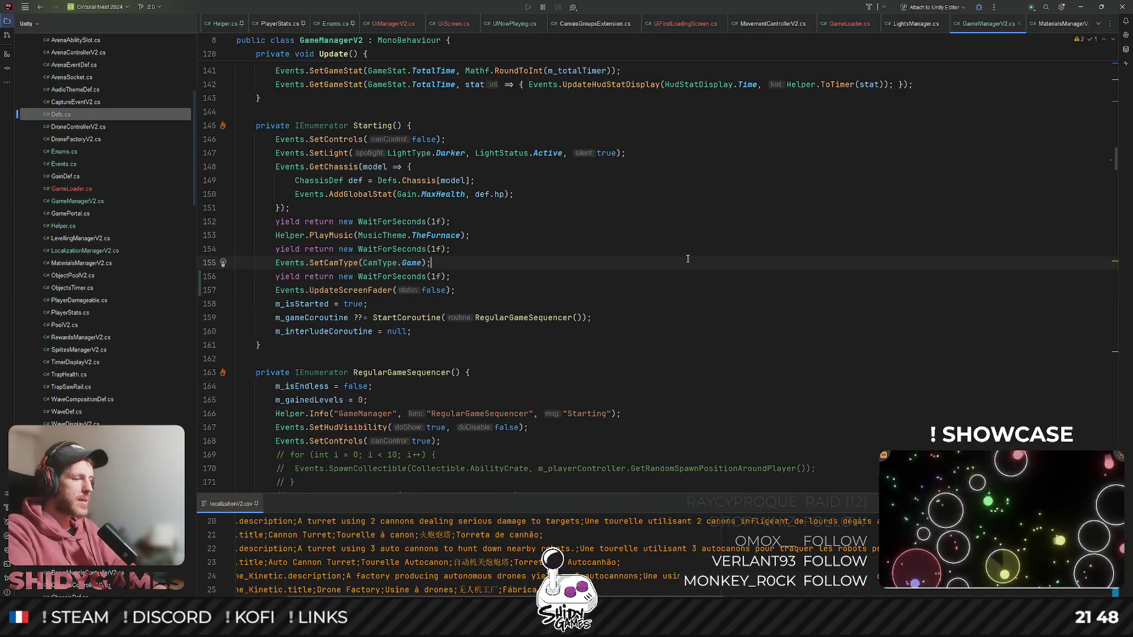
pyautogui.hotkey('ctrl', 'shift', 'f')
pyautogui.press('Return')
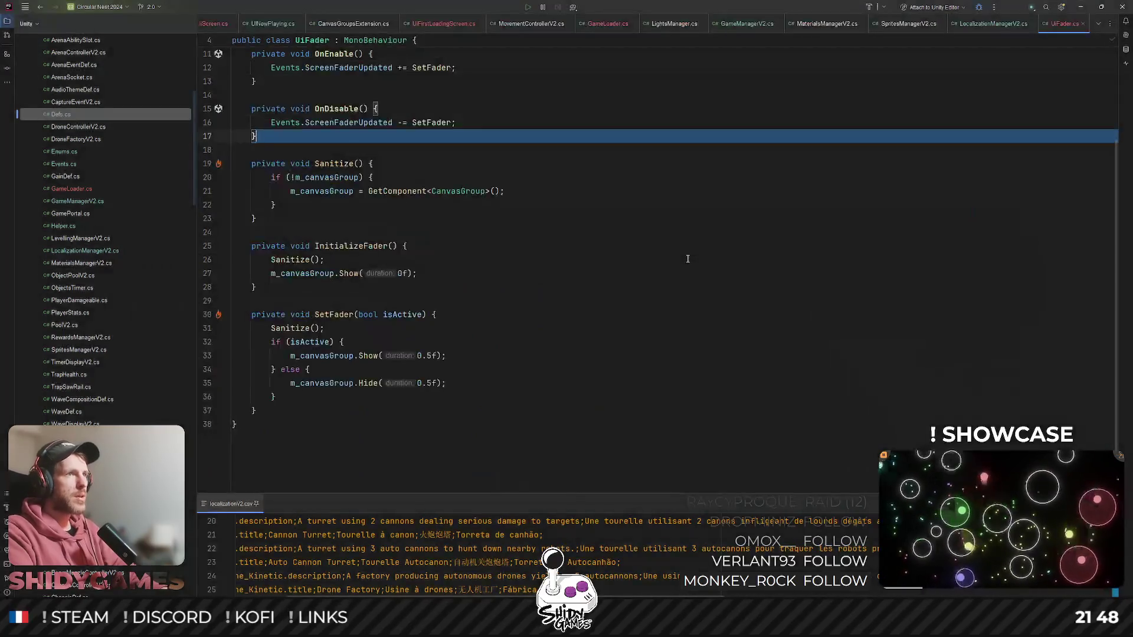
# - Review UiFader's Sanitize, Awake and InitializeFader code, then start Play mode in Unity
pyautogui.click(519, 191)
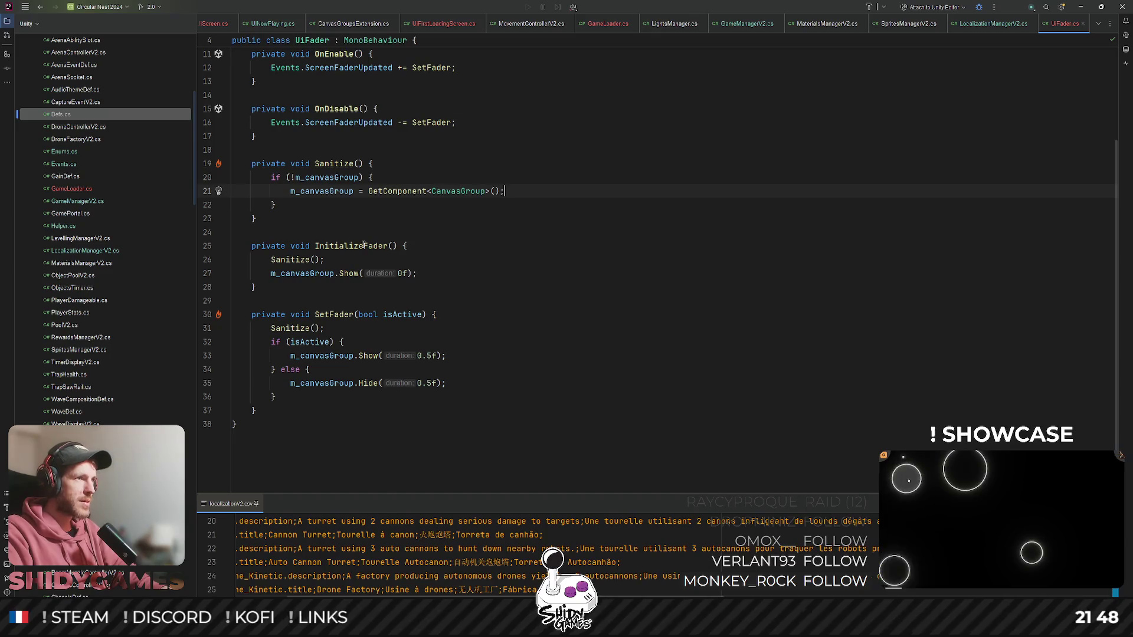
pyautogui.click(387, 245)
pyautogui.scroll(3, 459, 255)
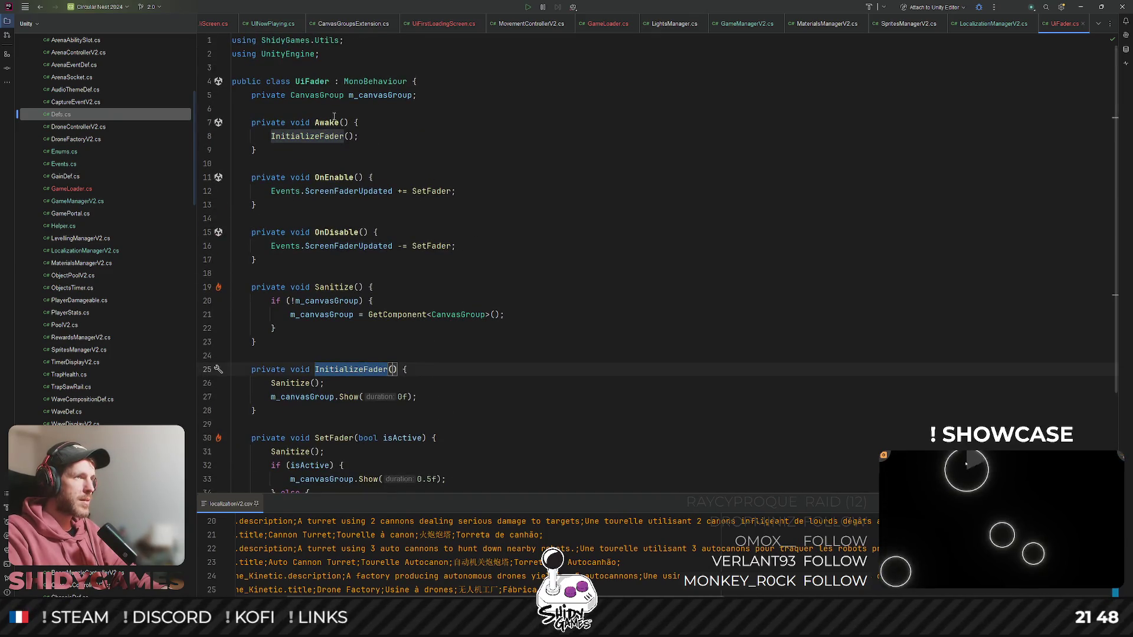
pyautogui.click(538, 153)
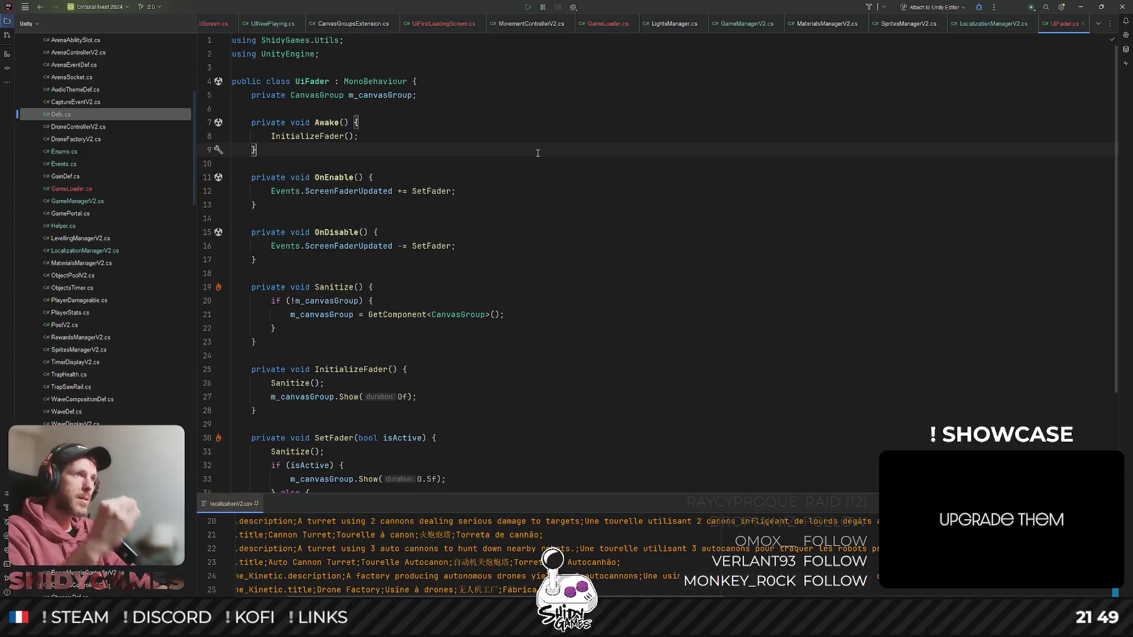
pyautogui.keyDown('ctrl'); pyautogui.click(320, 136); pyautogui.keyUp('ctrl')
pyautogui.scroll(-2, 581, 222)
pyautogui.click(581, 221)
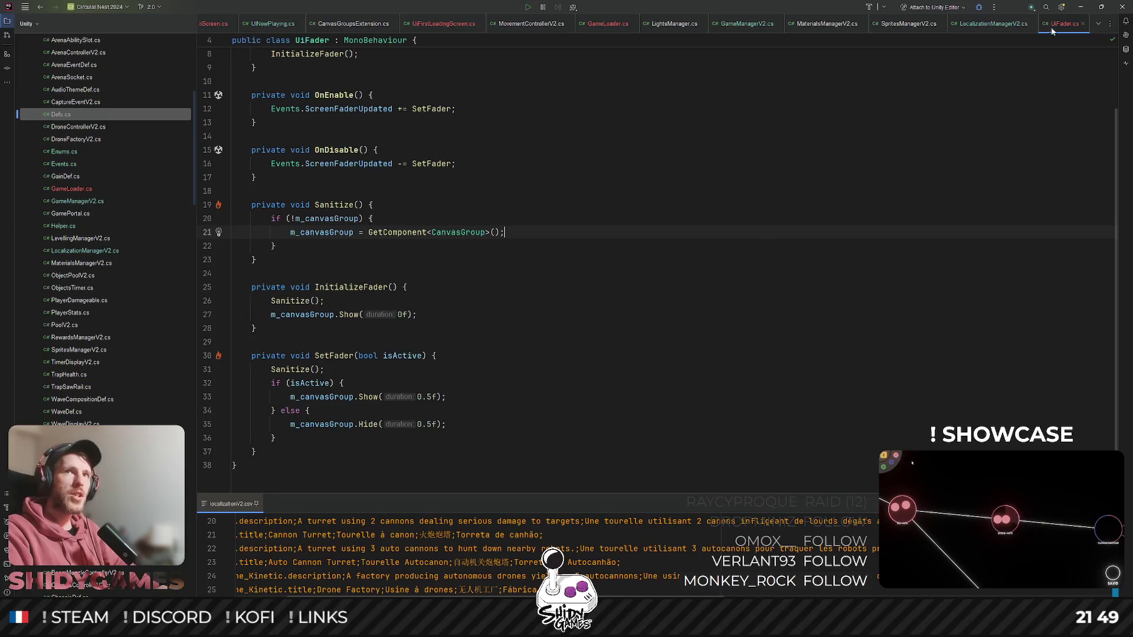
pyautogui.click(1080, 7)
pyautogui.click(552, 25)
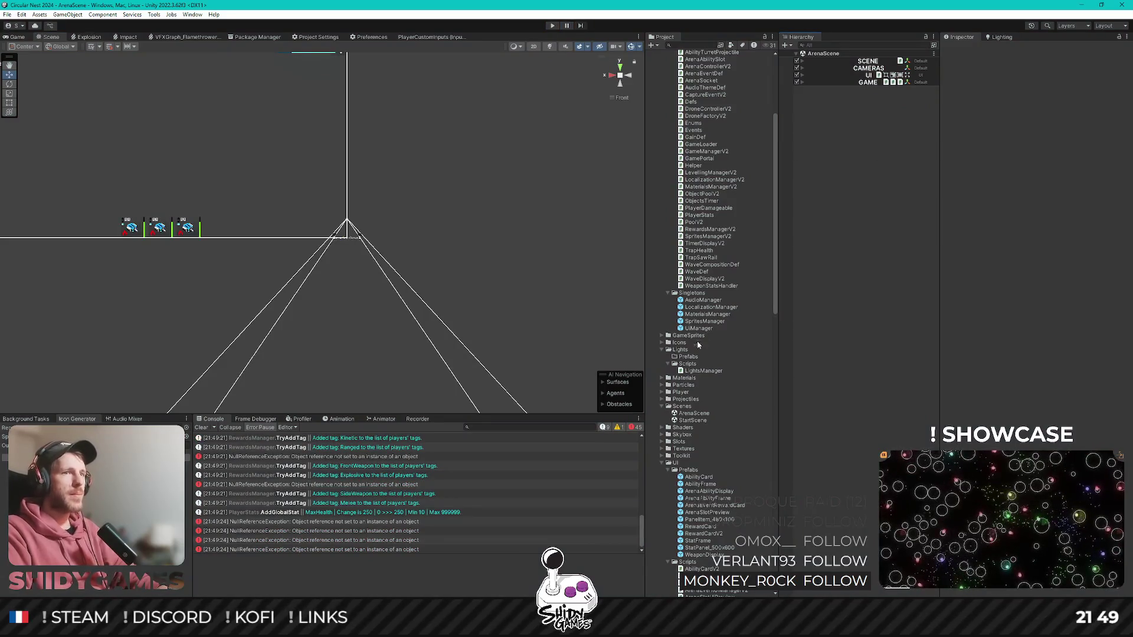
# - Open StartScene, play past the title screen into the arena, then stop and return to Rider
pyautogui.doubleClick(694, 420)
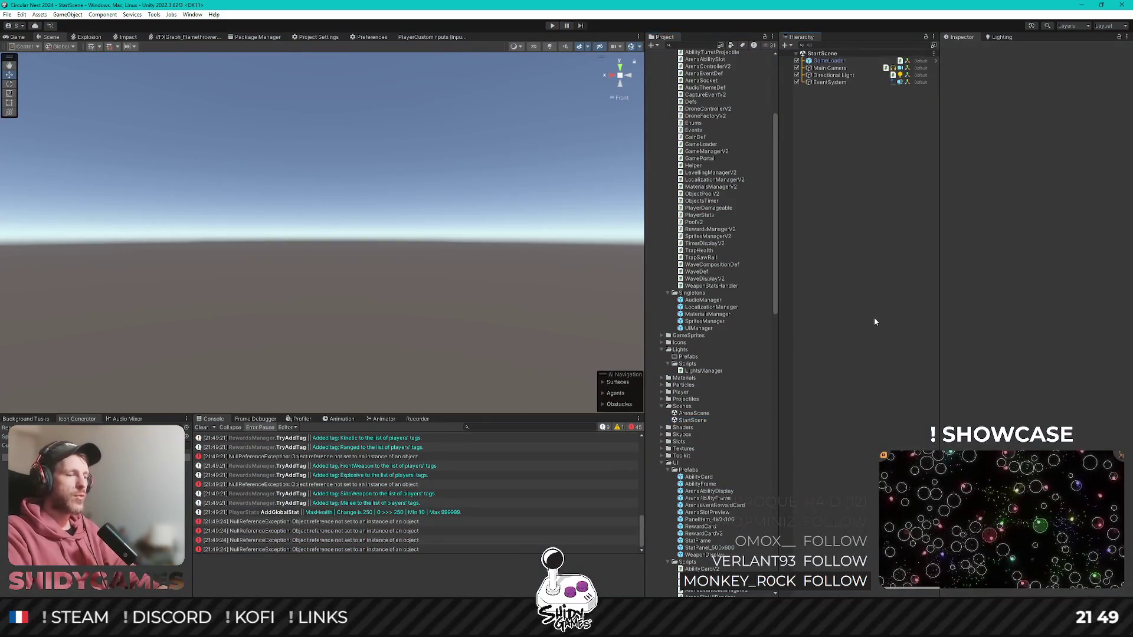
pyautogui.click(553, 26)
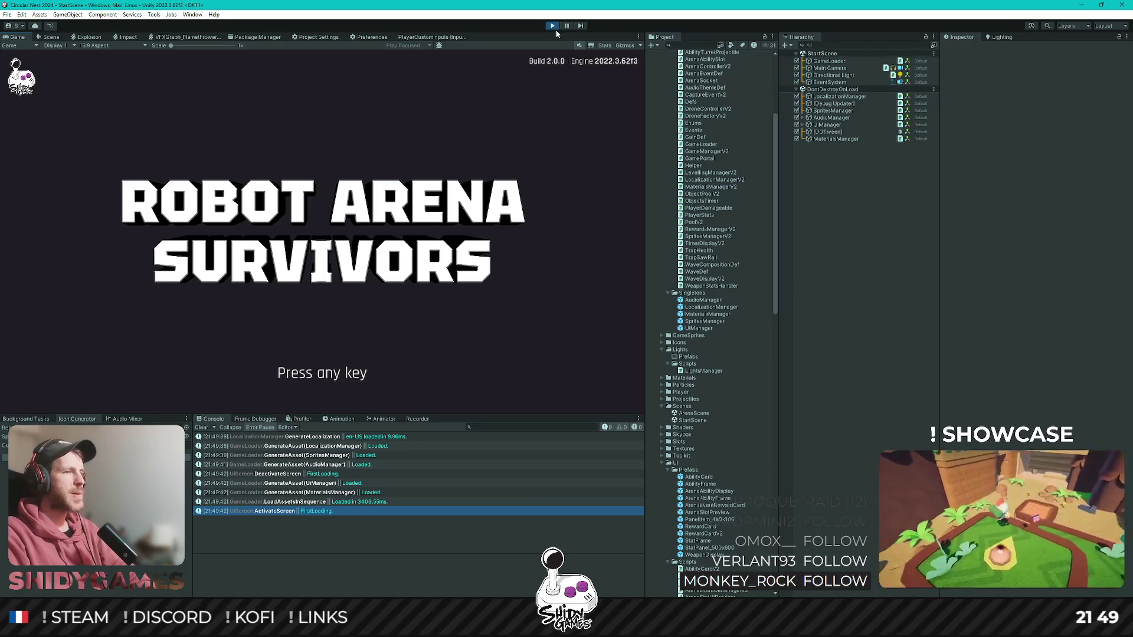
pyautogui.press('space')
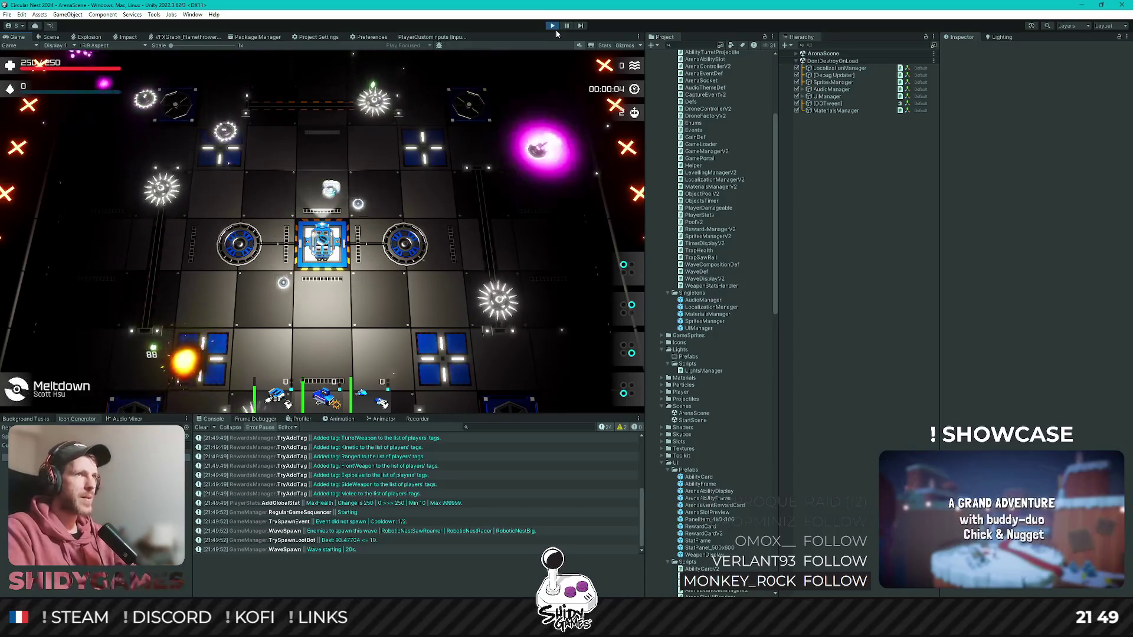
pyautogui.hotkey('ctrl', 'p')
pyautogui.hotkey('alt', 'Tab')
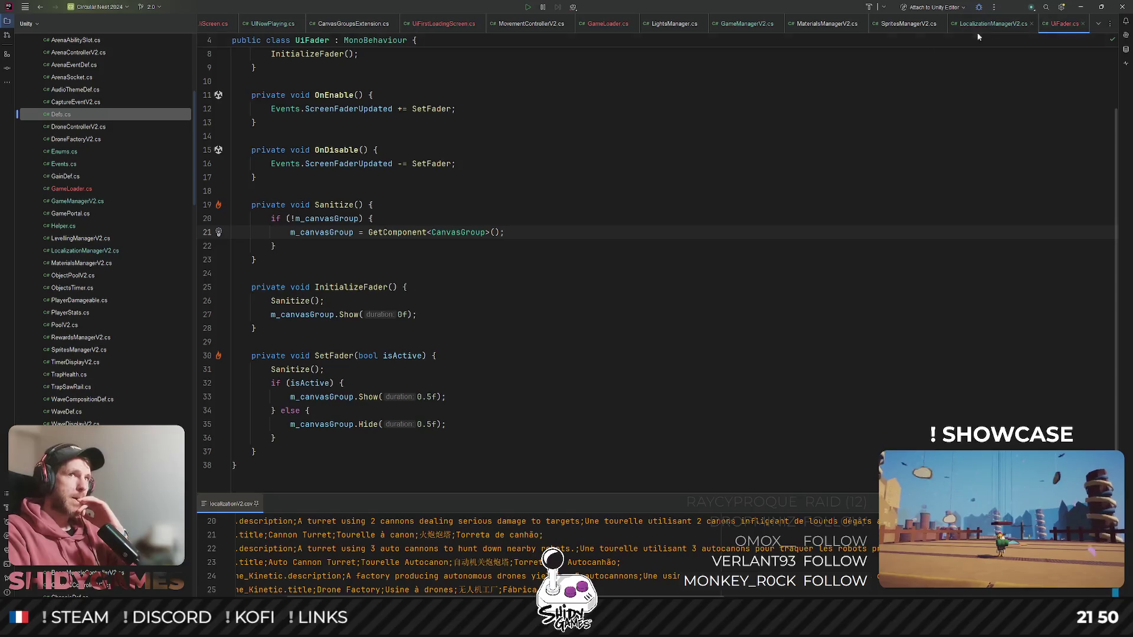
# - Cut the trailing wait and the UpdateScreenFader call from the end of GameManagerV2's Starting coroutine
pyautogui.click(580, 129)
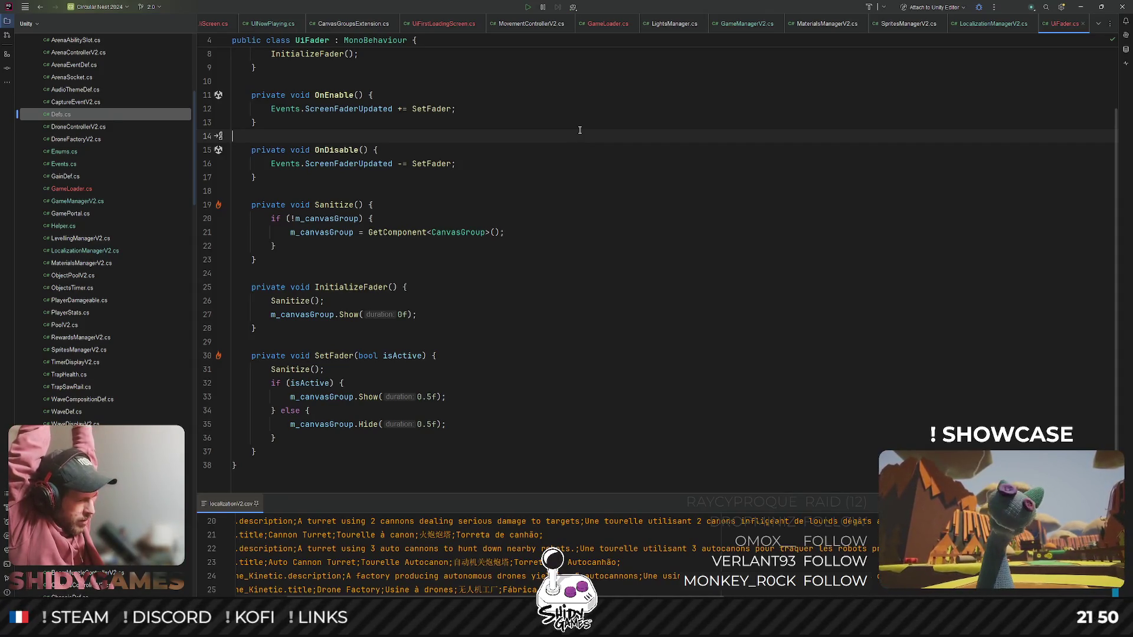
pyautogui.click(720, 23)
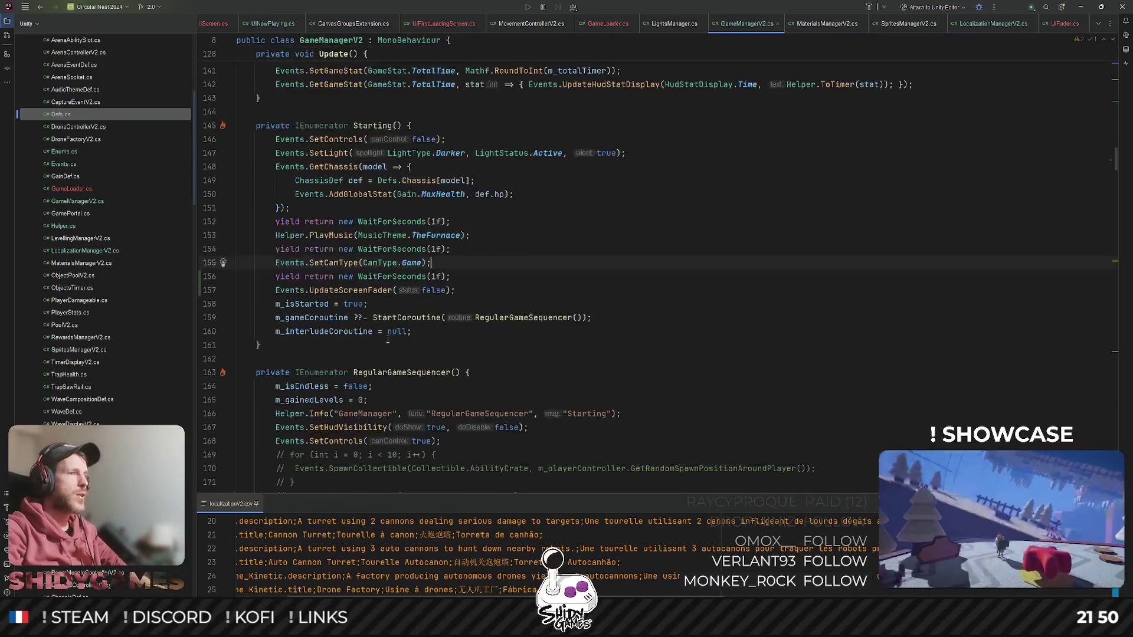
pyautogui.click(389, 290)
pyautogui.hotkey('ctrl', 'x')
pyautogui.click(412, 277)
pyautogui.hotkey('ctrl', 'x')
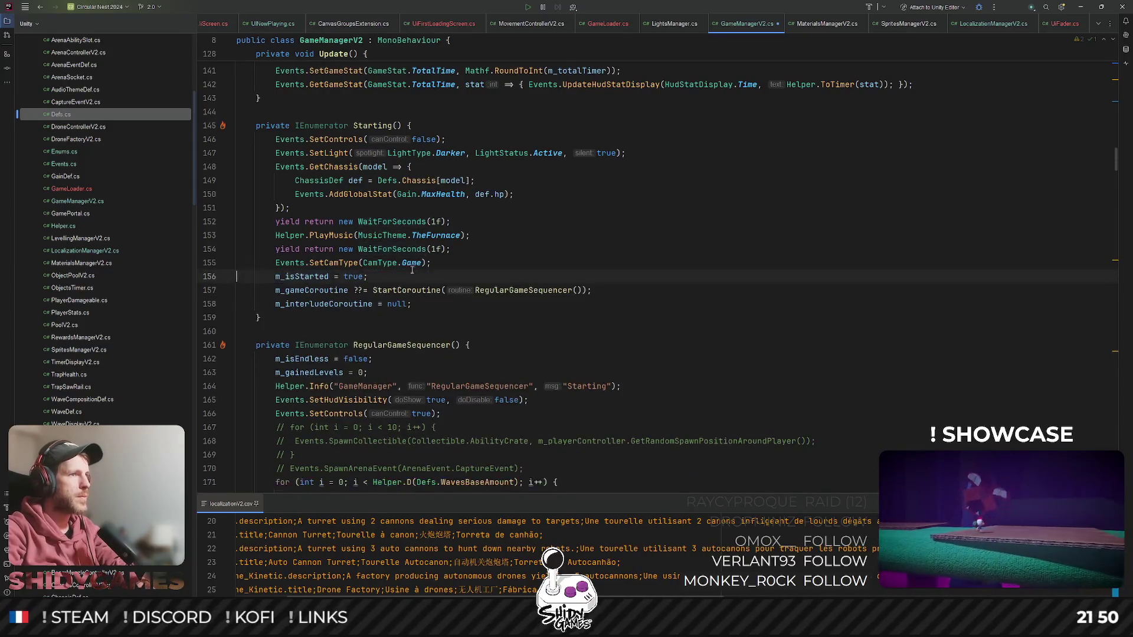
# - Paste UpdateScreenFader(false) on a new line right after the GetChassis setup block
pyautogui.click(413, 210)
pyautogui.press('Return')
pyautogui.hotkey('ctrl', 'v')
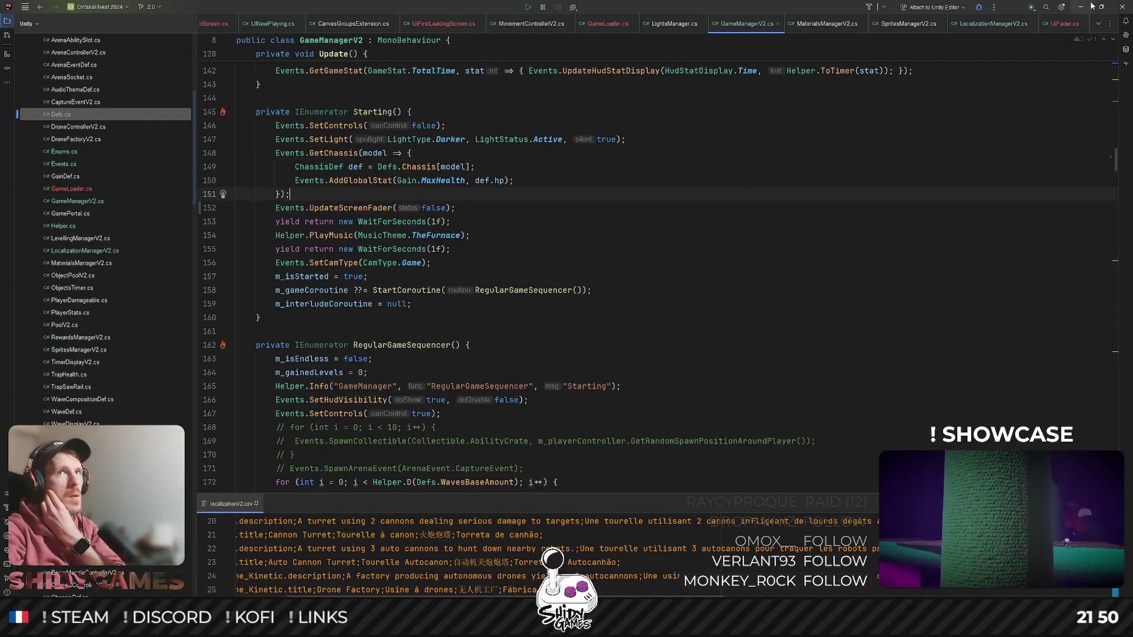
pyautogui.click(1080, 7)
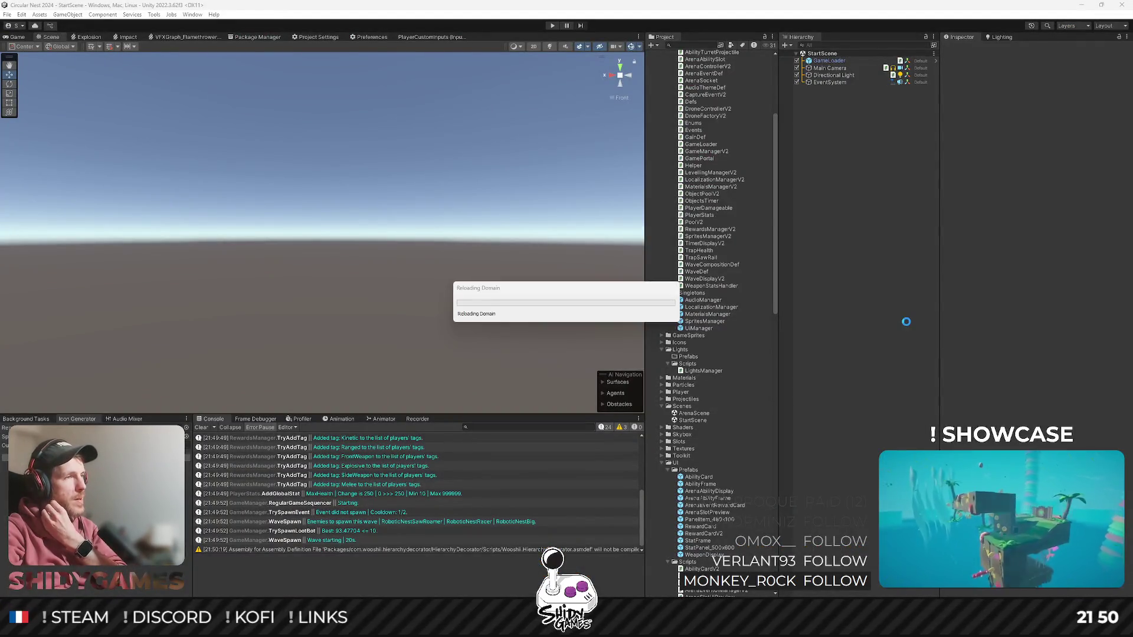
# - Play-test from the Robot Arena Survivors title into ArenaScene's first 20s wave, then stop and return to Rider
pyautogui.moveTo(307, 625)
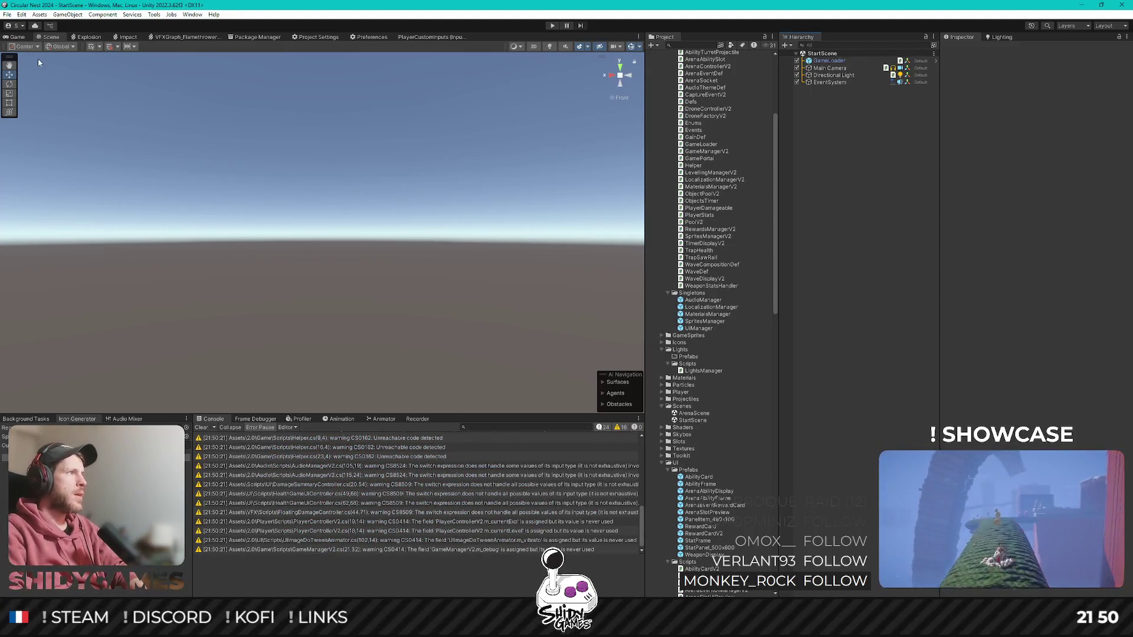
pyautogui.click(22, 38)
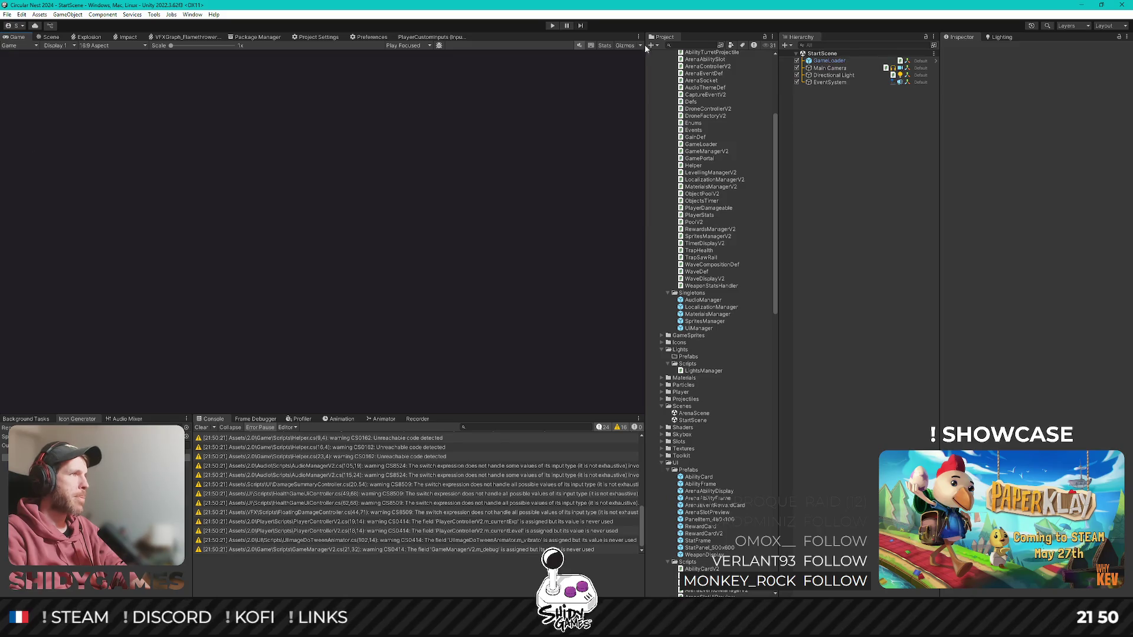
pyautogui.click(553, 26)
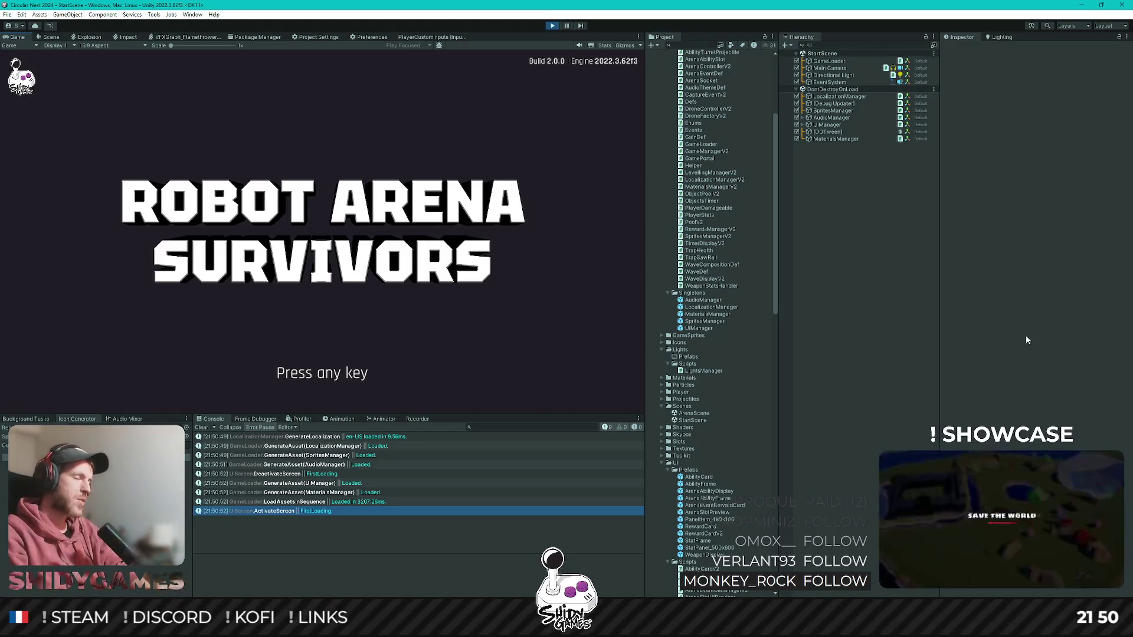
pyautogui.press('space')
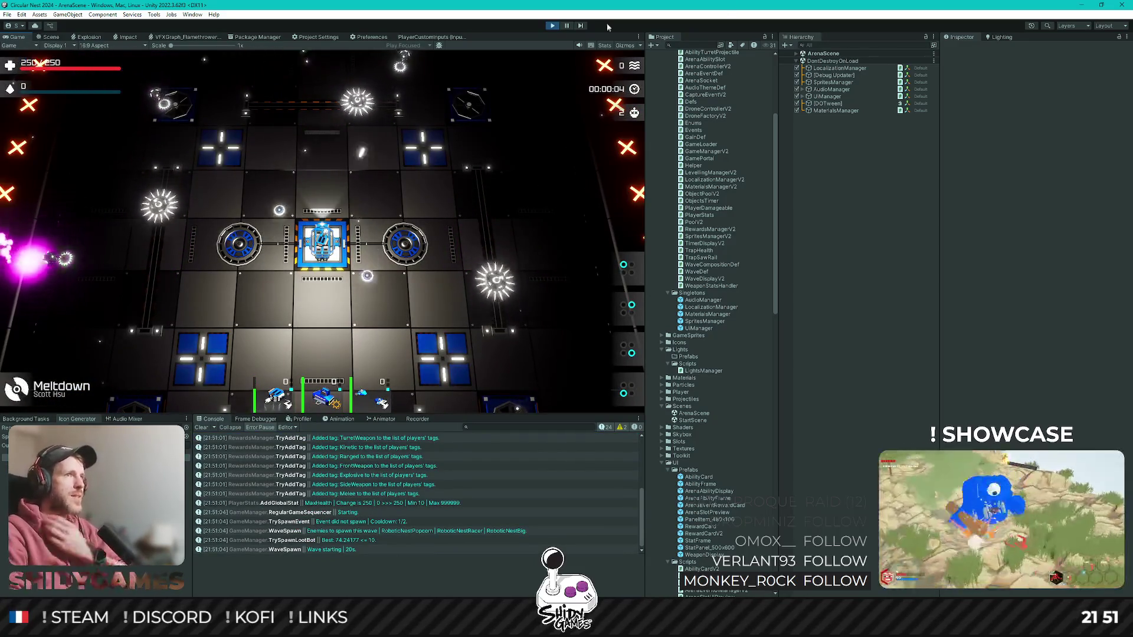
pyautogui.hotkey('ctrl', 'p')
pyautogui.hotkey('alt', 'Tab')
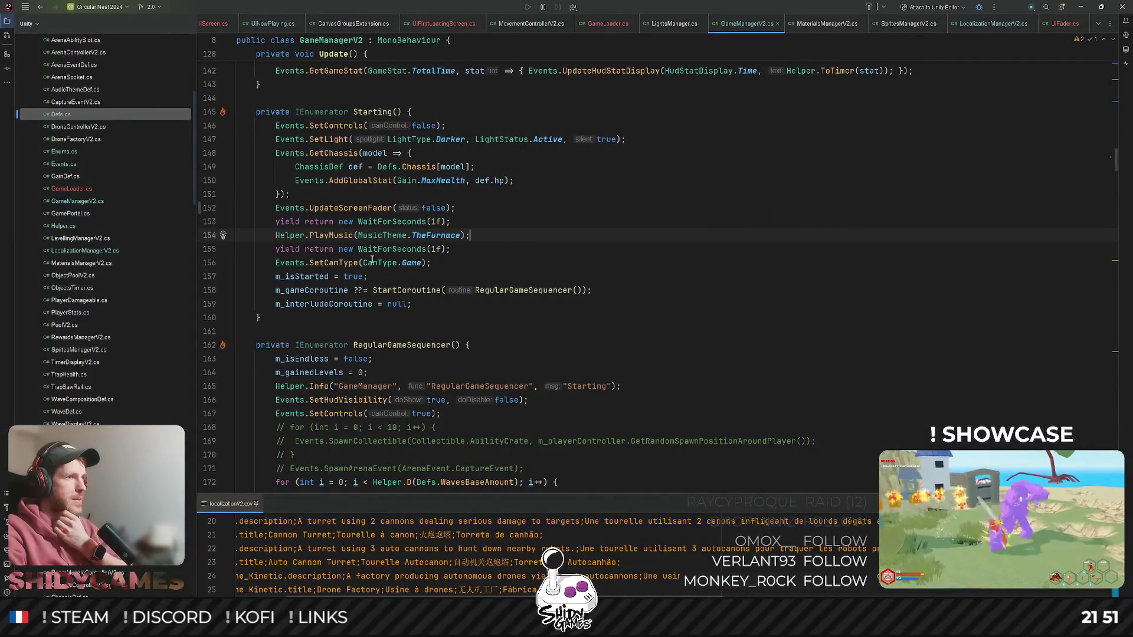
# - Move the PlayMusic(TheFurnace) call and its one-second wait above UpdateScreenFader(false)
pyautogui.click(343, 239)
pyautogui.moveTo(448, 250); pyautogui.dragTo(224, 239)
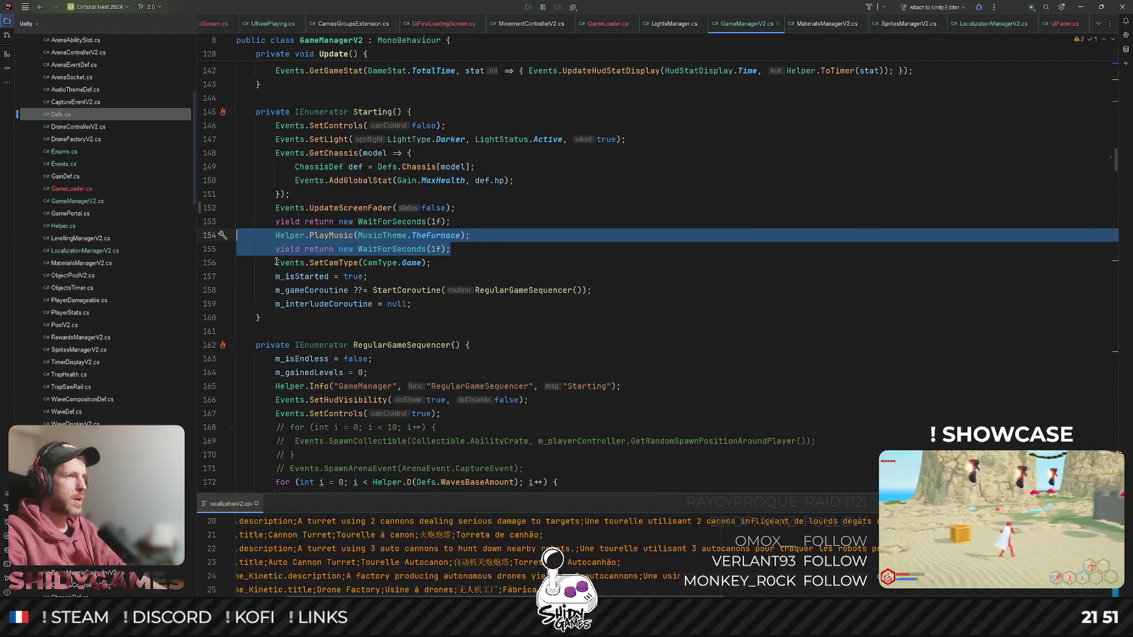
pyautogui.hotkey('alt', 'shift', 'Up')
pyautogui.hotkey('alt', 'shift', 'Up')
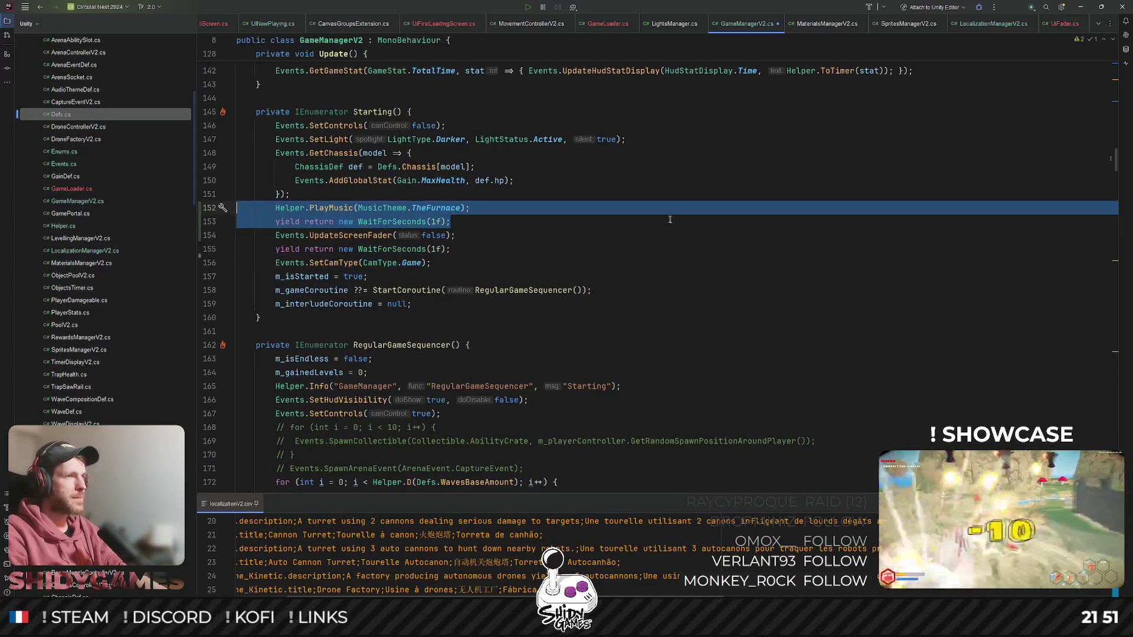
pyautogui.click(669, 220)
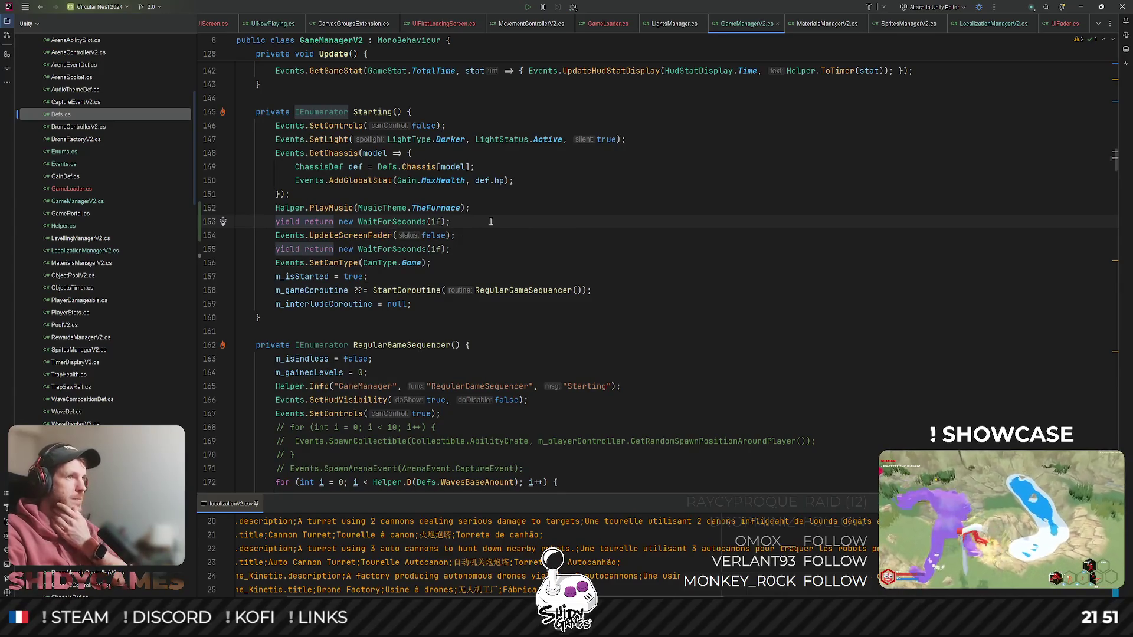
# - Select the whole PlayMusic line, then bring up the project file search
pyautogui.tripleClick(382, 208)
pyautogui.tripleClick(451, 207)
pyautogui.scroll(4, 523, 185)
pyautogui.click(641, 203)
pyautogui.hotkey('ctrl', 'shift', 'n')
# - Find and open UiFirstLoadingScreen.cs by searching for 'uifirst'
pyautogui.write('f')
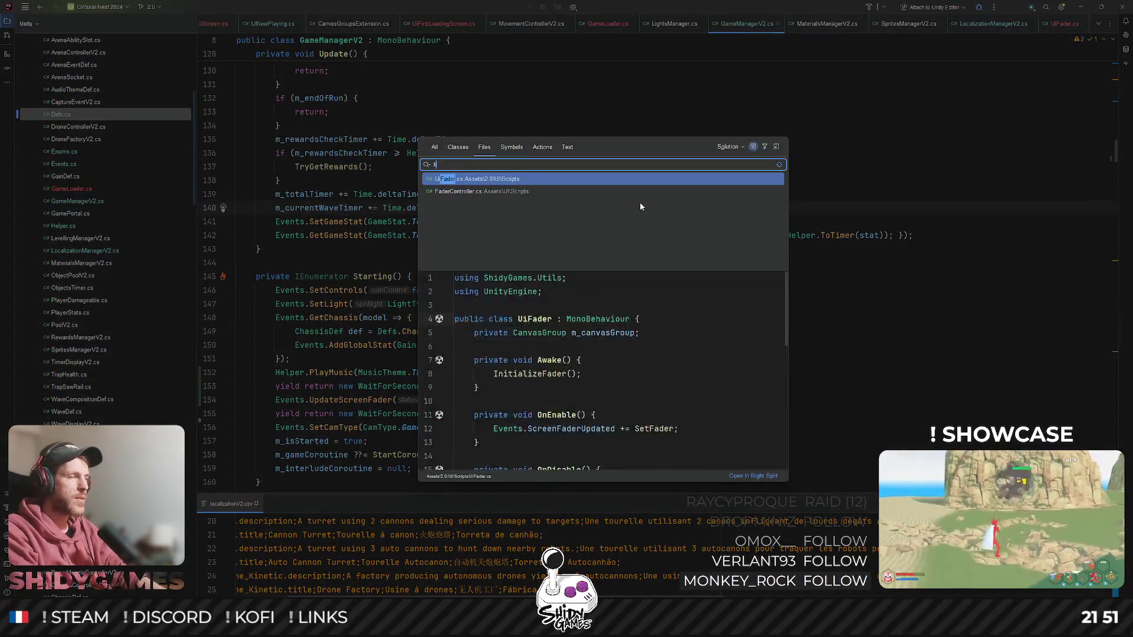
pyautogui.press('BackSpace')
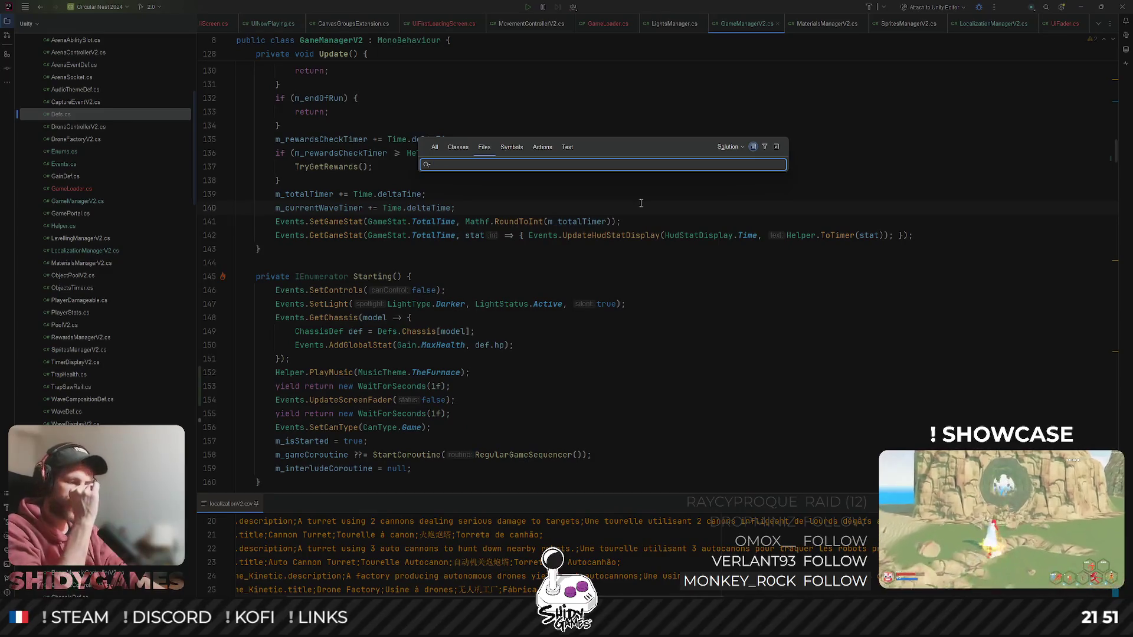
pyautogui.write('uifirst')
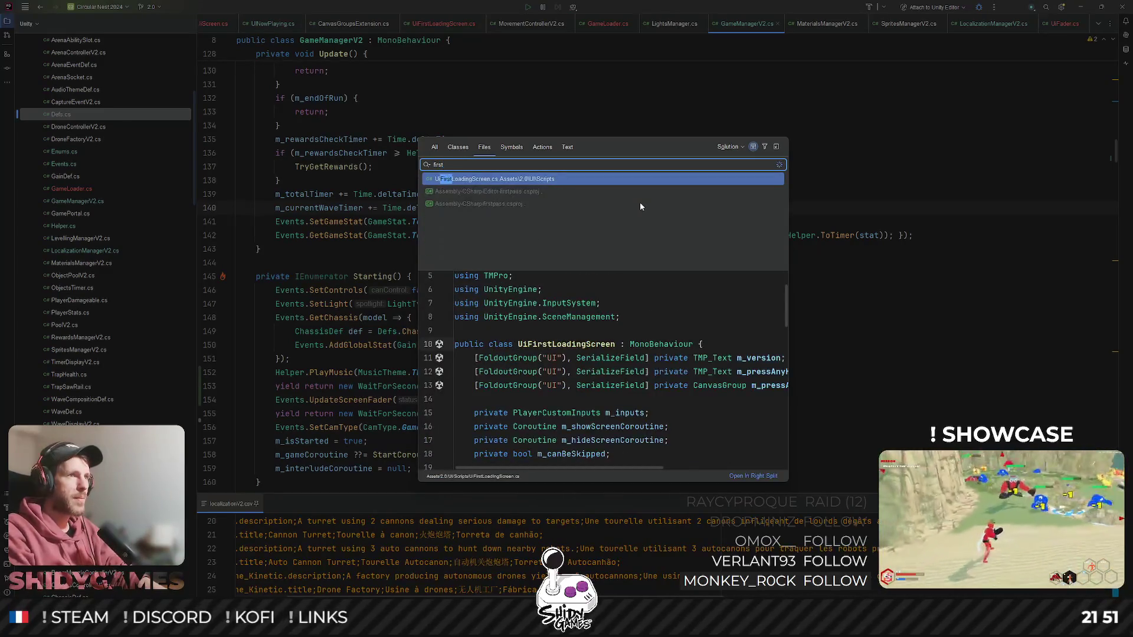
pyautogui.press('Return')
pyautogui.scroll(5, 640, 203)
pyautogui.scroll(-7, 344, 240)
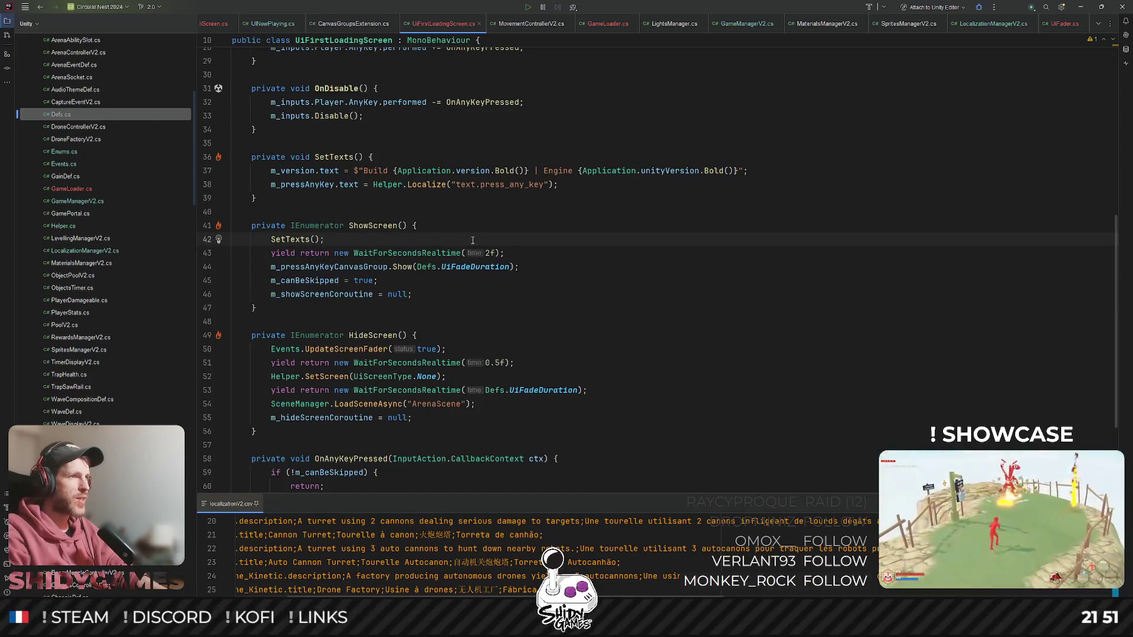
# - Paste the PlayMusic call after SetTexts in ShowScreen, with a copy of the wait line above it
pyautogui.press('Return')
pyautogui.hotkey('ctrl', 'v')
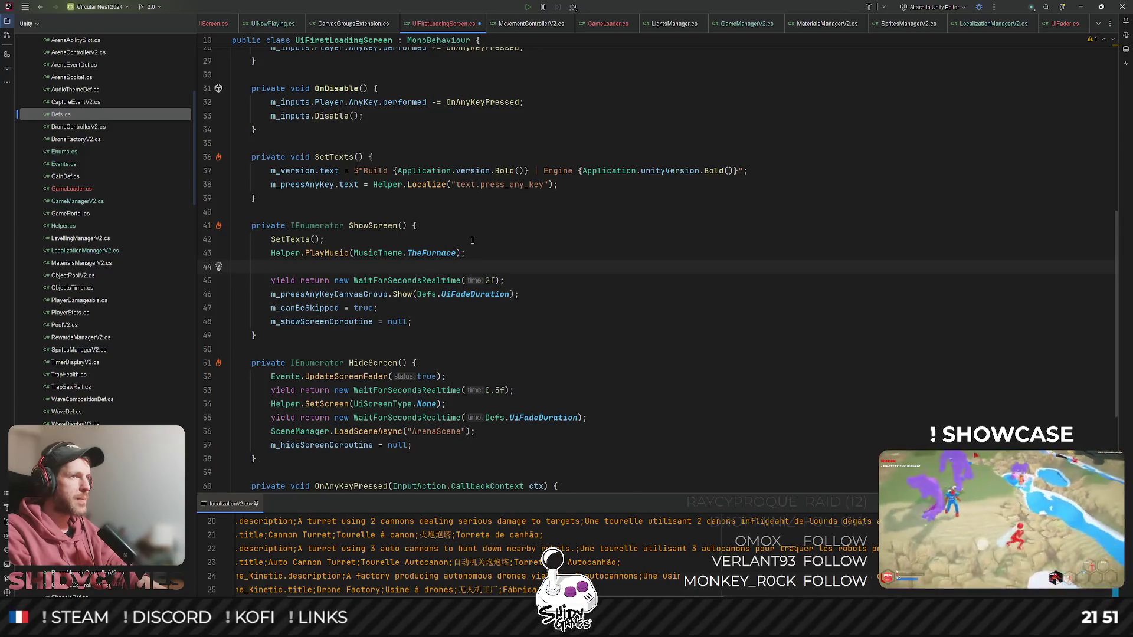
pyautogui.press('Delete')
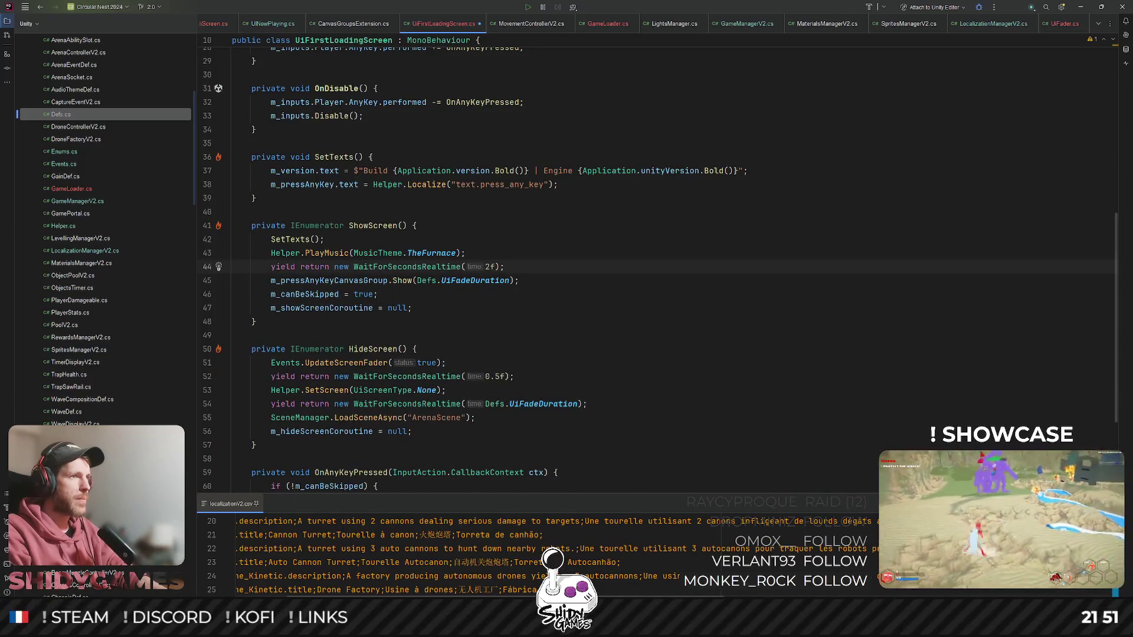
pyautogui.hotkey('ctrl', 'd')
pyautogui.hotkey('alt', 'shift', 'Up')
pyautogui.hotkey('alt', 'shift', 'Up')
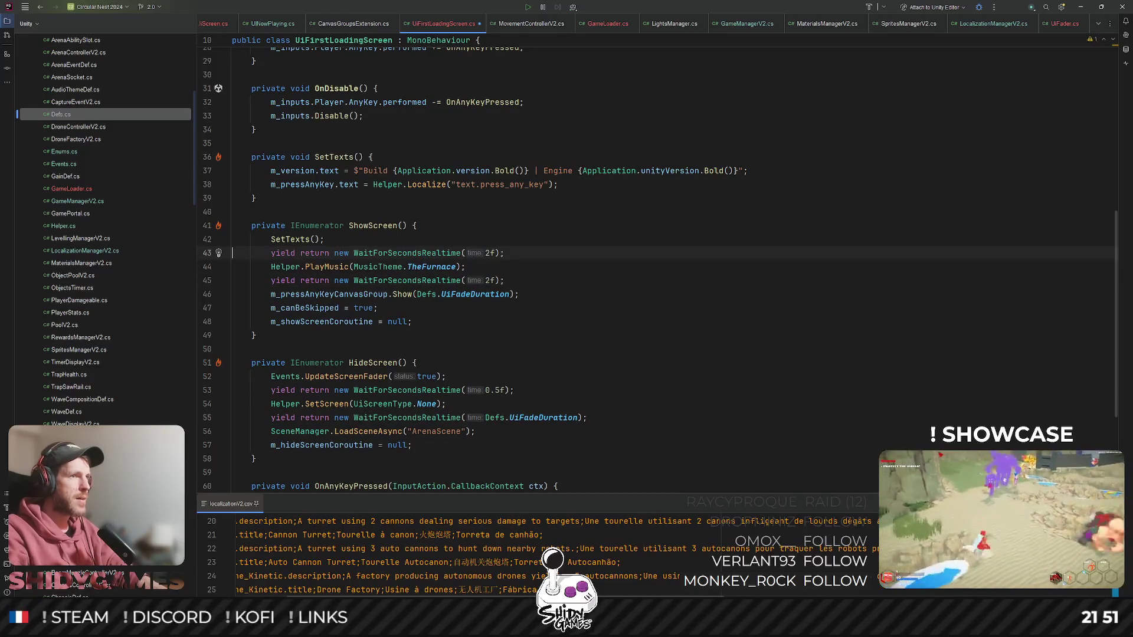
# - Change both wait durations around PlayMusic from 2f to 1f
pyautogui.click(493, 253)
pyautogui.press('BackSpace')
pyautogui.write('1')
pyautogui.press('Down')
pyautogui.press('Down')
pyautogui.press('BackSpace')
pyautogui.write('1')
pyautogui.click(649, 238)
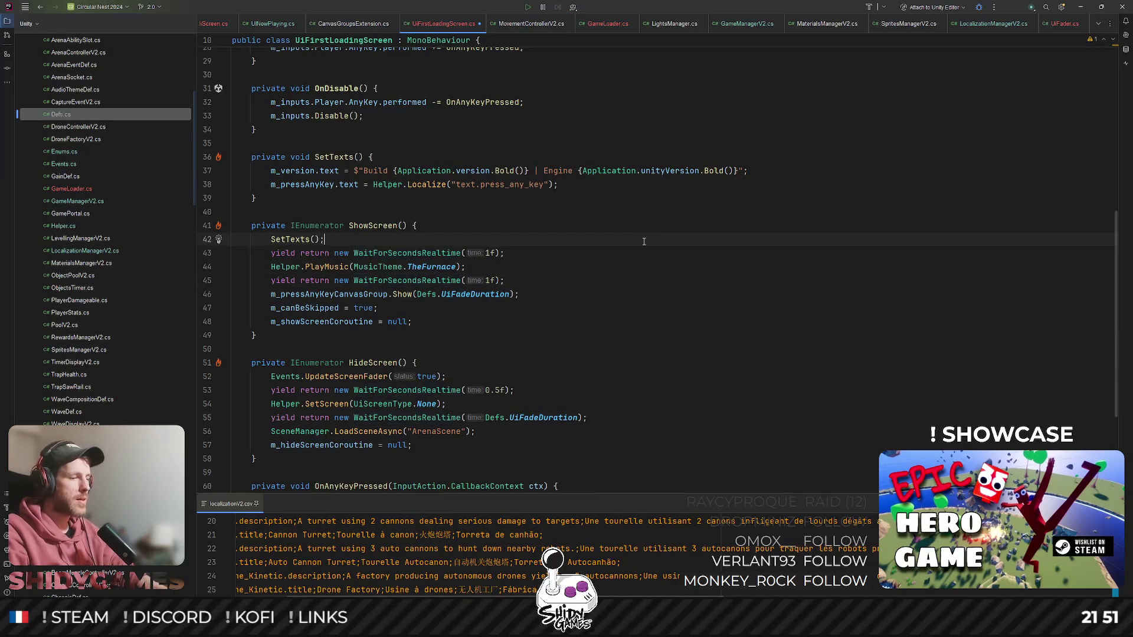
pyautogui.click(1080, 7)
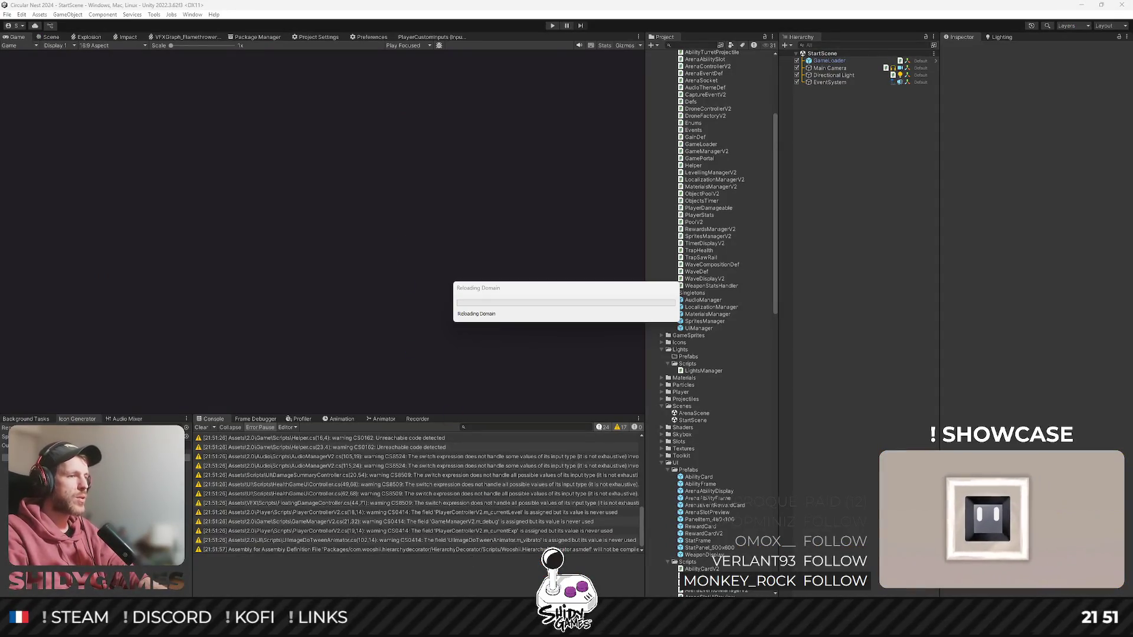
# - Replace TheFurnace with MusicTheme.Main in ShowScreen and save UiFirstLoadingScreen.cs
pyautogui.hotkey('alt', 'Tab')
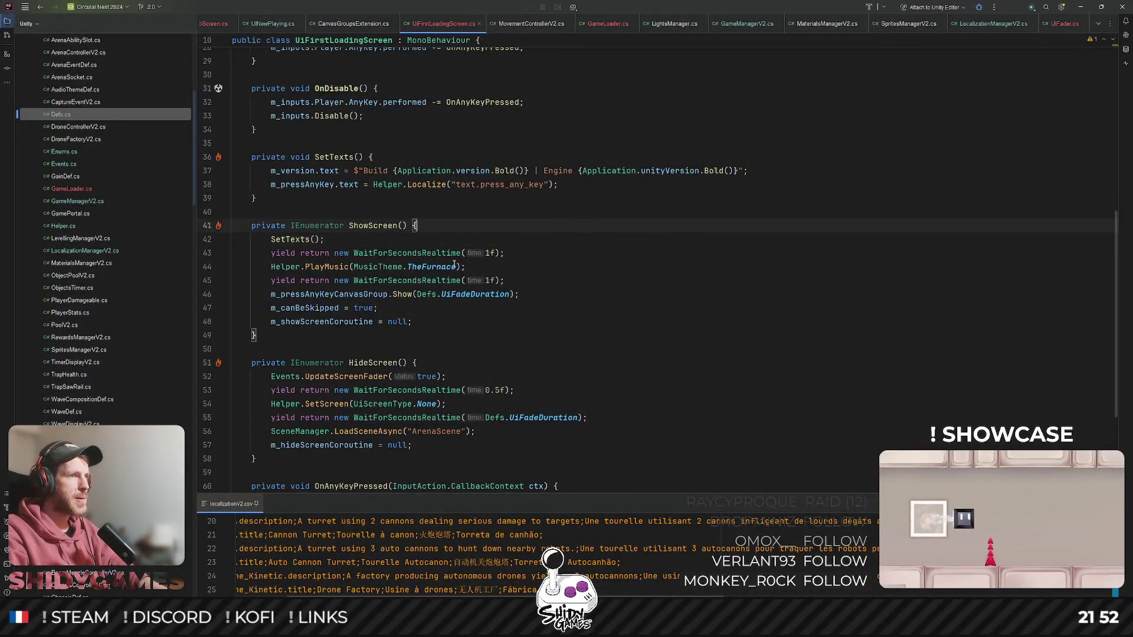
pyautogui.doubleClick(430, 266)
pyautogui.write('Ma')
pyautogui.press('Return')
pyautogui.hotkey('ctrl', 's')
pyautogui.press('Up')
pyautogui.press('Up')
pyautogui.press('Up')
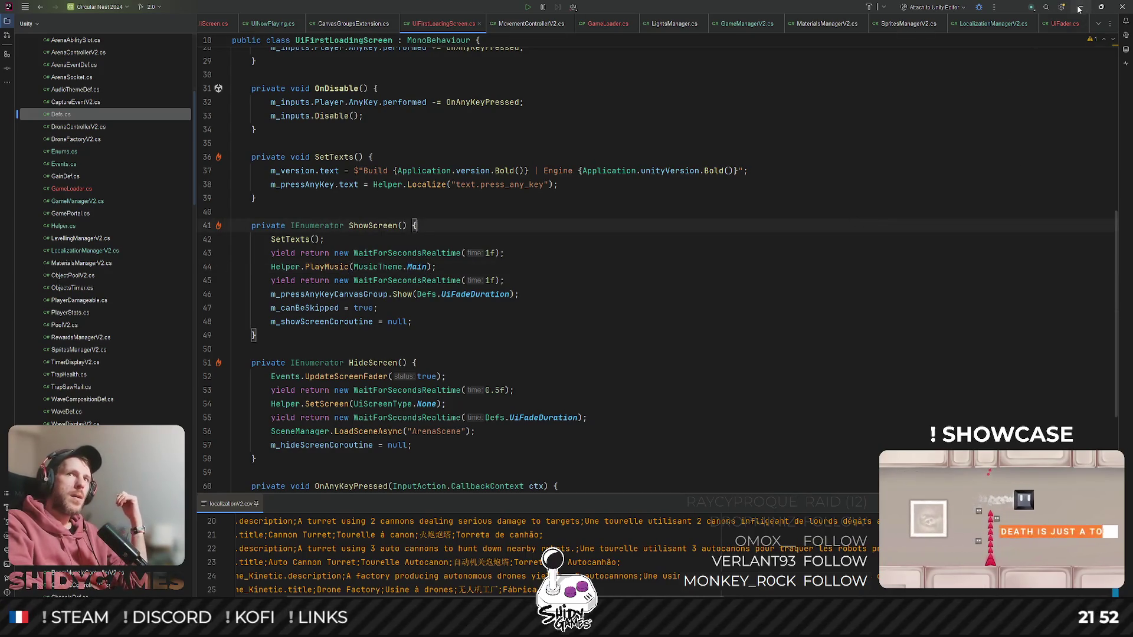
pyautogui.hotkey('alt', 'Tab')
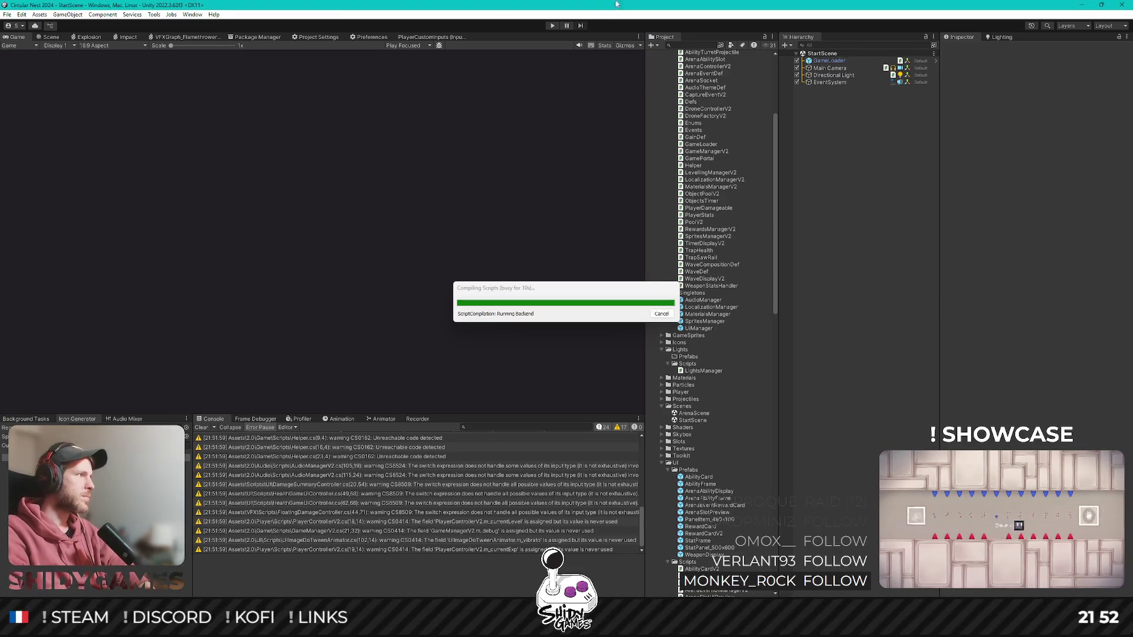
# - Play-test past the title screen into ArenaScene's 20s wave, then stop play mode
pyautogui.click(552, 26)
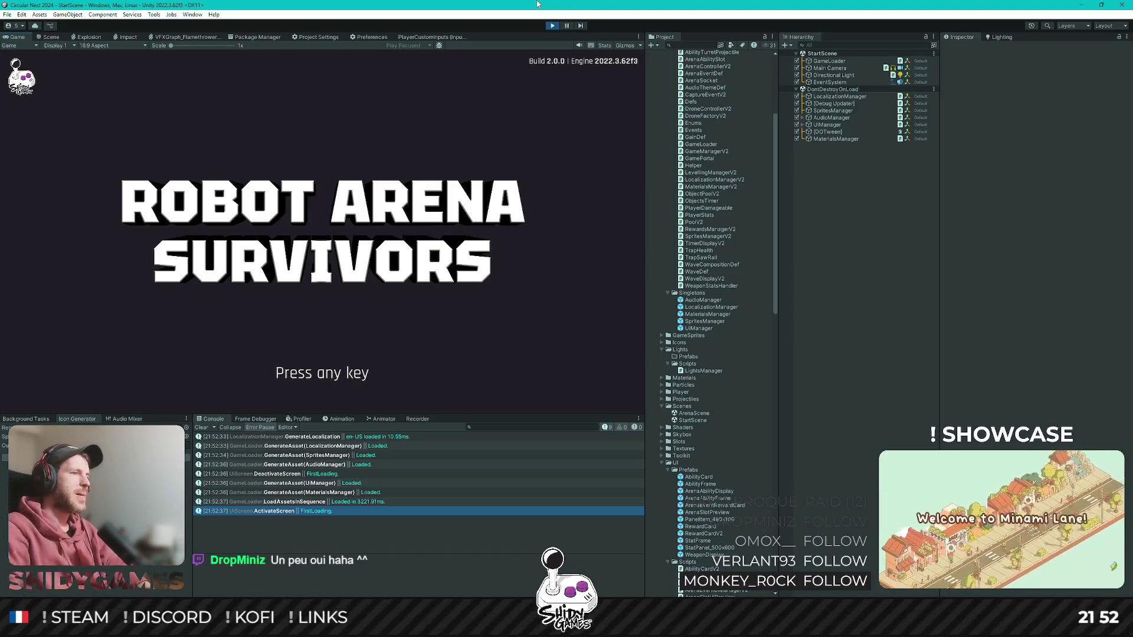
pyautogui.press('space')
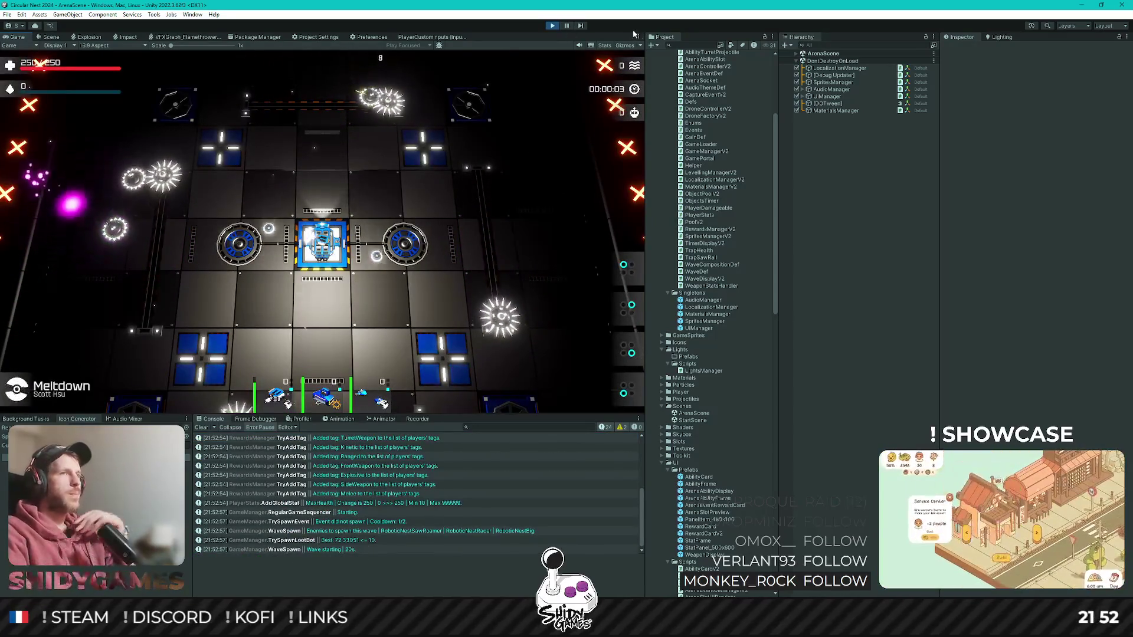
pyautogui.click(552, 26)
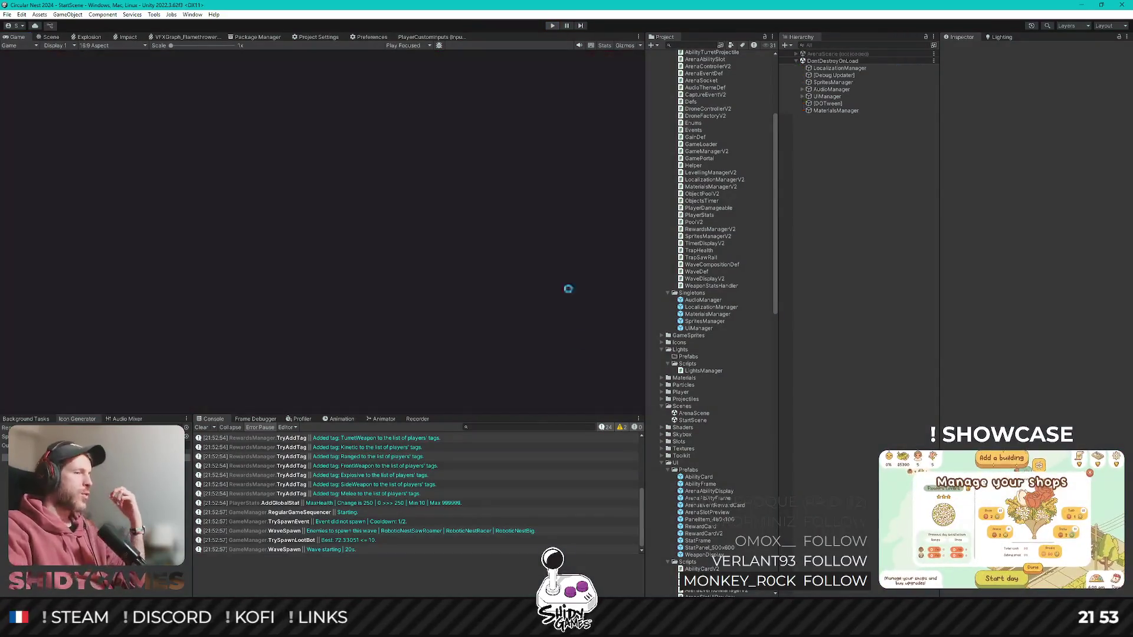
pyautogui.doubleClick(324, 436)
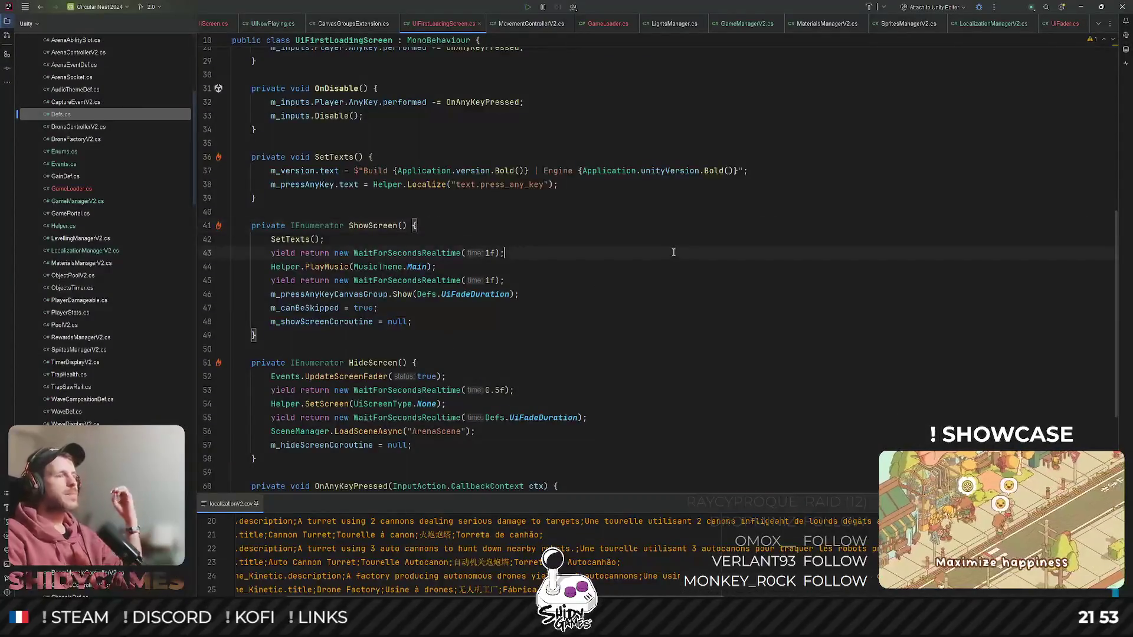
pyautogui.click(654, 254)
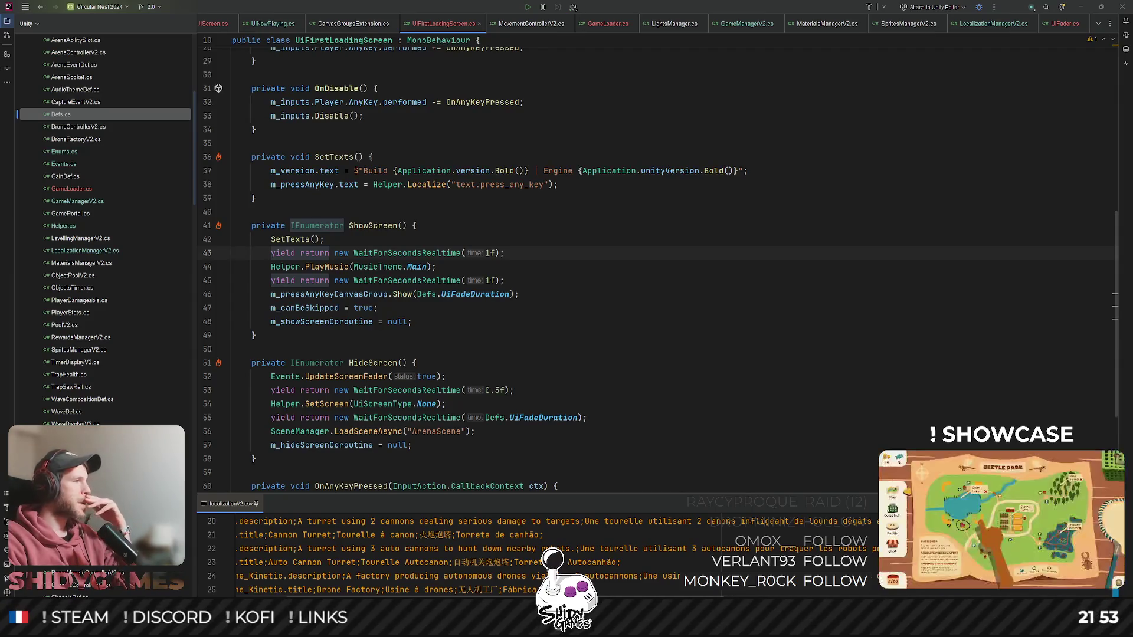
pyautogui.click(637, 171)
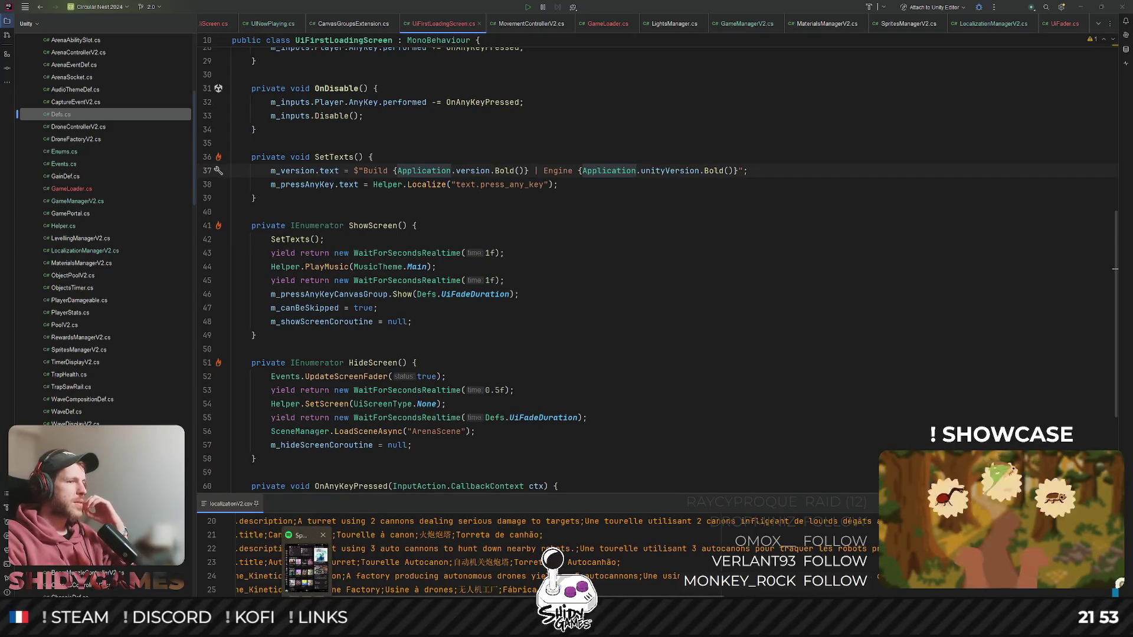
pyautogui.click(1080, 7)
pyautogui.click(578, 46)
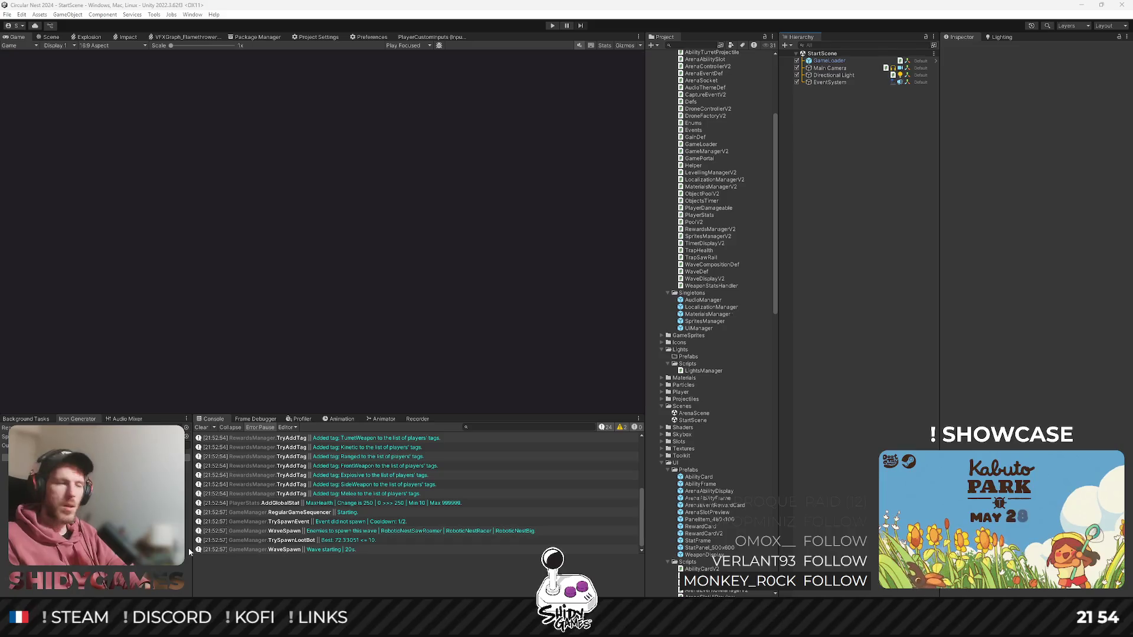
pyautogui.click(887, 287)
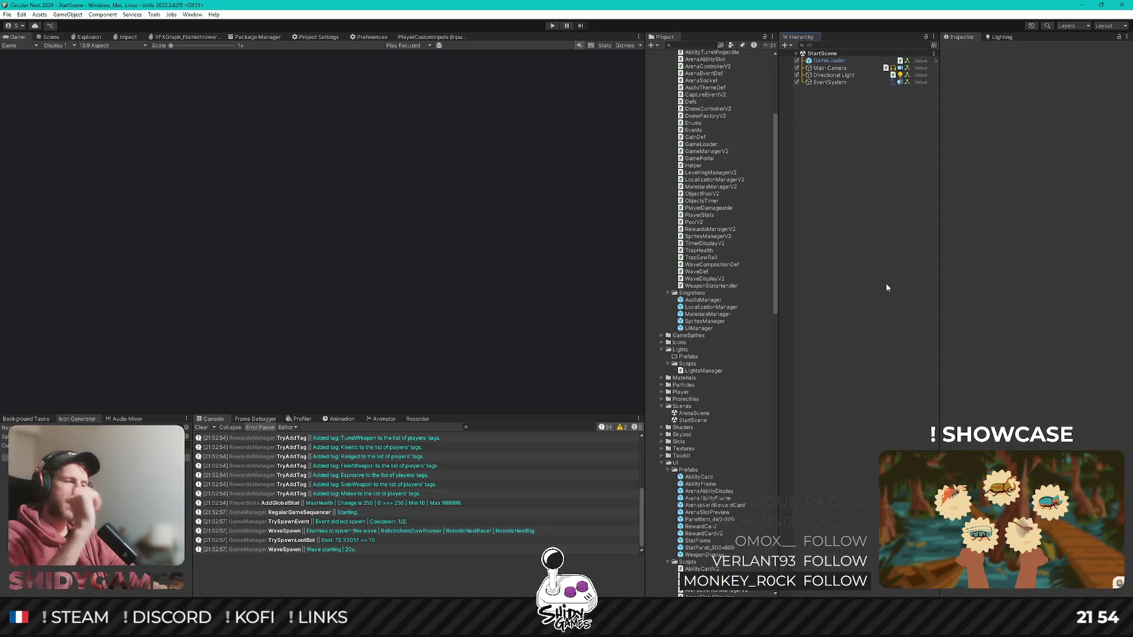
pyautogui.hotkey('alt', 'Tab')
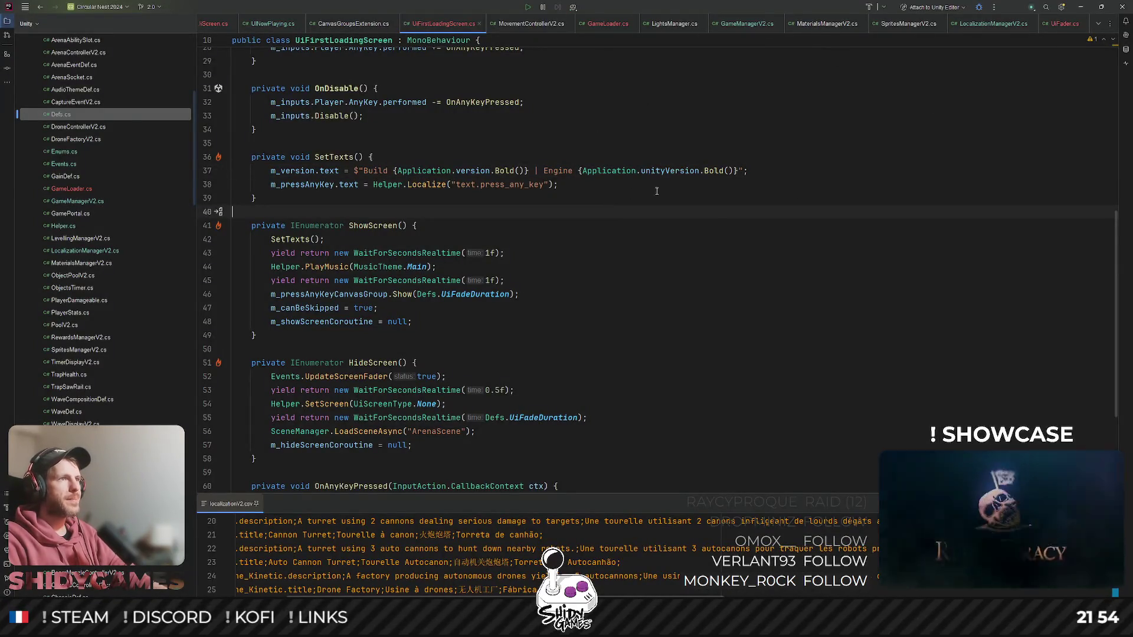
pyautogui.scroll(10, 649, 207)
pyautogui.scroll(-13, 531, 296)
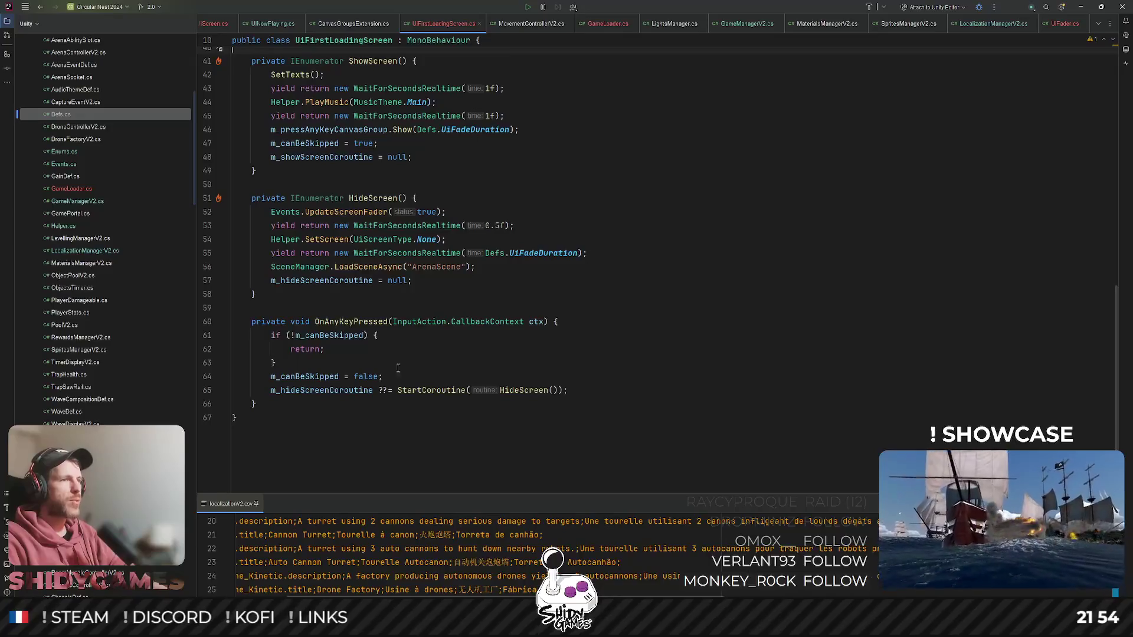
# - Start a Helper.PlaySound(Sfx.) call right after the skip check in OnAnyKeyPressed
pyautogui.click(562, 364)
pyautogui.press('Return')
pyautogui.write('Hel')
pyautogui.press('Return')
pyautogui.write('.A')
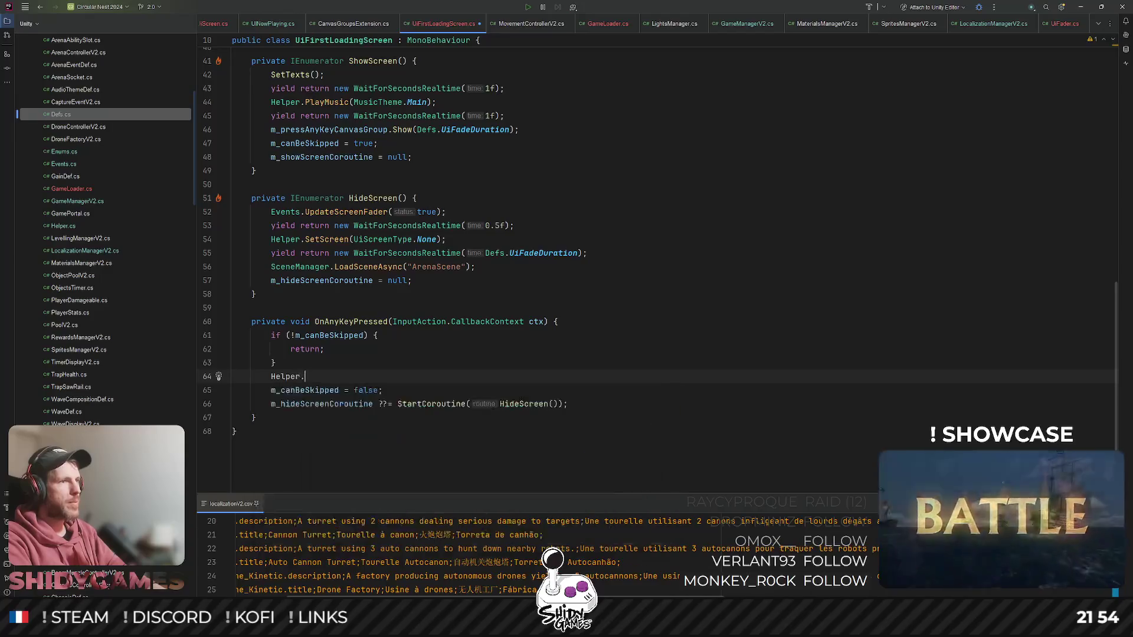
pyautogui.press('Down')
pyautogui.press('Down')
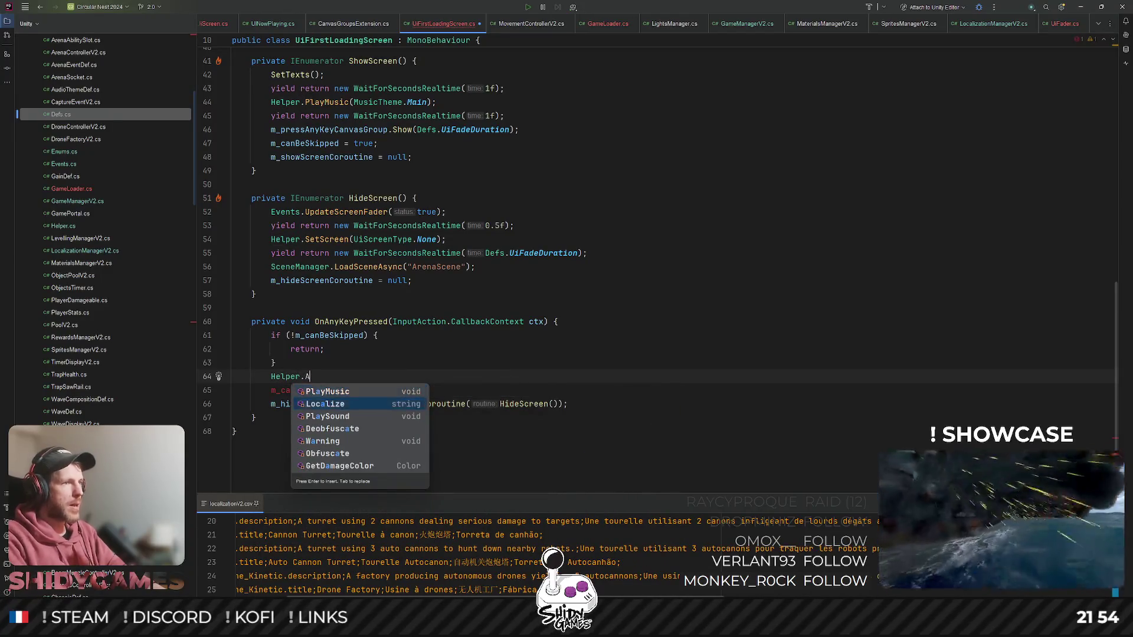
pyautogui.press('Return')
pyautogui.write('Sfx.);')
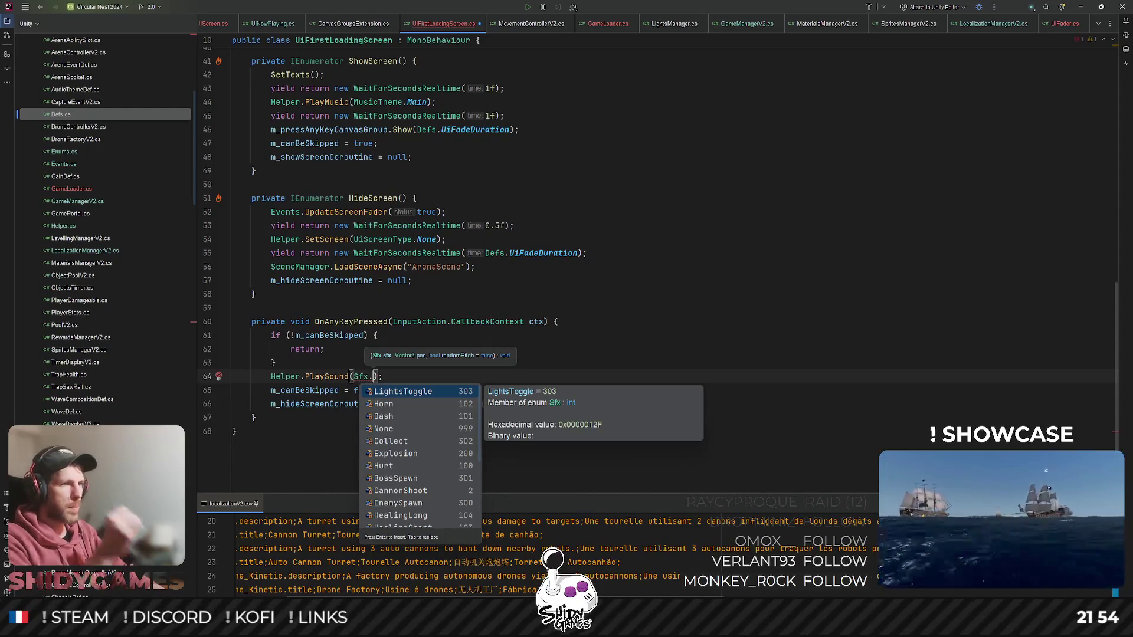
# - Go to the Sfx enum declaration in Enums.cs
pyautogui.scroll(-3, 416, 470)
pyautogui.scroll(-1, 415, 470)
pyautogui.scroll(2, 416, 472)
pyautogui.click(449, 239)
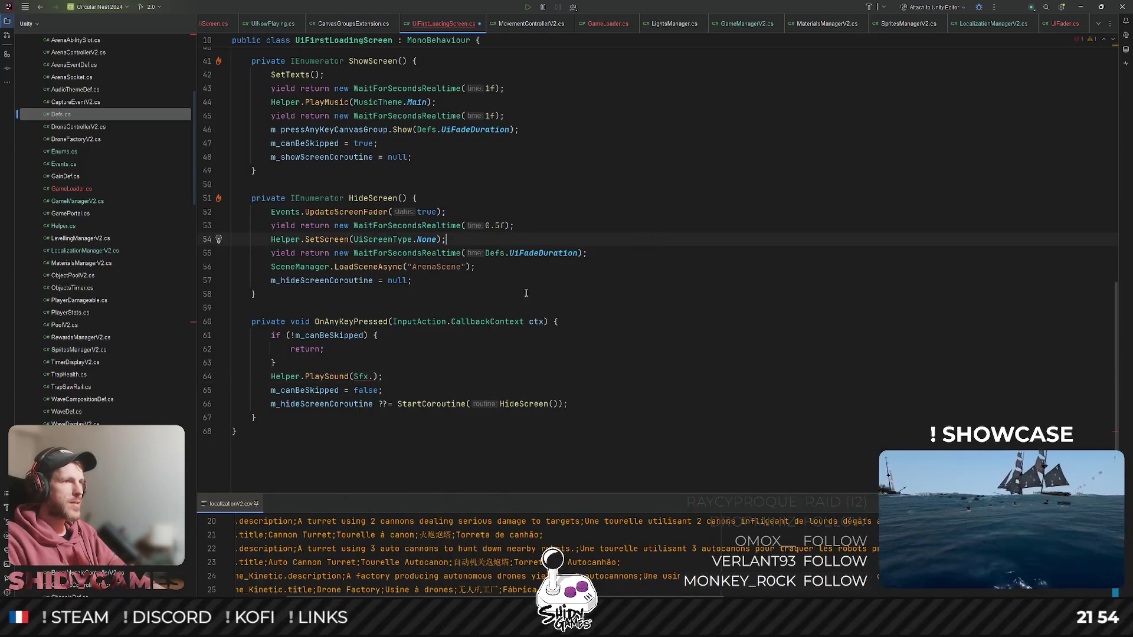
pyautogui.keyDown('ctrl'); pyautogui.click(361, 378); pyautogui.keyUp('ctrl')
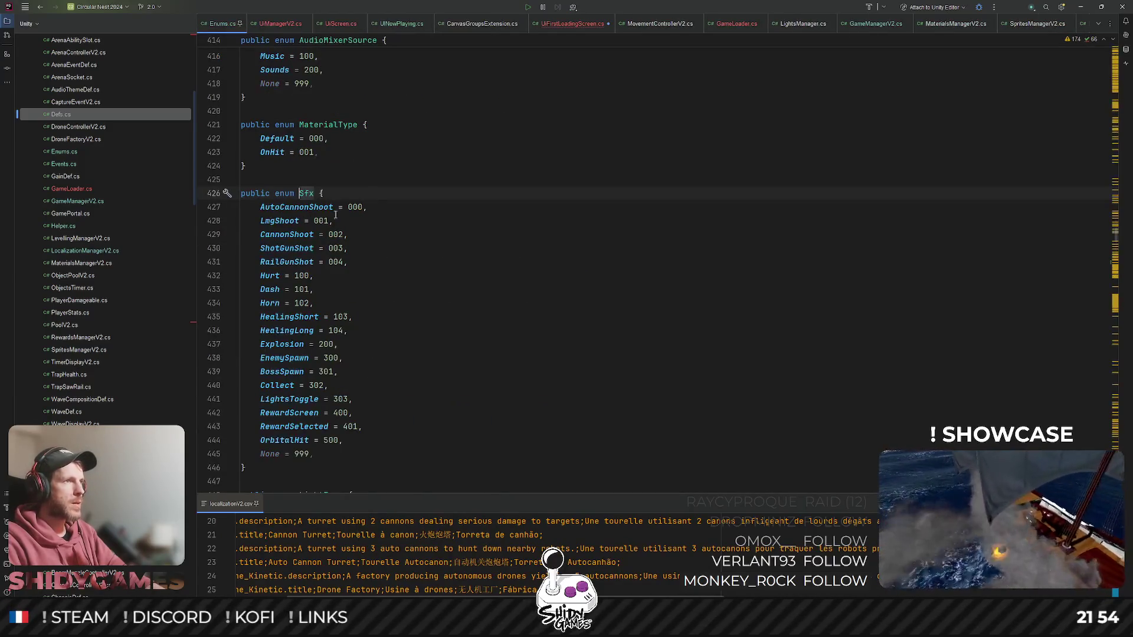
# - Add a Click = 900 entry after OrbitalHit in the Sfx enum, just before None = 999
pyautogui.scroll(-1, 311, 415)
pyautogui.click(370, 399)
pyautogui.press('Return')
pyautogui.write('Clocick = 90')
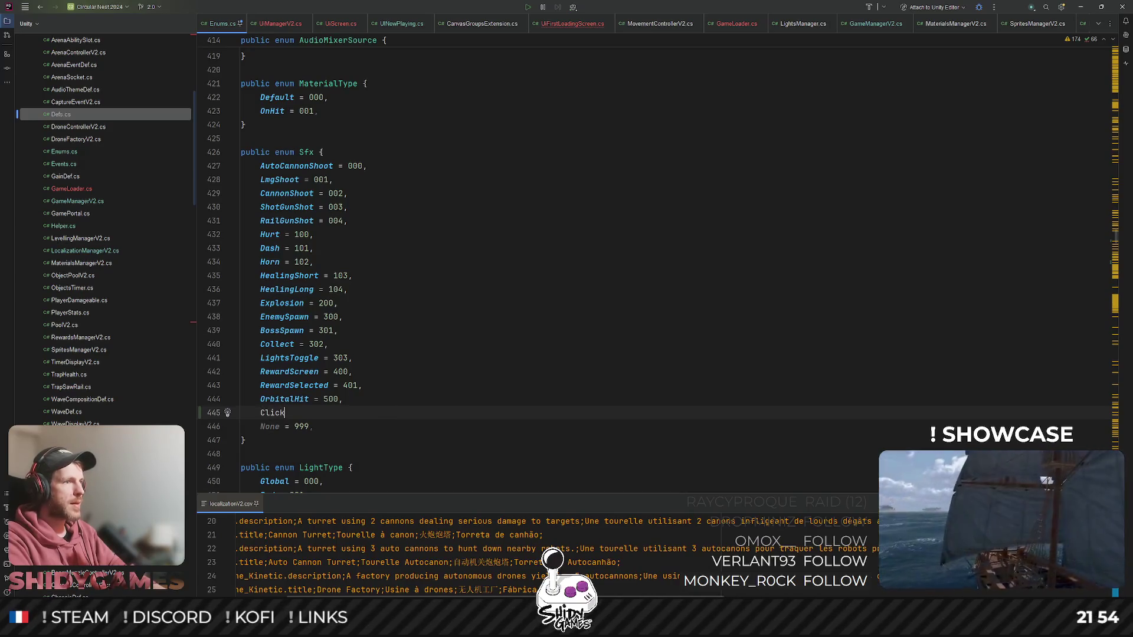
pyautogui.write(',')
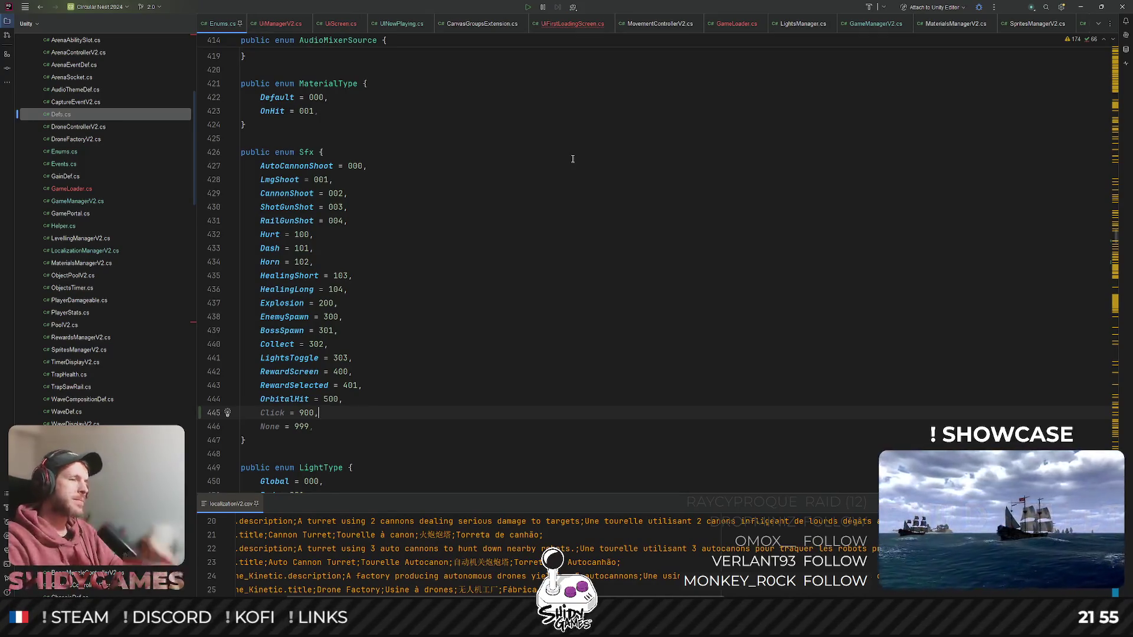
pyautogui.click(586, 220)
pyautogui.scroll(-2, 391, 276)
pyautogui.click(391, 276)
pyautogui.scroll(2, 412, 305)
pyautogui.click(285, 413)
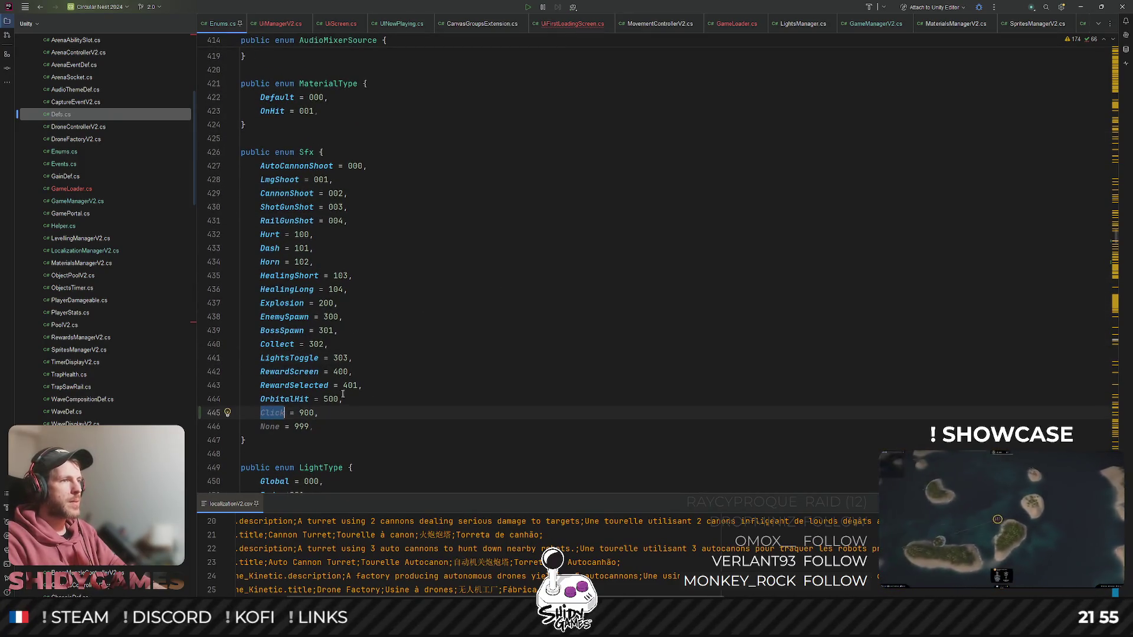
# - Open AudioManagerV2.cs through a search for 'audio' and scroll to PlayMusic
pyautogui.click(569, 304)
pyautogui.press('shift')
pyautogui.press('shift')
pyautogui.write('di')
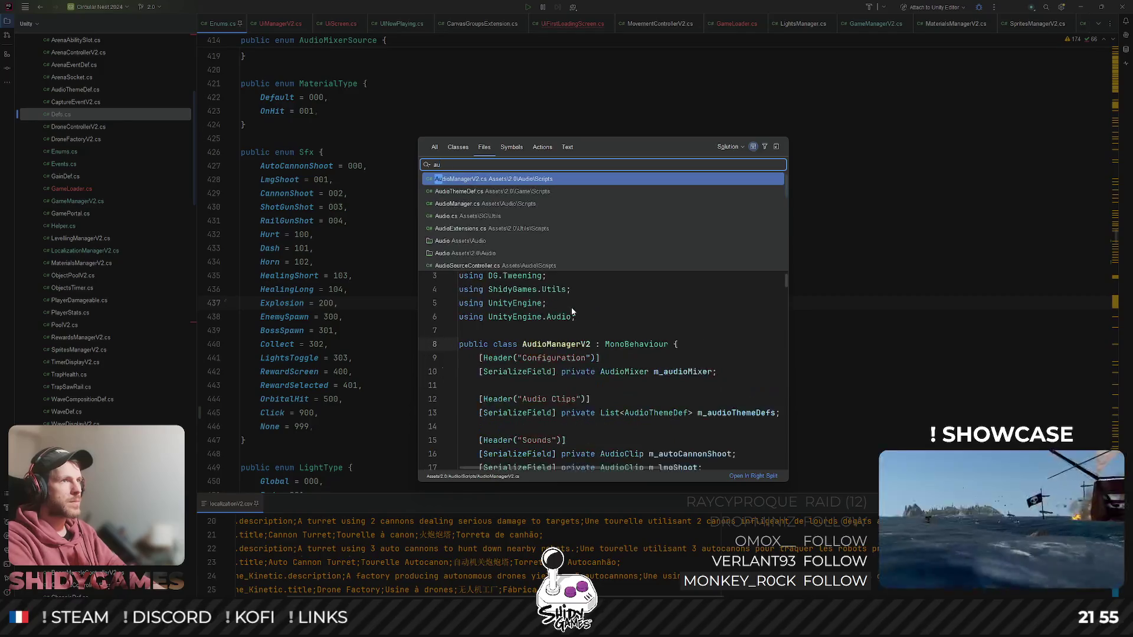
pyautogui.write('o')
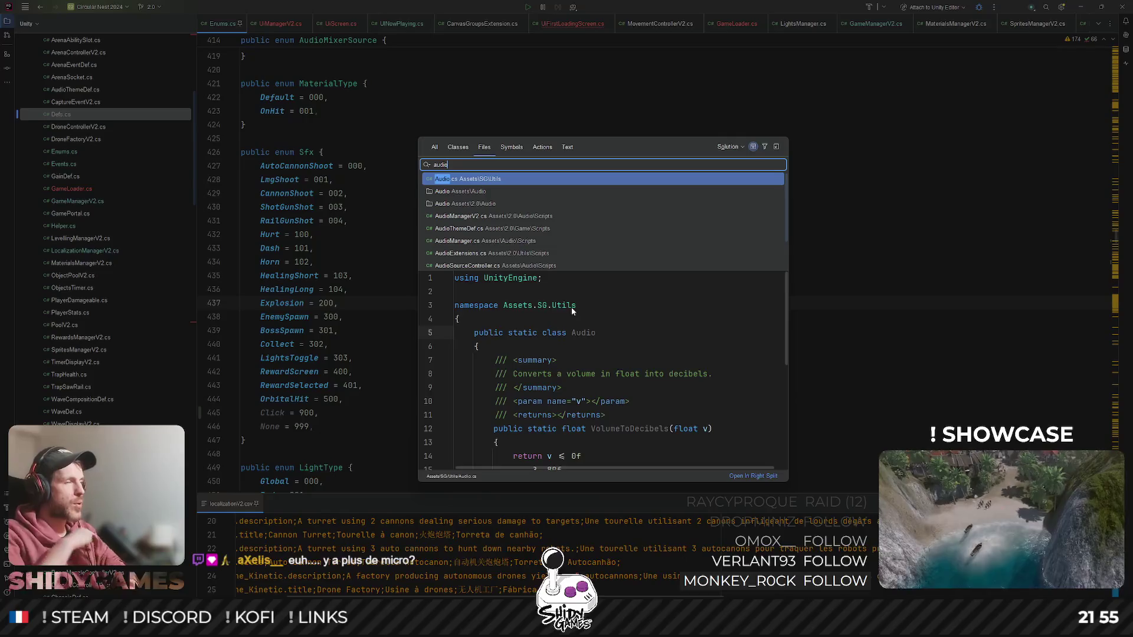
pyautogui.press('Down')
pyautogui.press('Down')
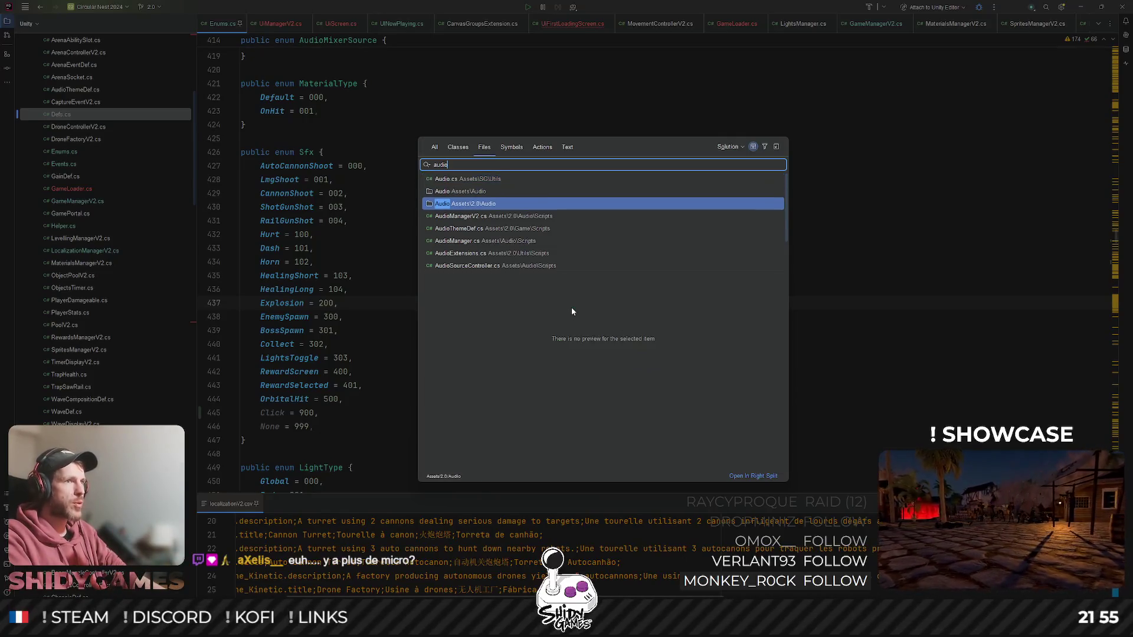
pyautogui.press('Down')
pyautogui.press('Return')
pyautogui.scroll(-13, 571, 307)
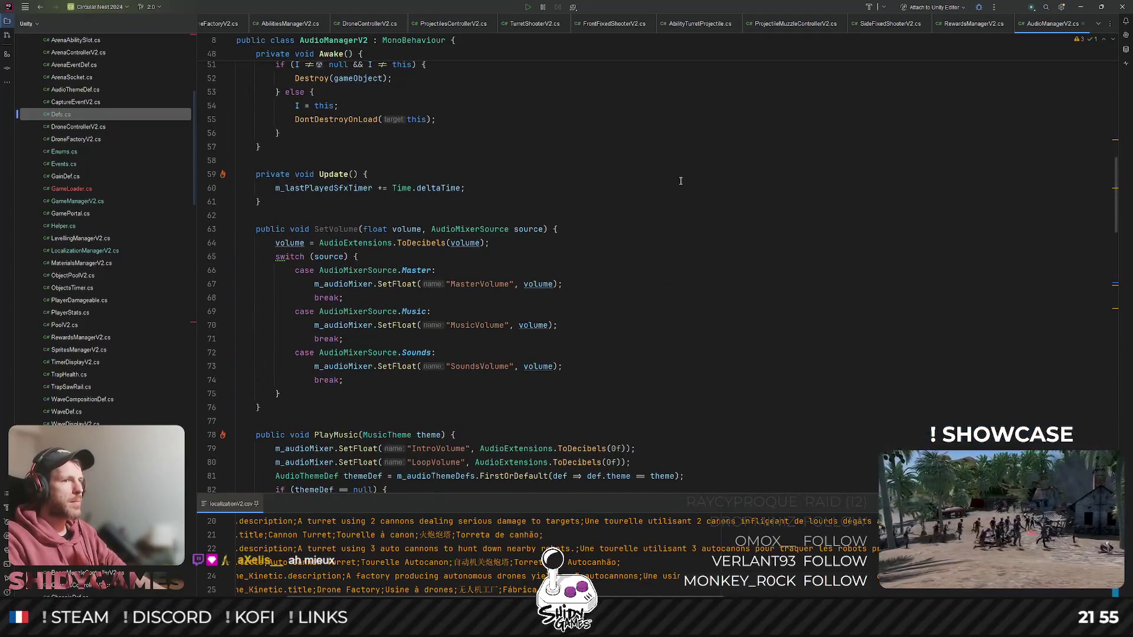
pyautogui.scroll(-6, 681, 180)
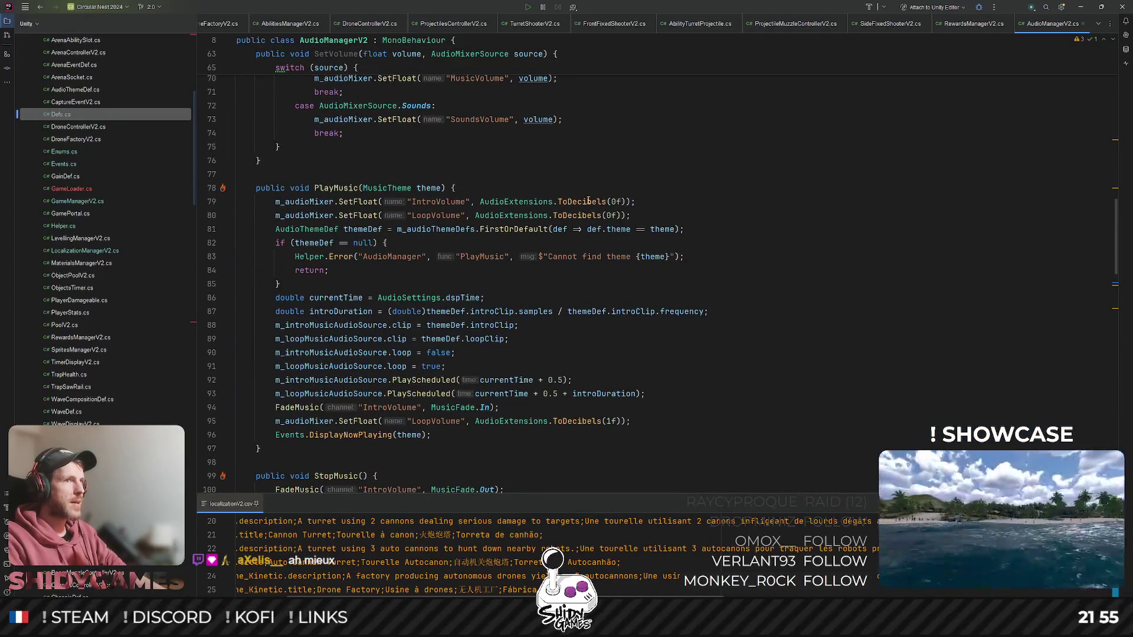
pyautogui.scroll(-4, 705, 206)
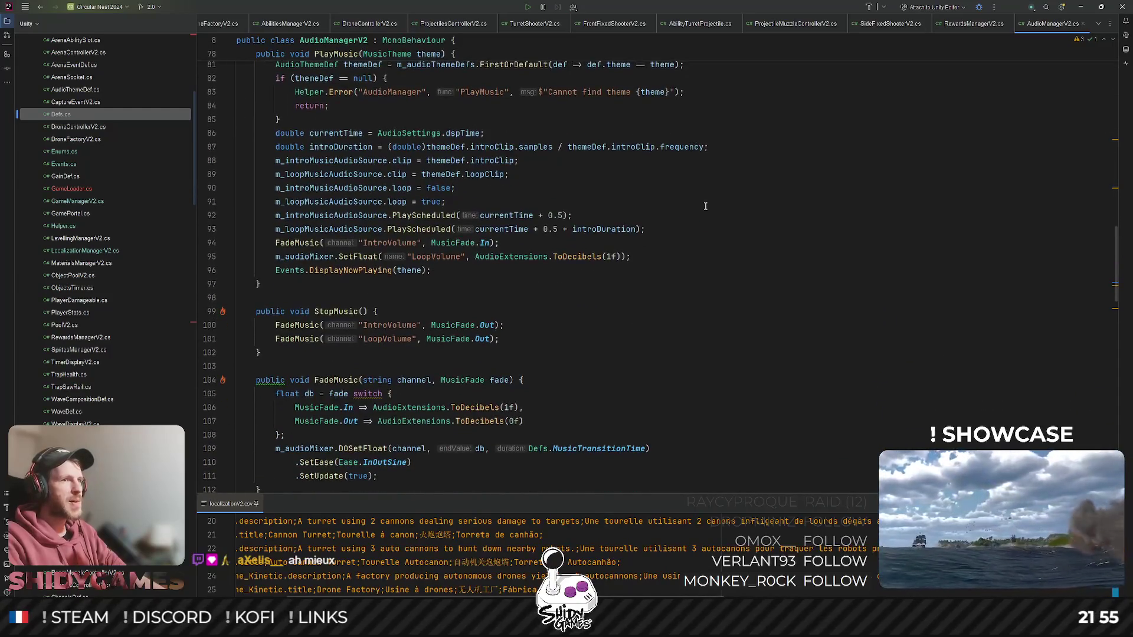
pyautogui.scroll(4, 586, 201)
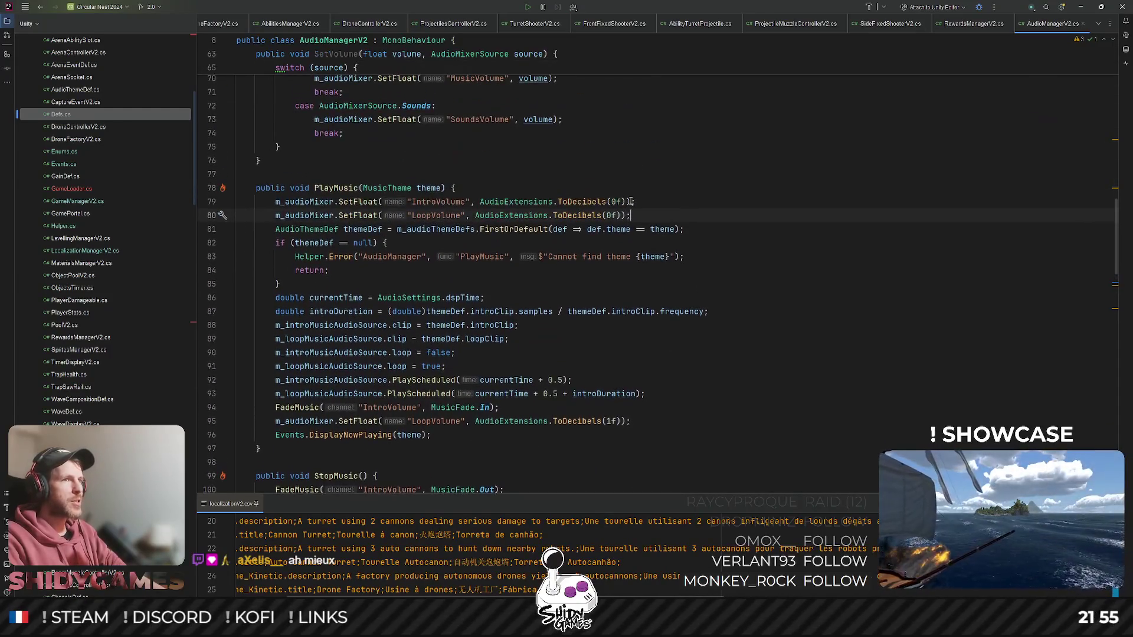
# - Inspect ToDecibels' -80f clamp in AudioExtensions.cs, then return to AudioManagerV2.cs
pyautogui.keyDown('ctrl'); pyautogui.click(586, 201); pyautogui.keyUp('ctrl')
pyautogui.tripleClick(278, 149)
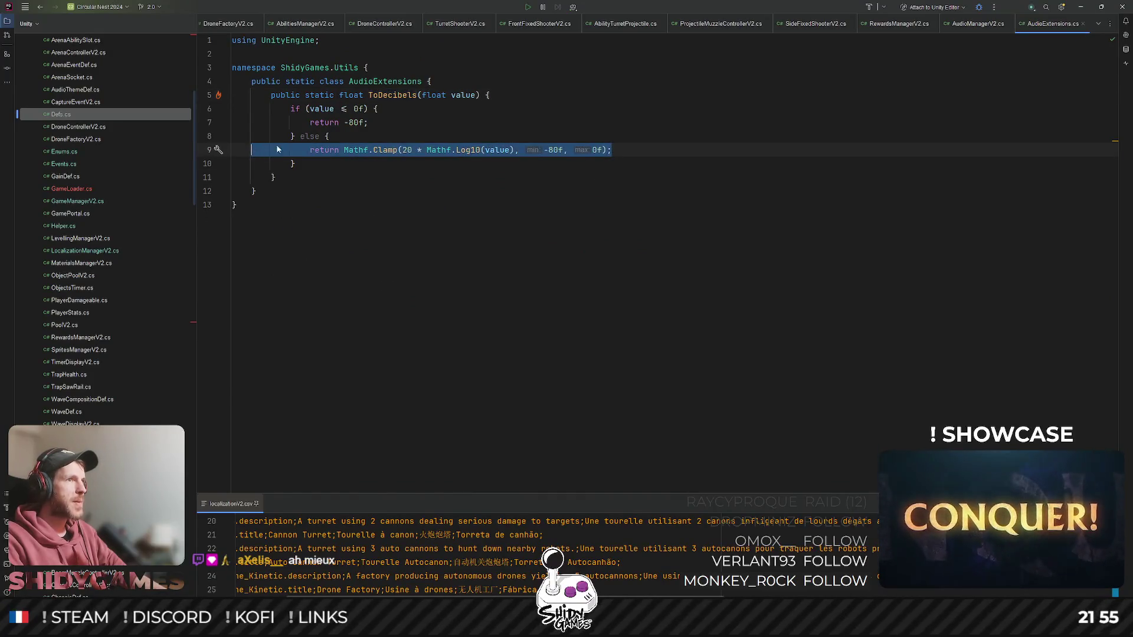
pyautogui.click(720, 279)
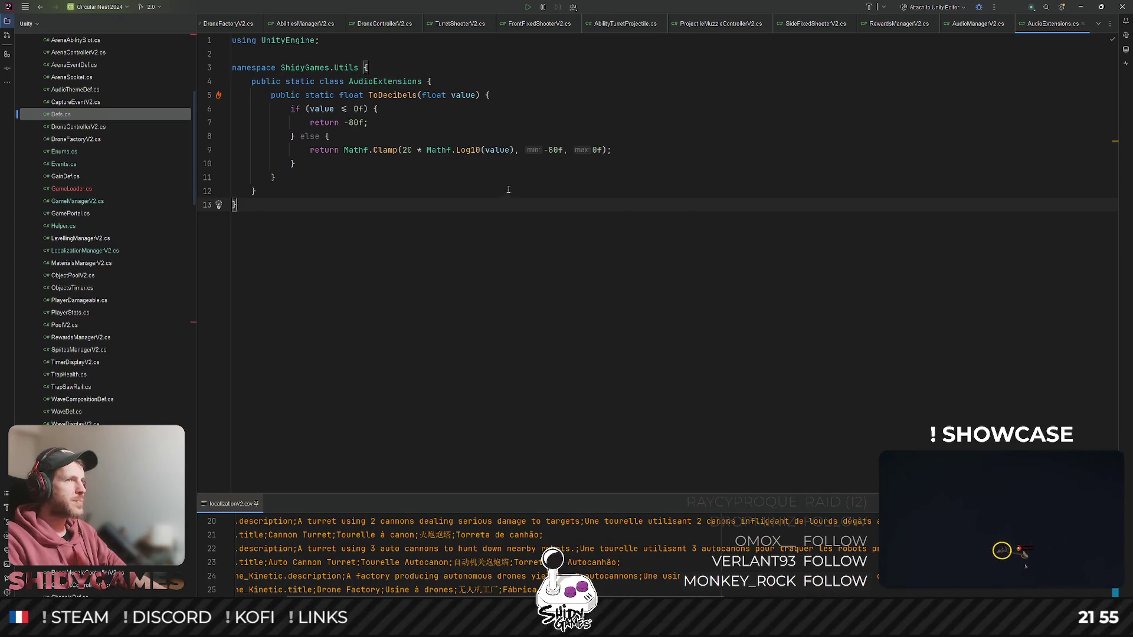
pyautogui.doubleClick(356, 122)
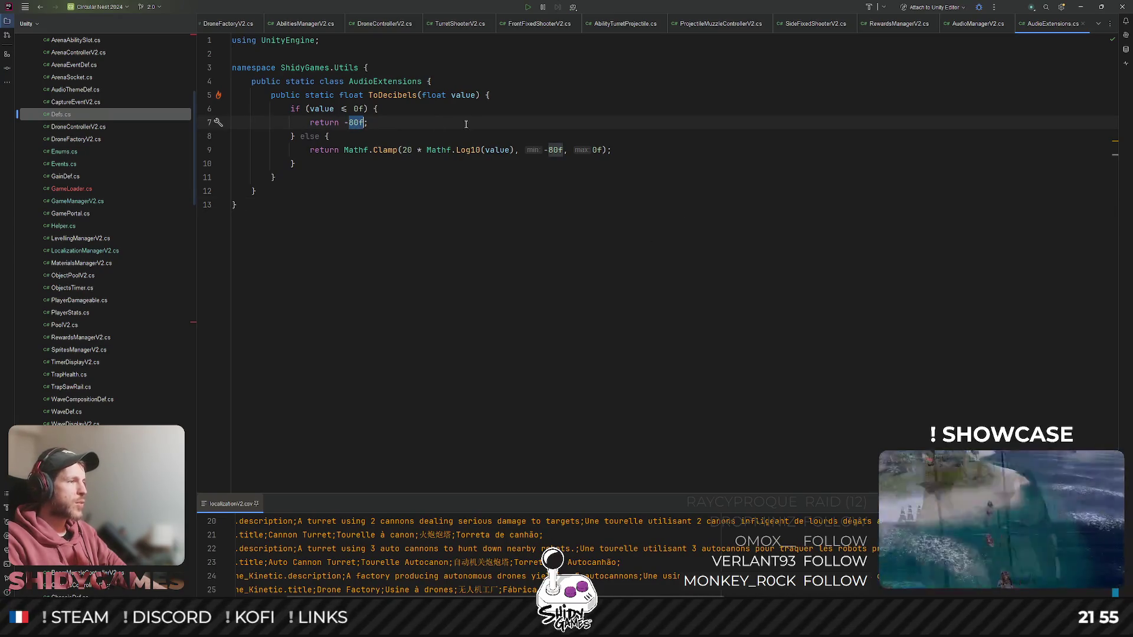
pyautogui.press('Up')
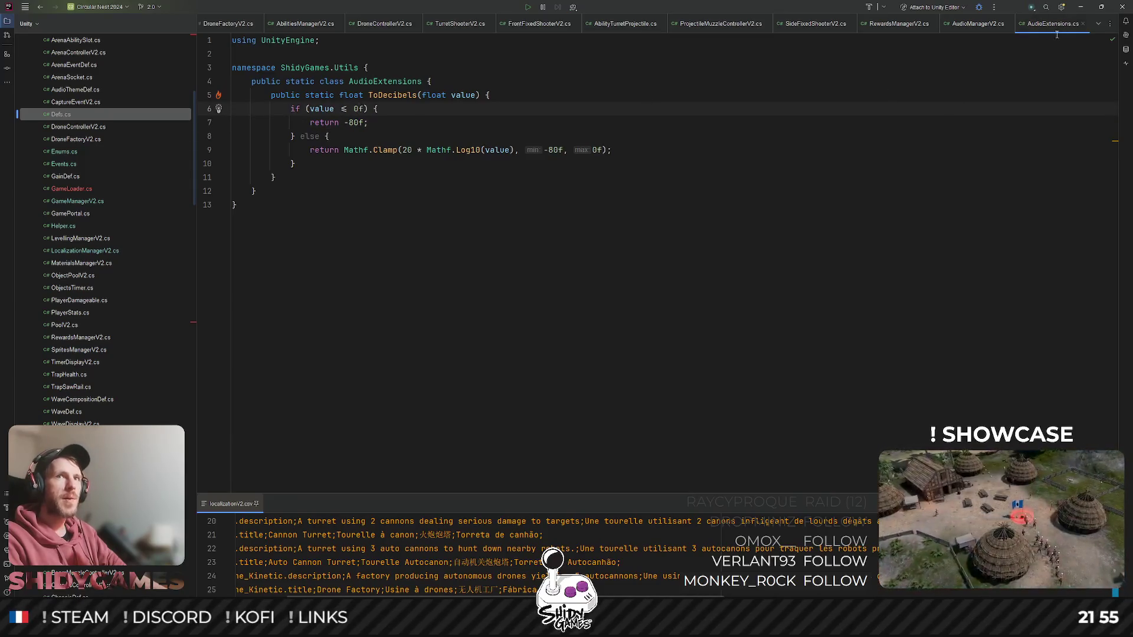
pyautogui.click(975, 23)
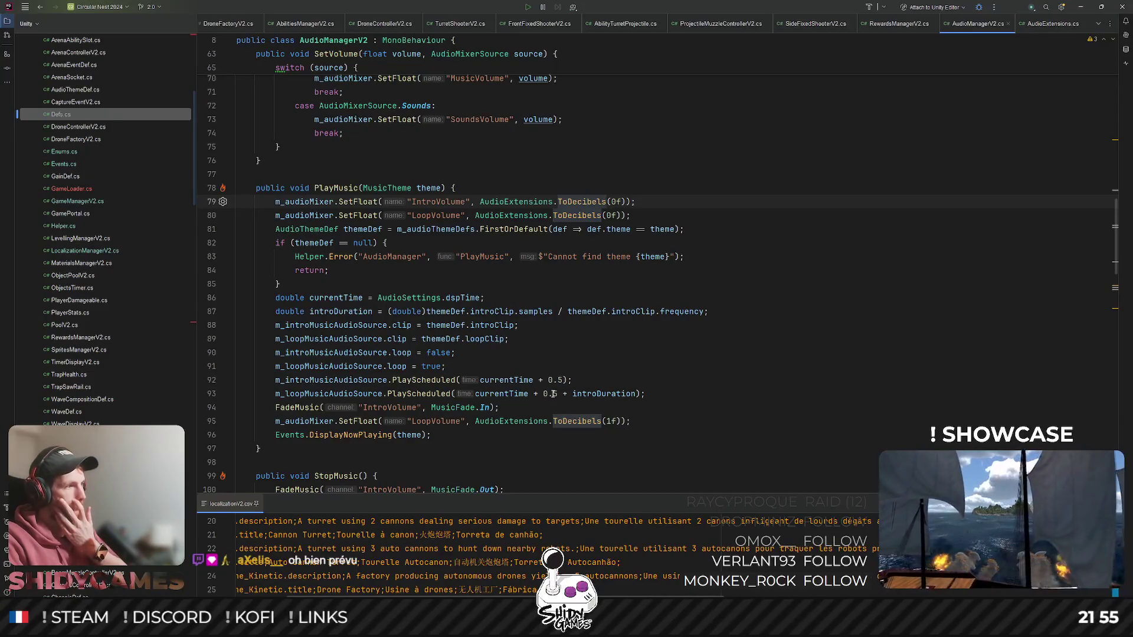
pyautogui.click(716, 220)
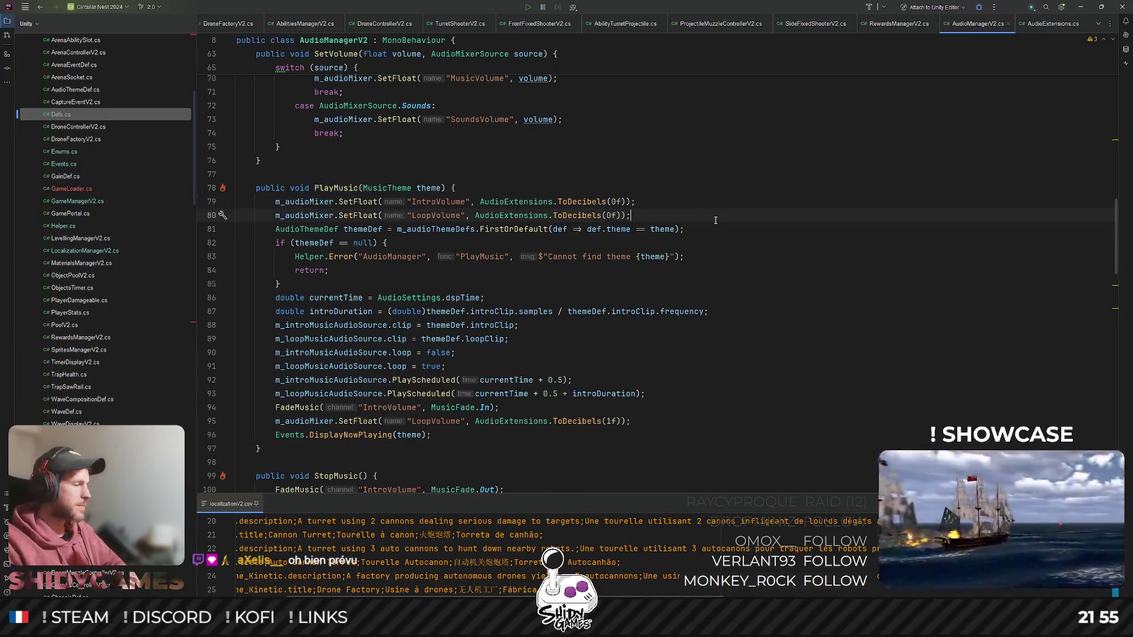
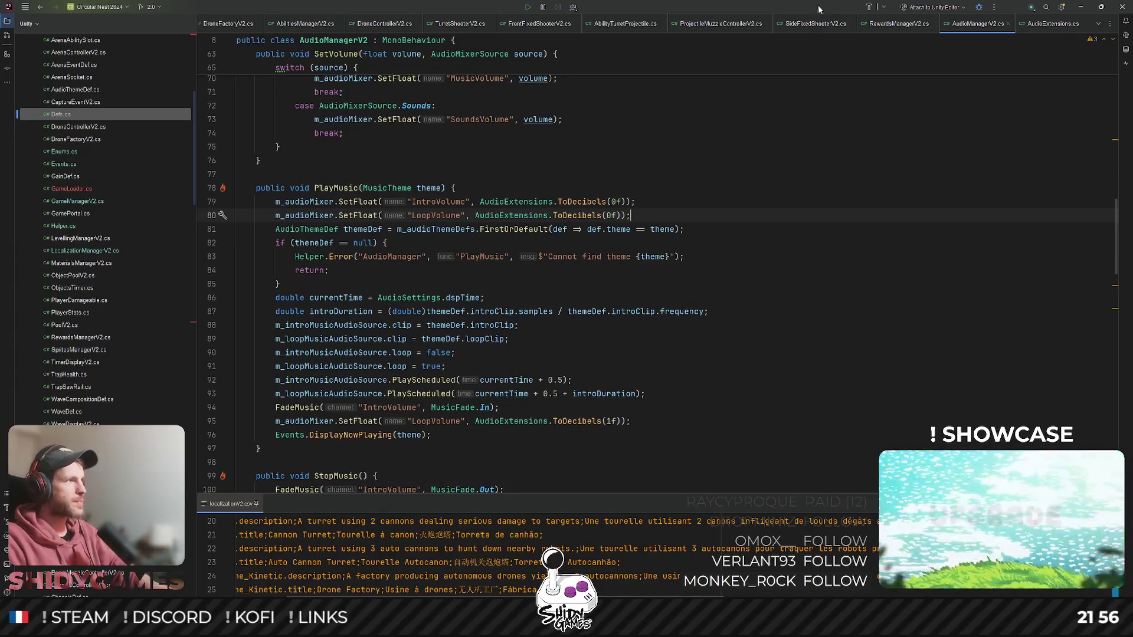
# - Review PlayMusic's intro duration line and the fade-out case of FadeMusic in AudioManagerV2.cs
pyautogui.click(732, 311)
pyautogui.scroll(2, 606, 351)
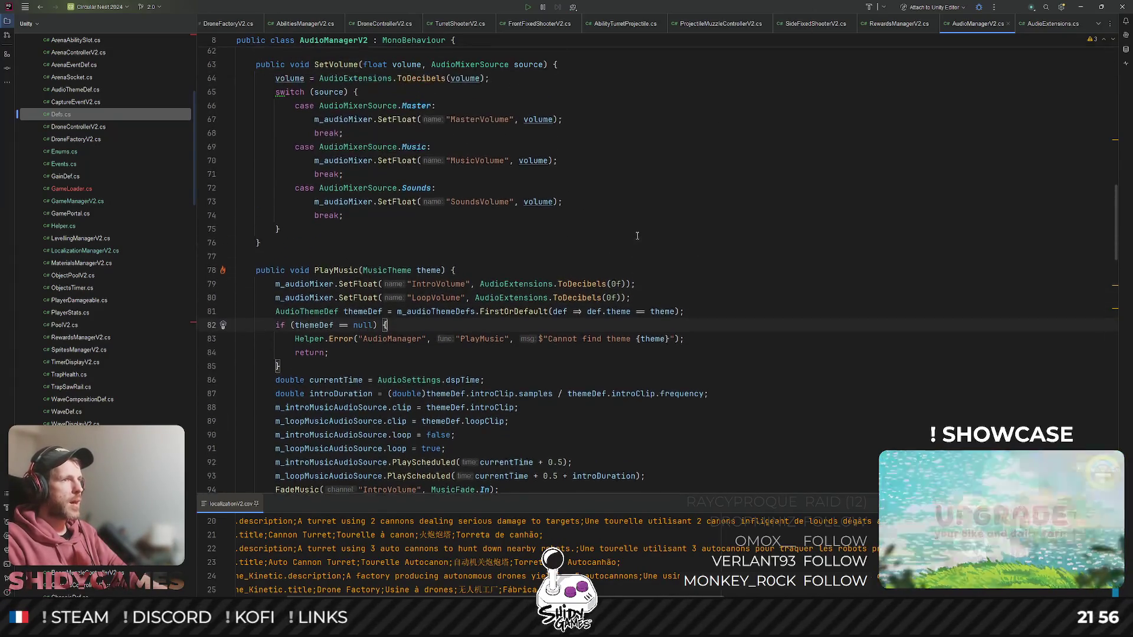
pyautogui.scroll(-6, 409, 130)
pyautogui.scroll(-4, 409, 130)
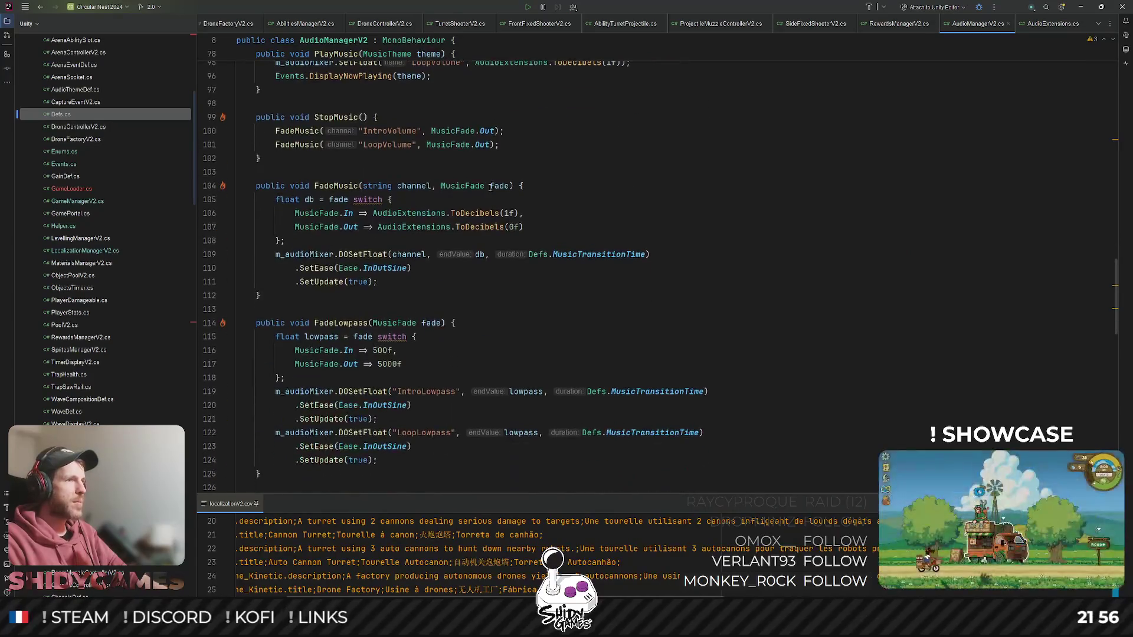
pyautogui.click(344, 186)
pyautogui.click(350, 228)
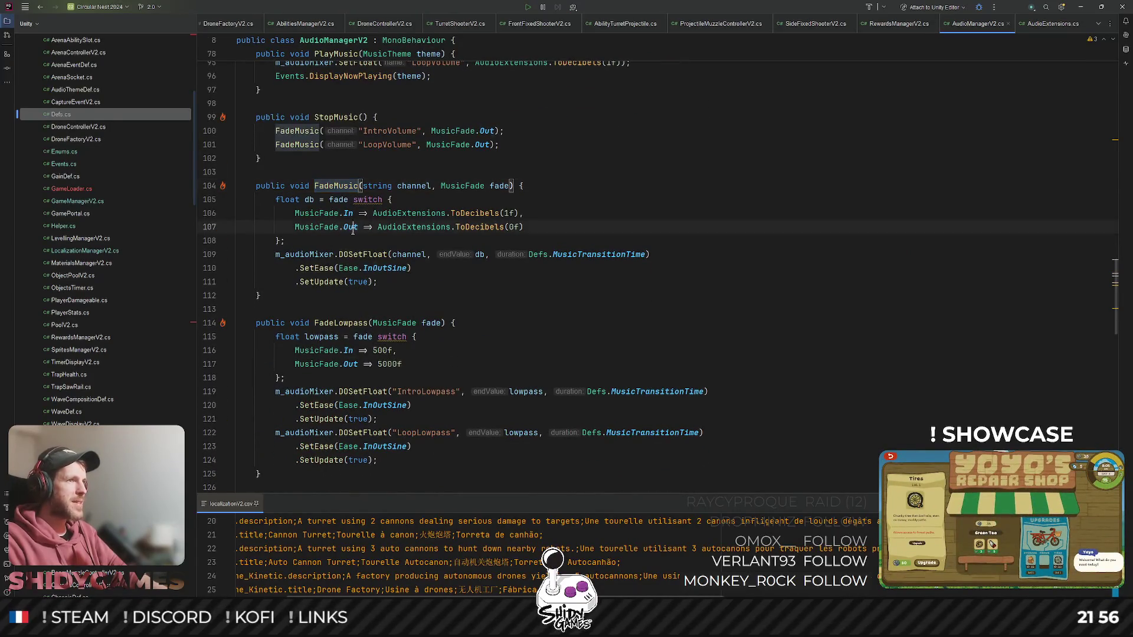
pyautogui.click(357, 185)
# - Inspect the StopMusic method and where it ends in AudioManagerV2.cs
pyautogui.scroll(2, 531, 179)
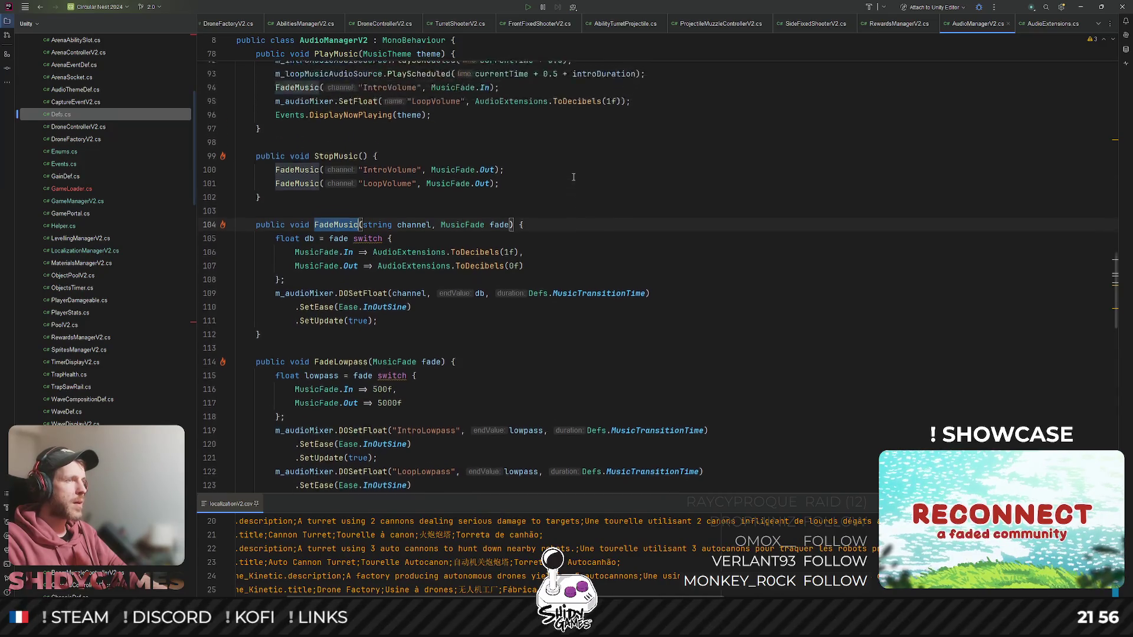
pyautogui.click(332, 201)
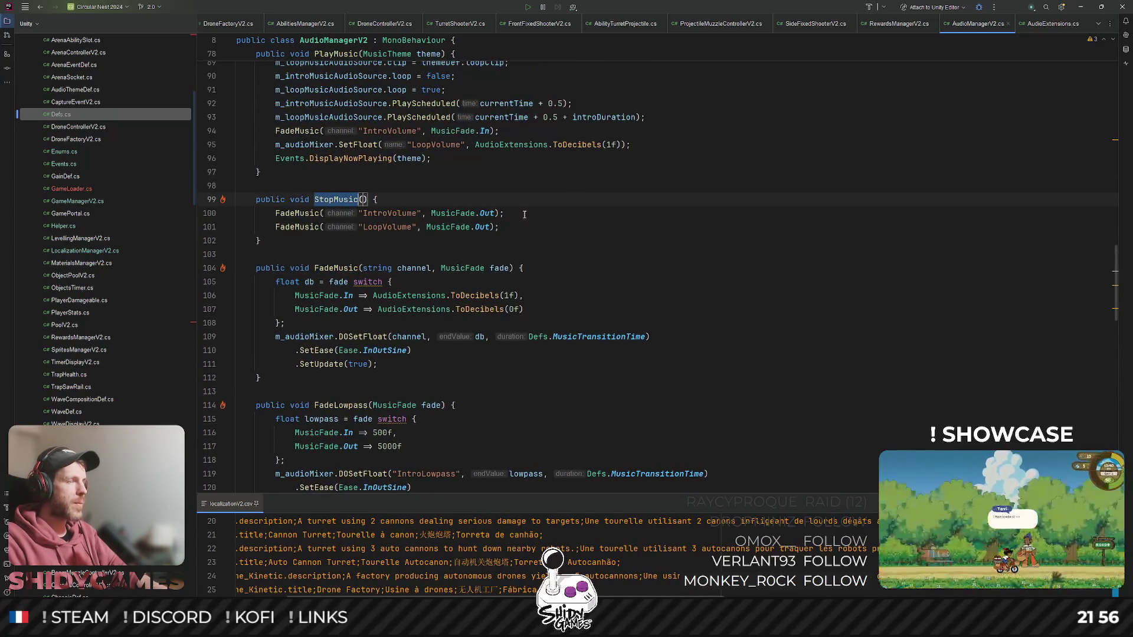
pyautogui.click(629, 241)
pyautogui.scroll(2, 629, 239)
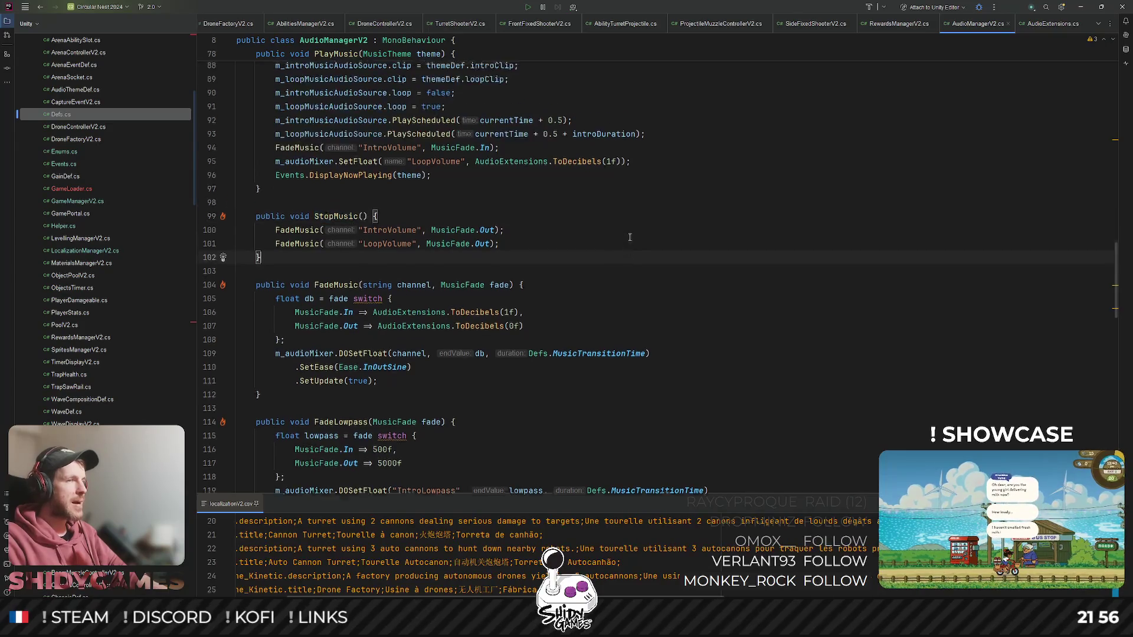
pyautogui.scroll(-2, 629, 239)
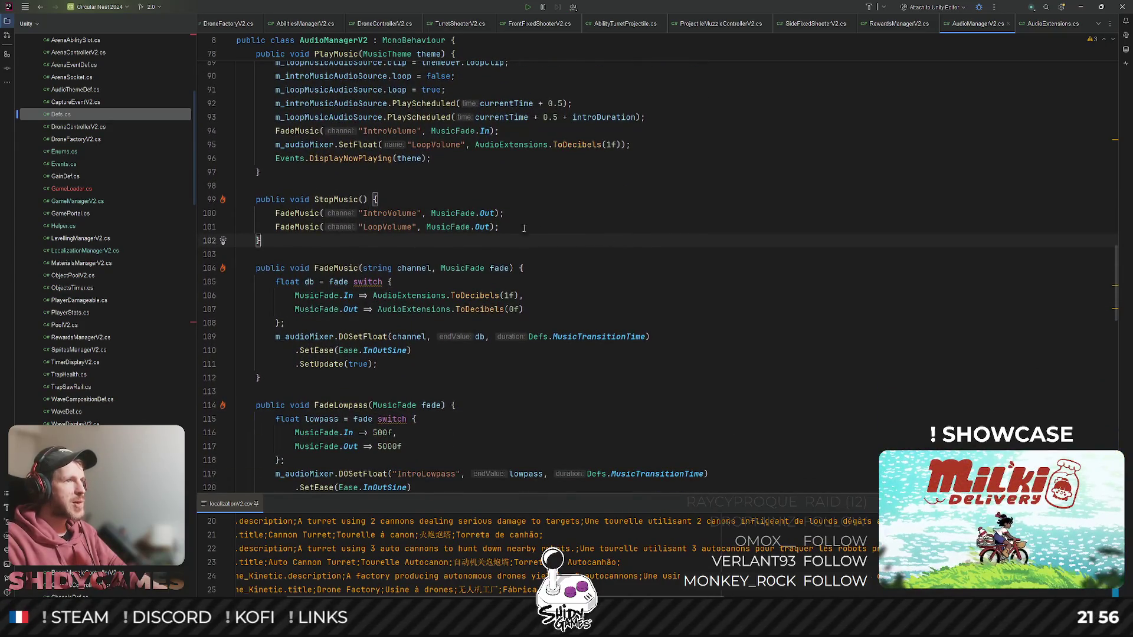
pyautogui.scroll(3, 523, 228)
pyautogui.scroll(6, 251, 27)
pyautogui.scroll(7, 455, 37)
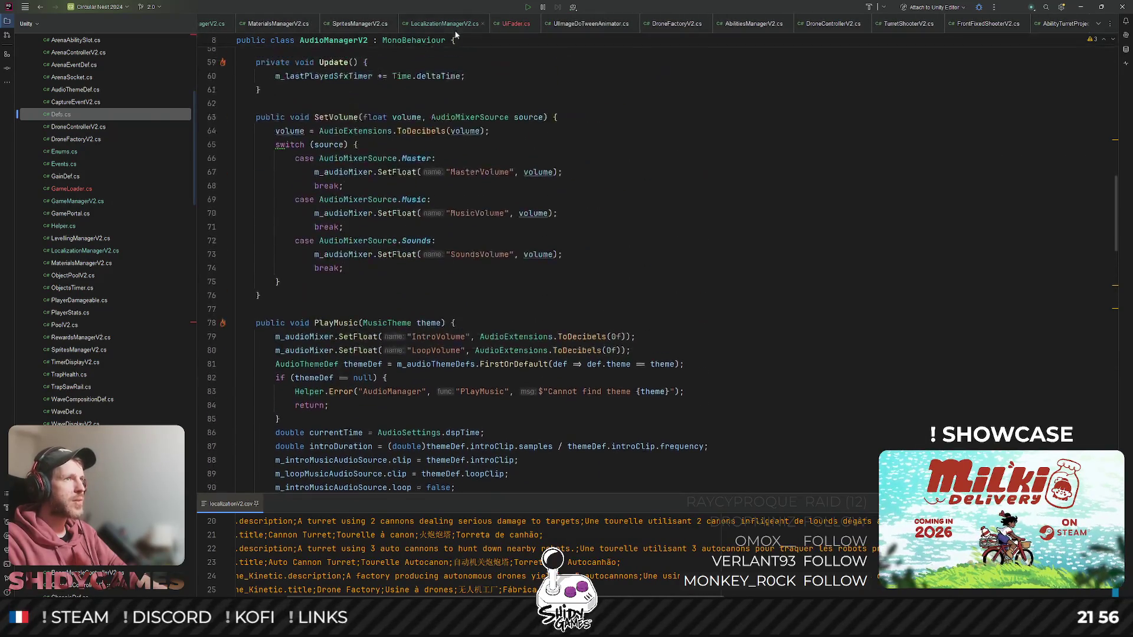
# - Switch to the UiFader.cs script and bring up the file search
pyautogui.click(448, 24)
pyautogui.click(516, 23)
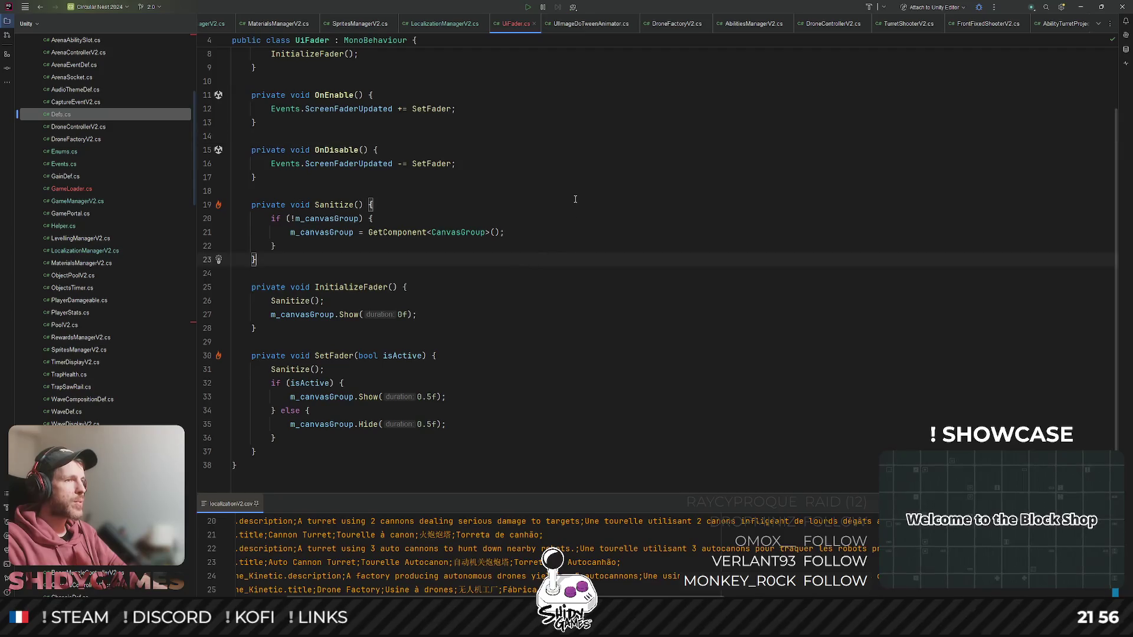
pyautogui.scroll(1, 547, 244)
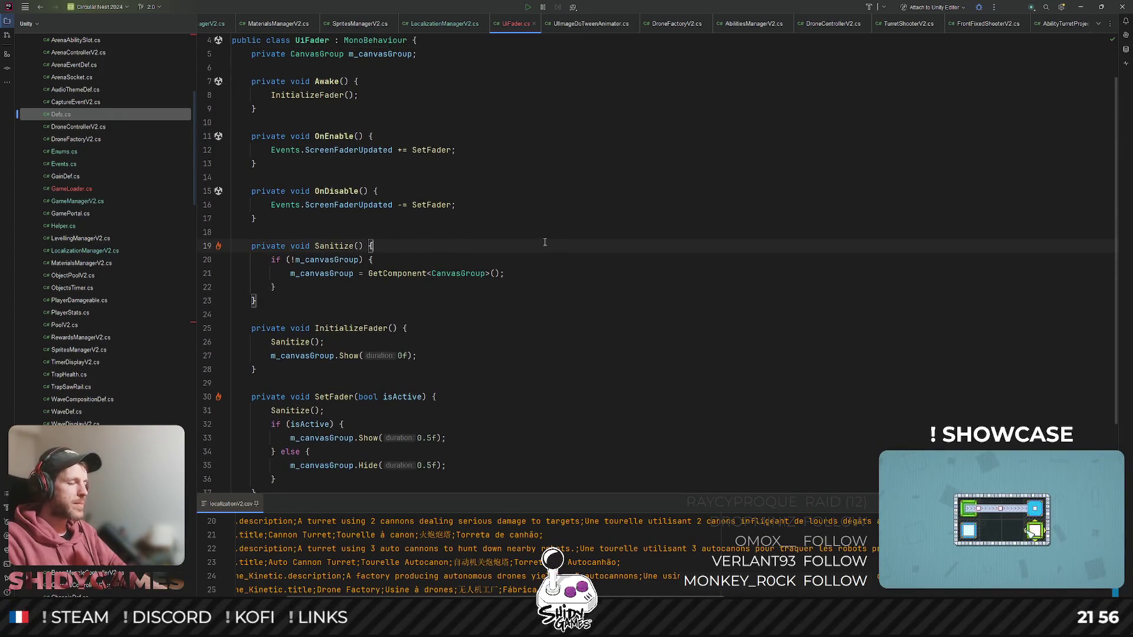
pyautogui.hotkey('ctrl', 't')
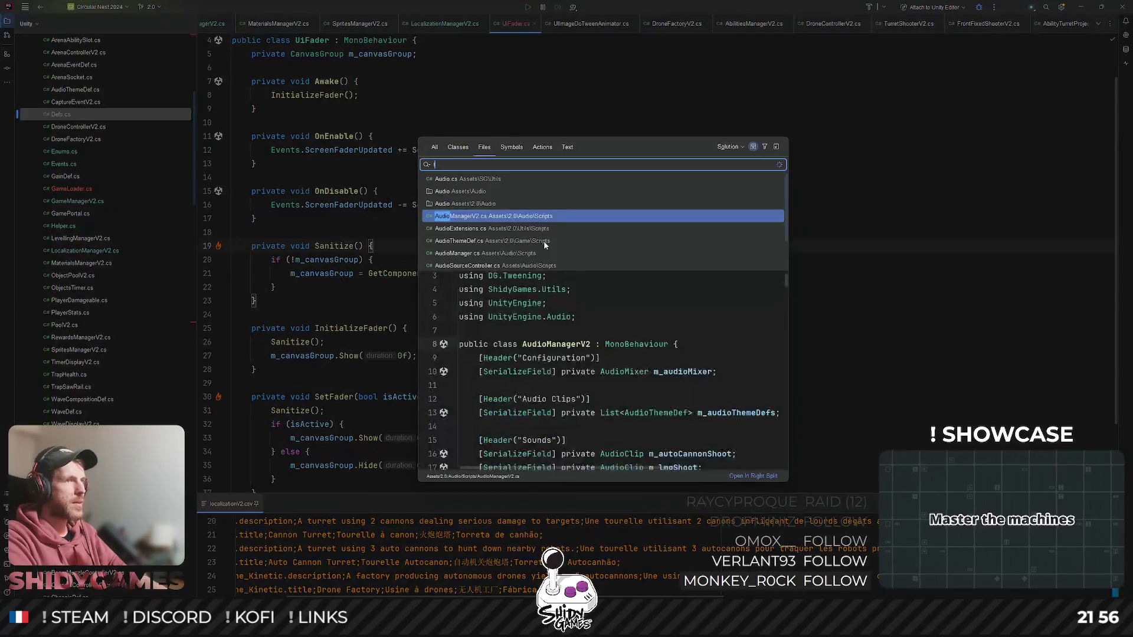
# - In UiFirstLoadingScreen.cs, add Helper.StopMusic(); on a new line before the PlaySound call
pyautogui.press('Escape')
pyautogui.hotkey('ctrl', 'Tab')
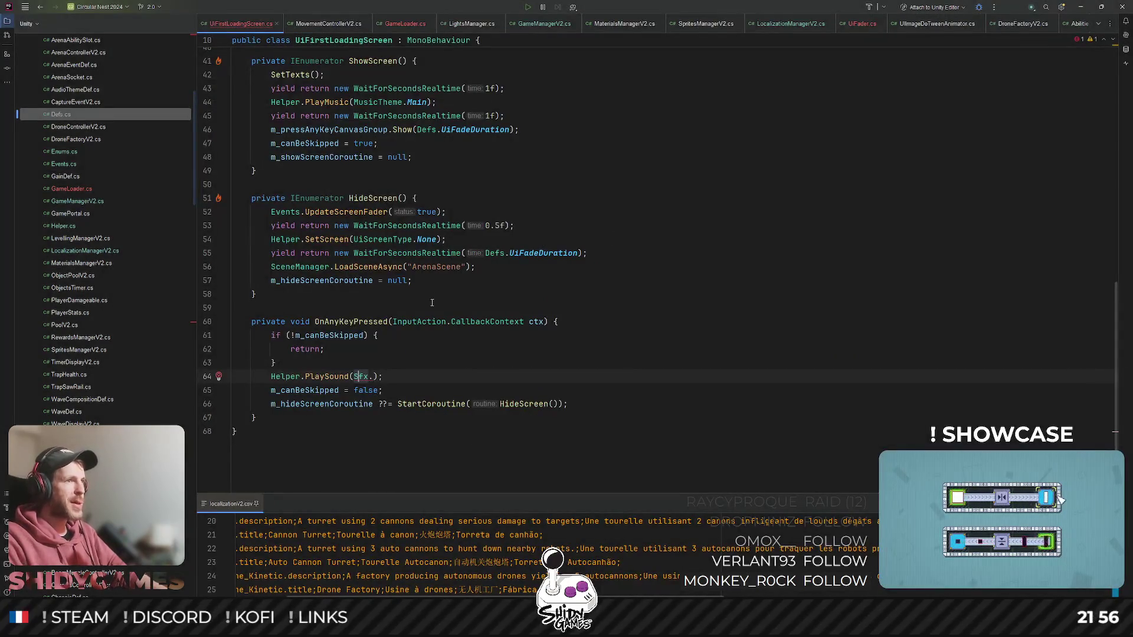
pyautogui.scroll(2, 432, 302)
pyautogui.scroll(-2, 432, 303)
pyautogui.hotkey('ctrl', 'alt', 'Return')
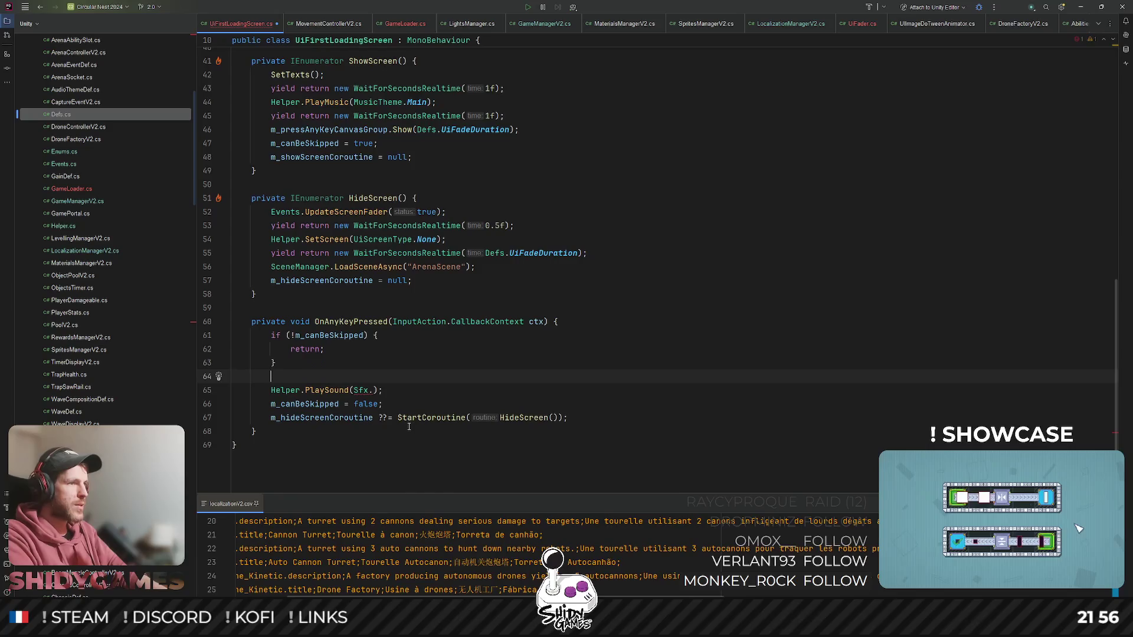
pyautogui.write('Helper.StopMusic();')
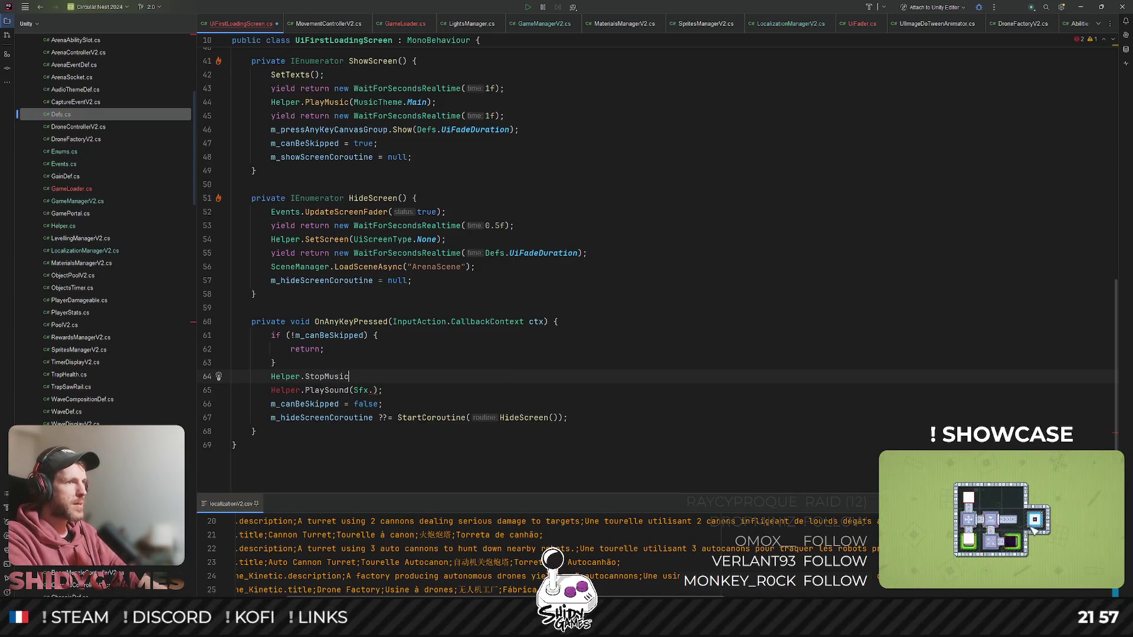
# - In Helper, add a static StopMusic method calling AudioManagerV2.I.StopMusic() when the manager isn't null
pyautogui.press('Home')
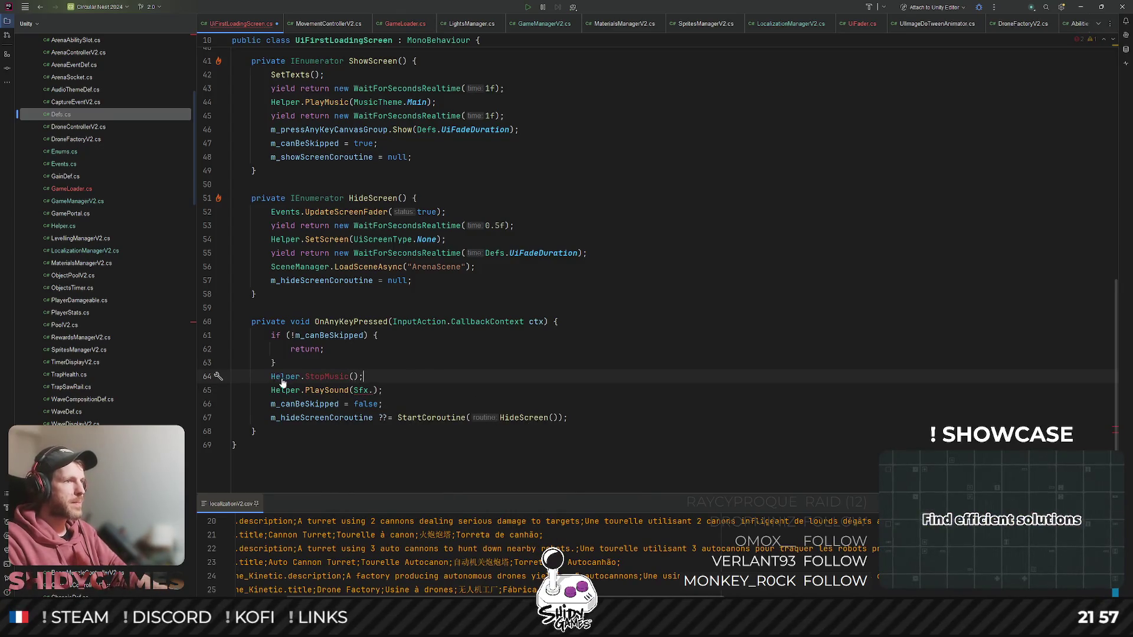
pyautogui.hotkey('ctrl', 'b')
pyautogui.scroll(-20, 391, 242)
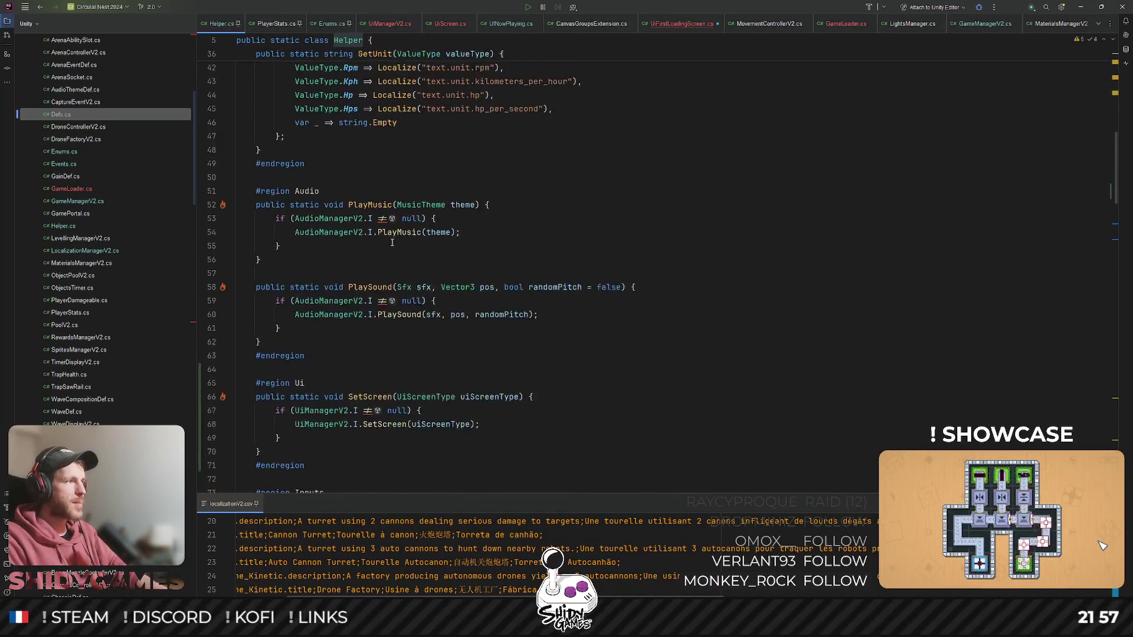
pyautogui.scroll(7, 314, 226)
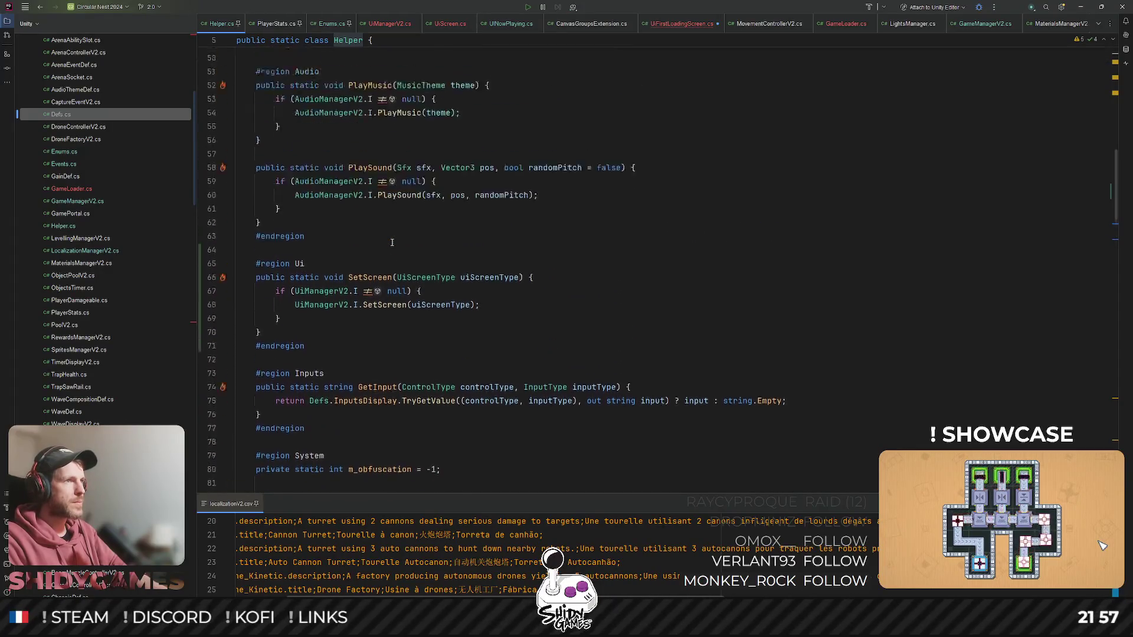
pyautogui.click(284, 261)
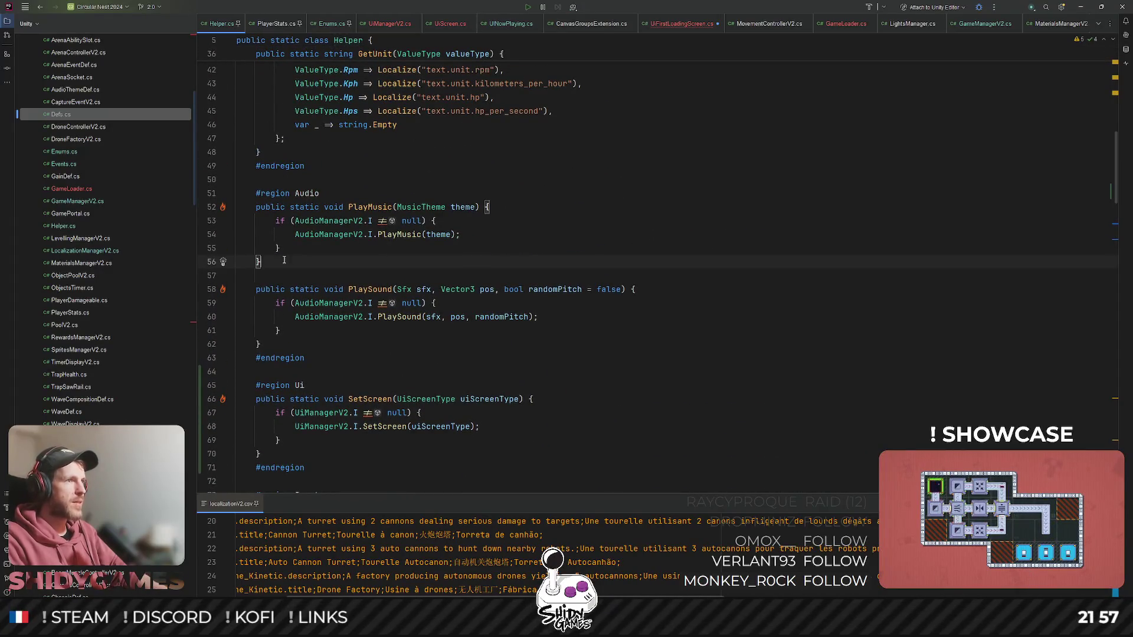
pyautogui.press('Return')
pyautogui.press('Return')
pyautogui.write('public s')
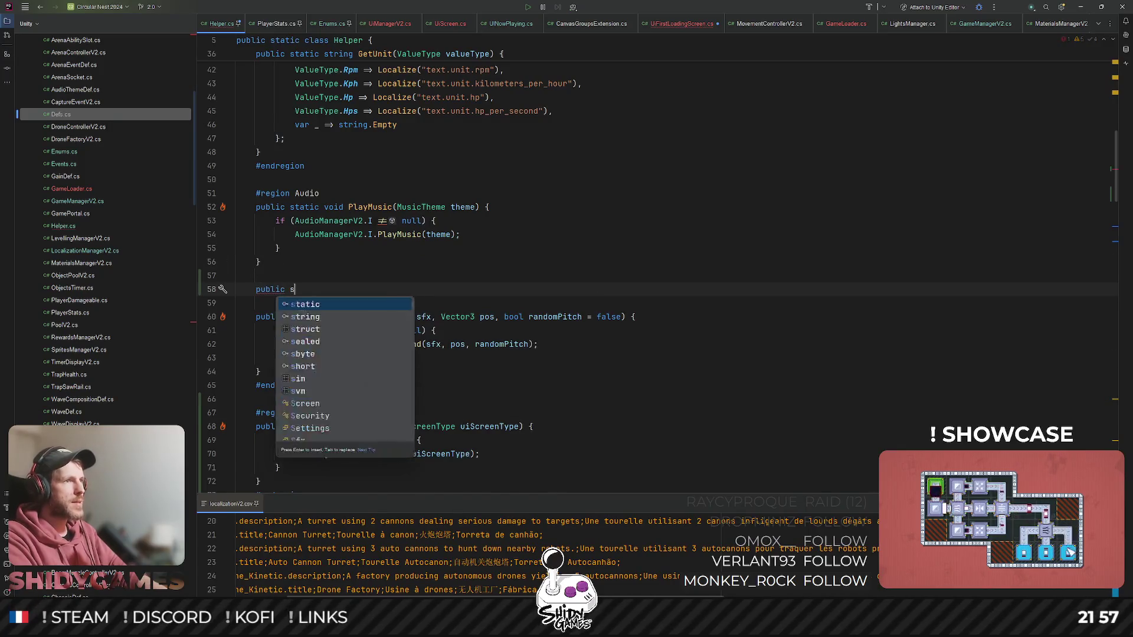
pyautogui.write('tatic void StopMusic() {')
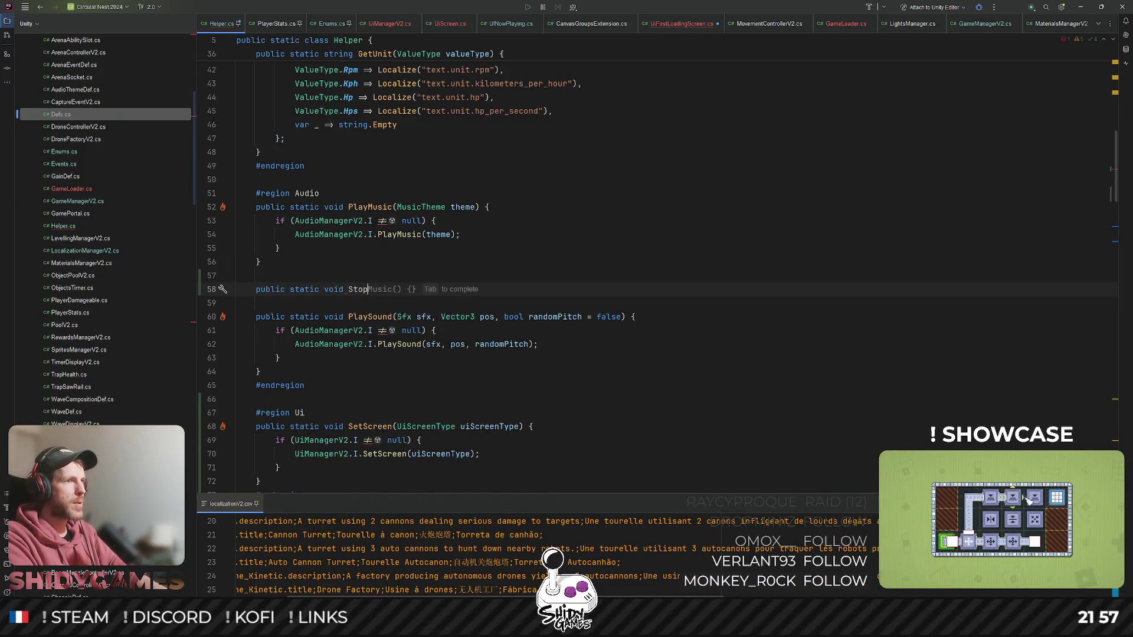
pyautogui.press('Return')
pyautogui.write('if (AudioManagerV2.I != null) {')
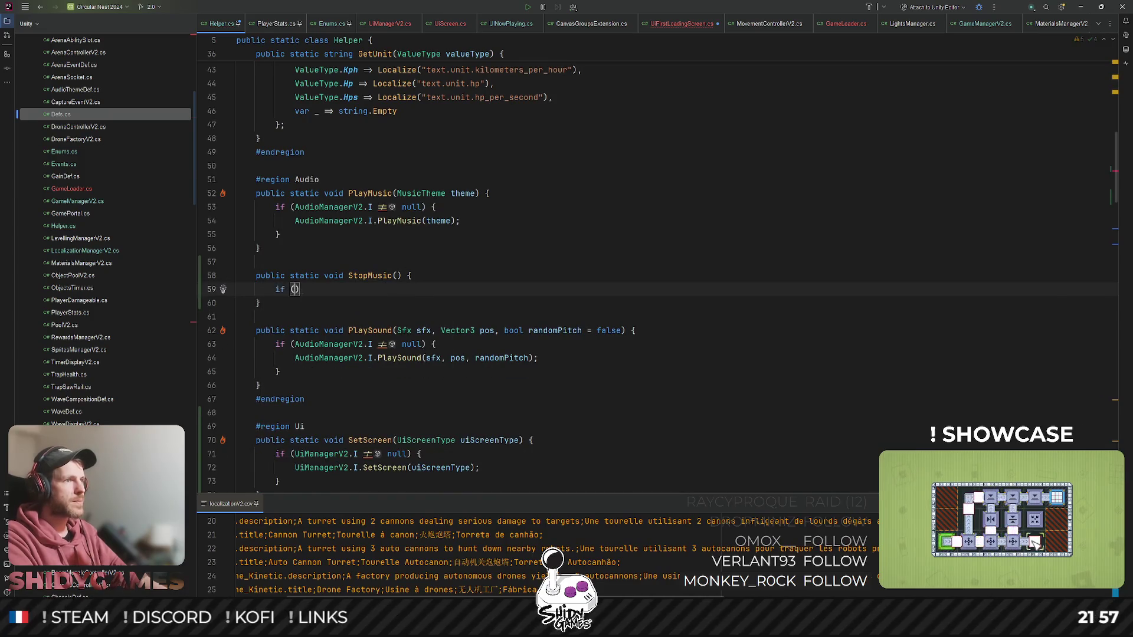
pyautogui.press('Return')
pyautogui.write('AudioManagerV2.I.StopMusic();')
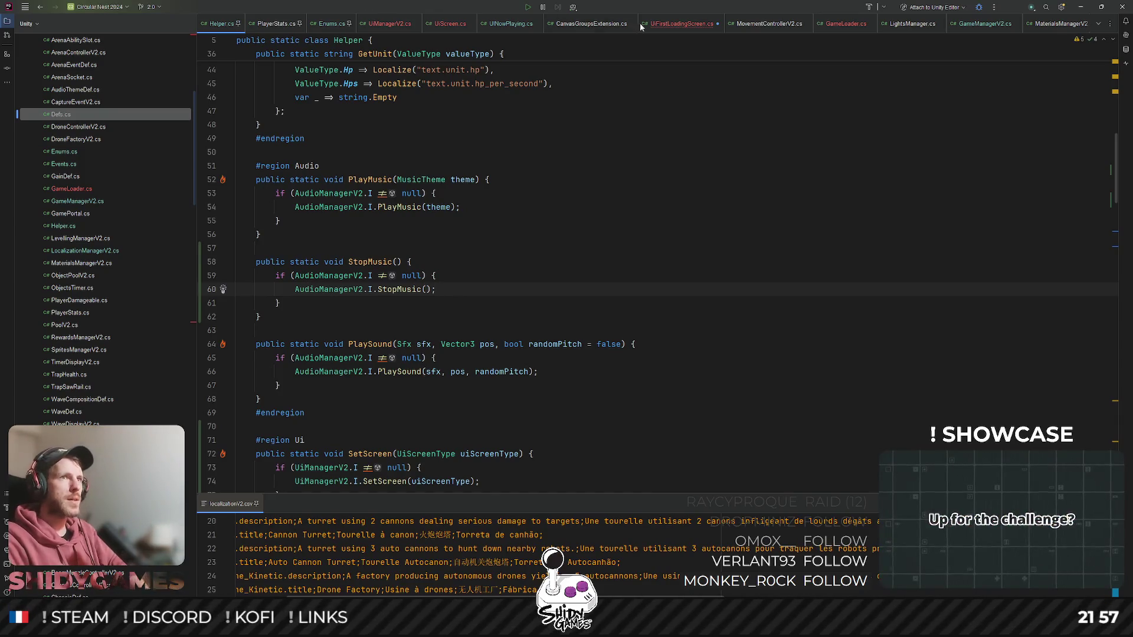
pyautogui.click(679, 24)
# - Set the PlaySound call's arguments to Sfx.Click and Vector3.zero
pyautogui.press('Up')
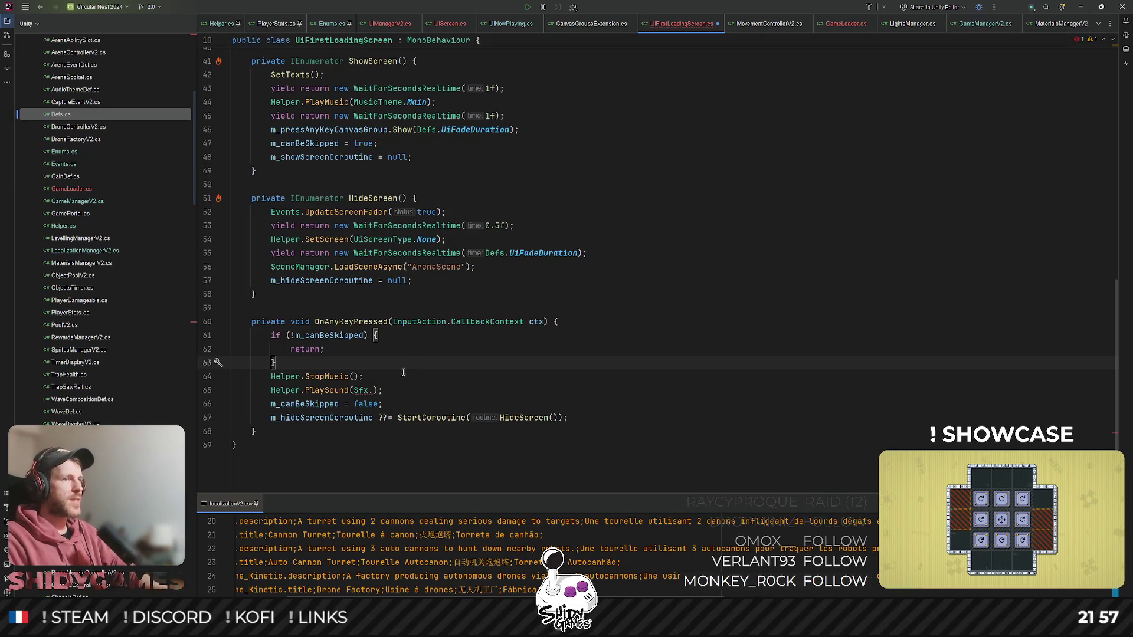
pyautogui.click(373, 390)
pyautogui.write('C')
pyautogui.press('Return')
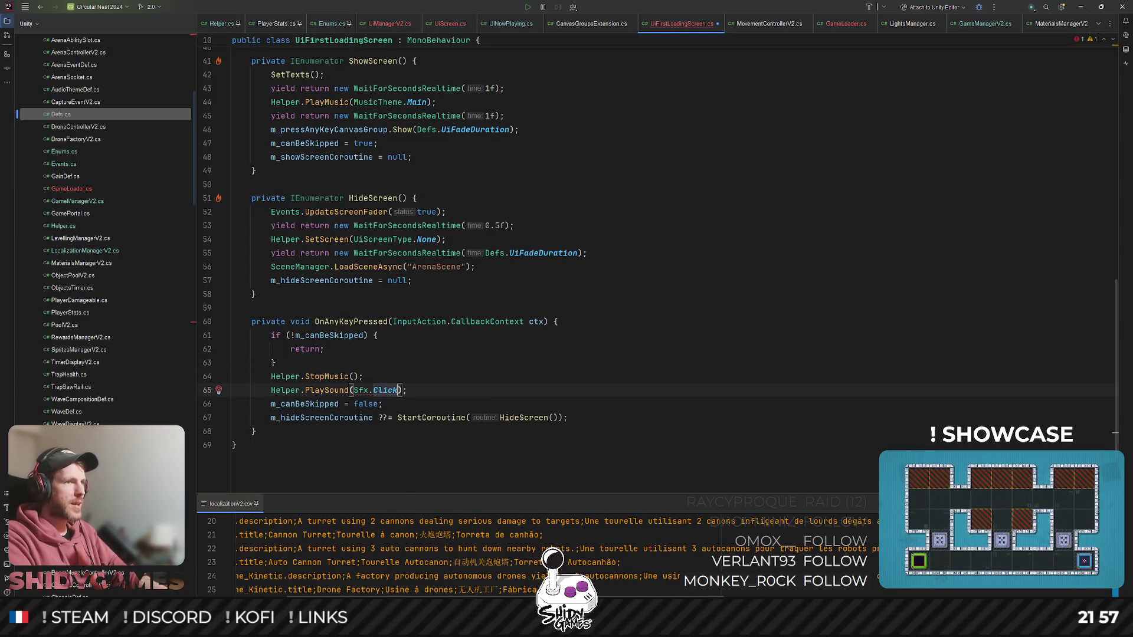
pyautogui.write(',')
pyautogui.press('BackSpace')
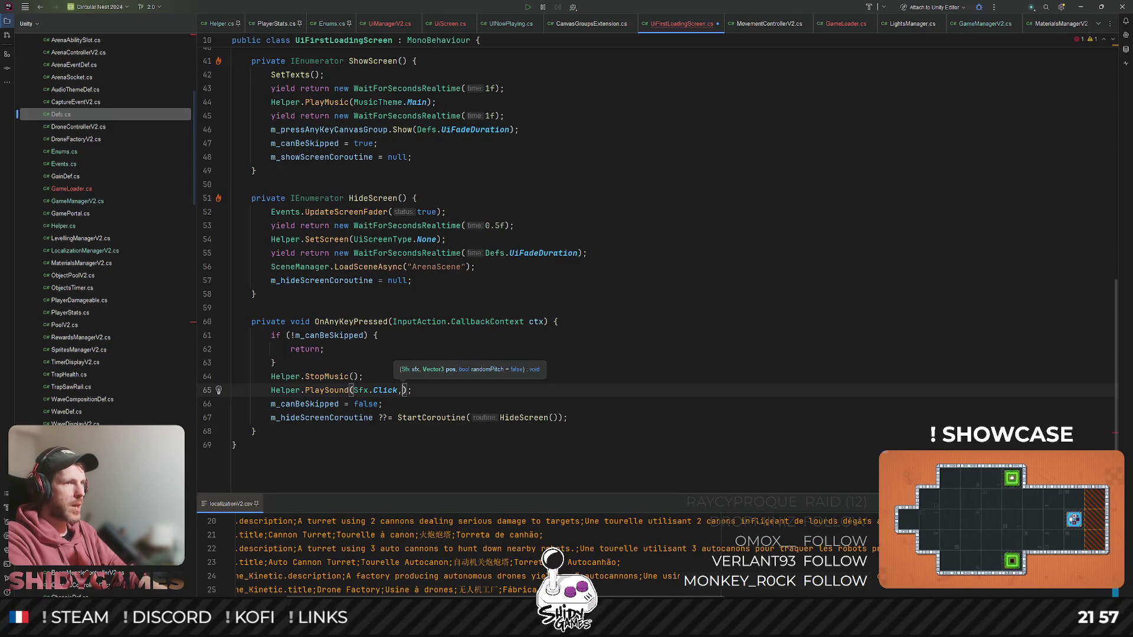
pyautogui.write('Ve')
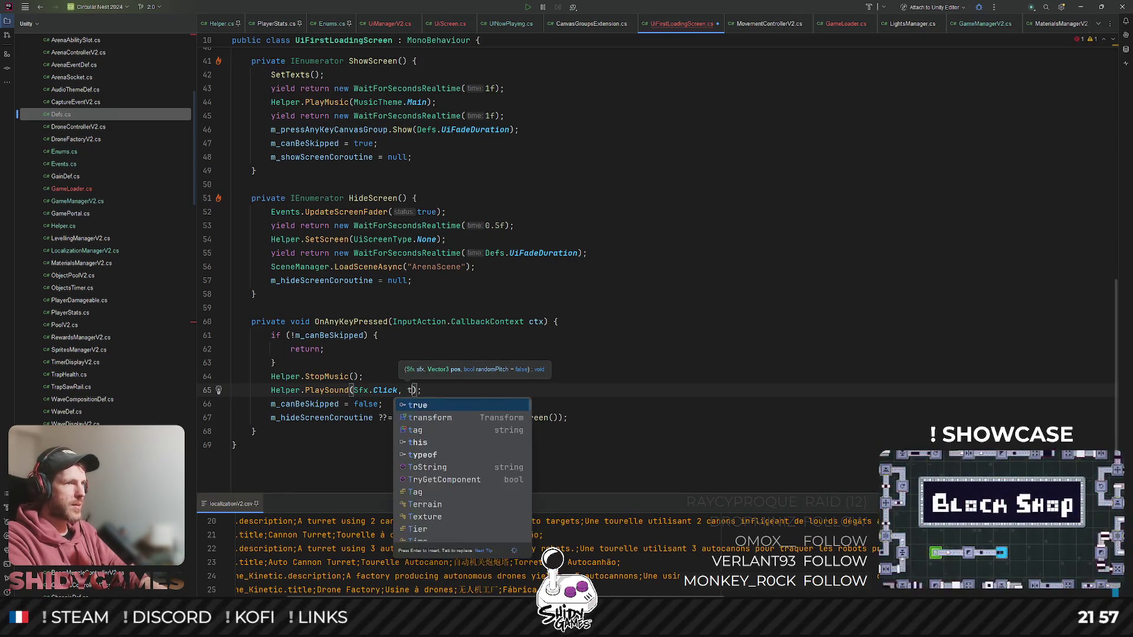
pyautogui.write('ctor3.z')
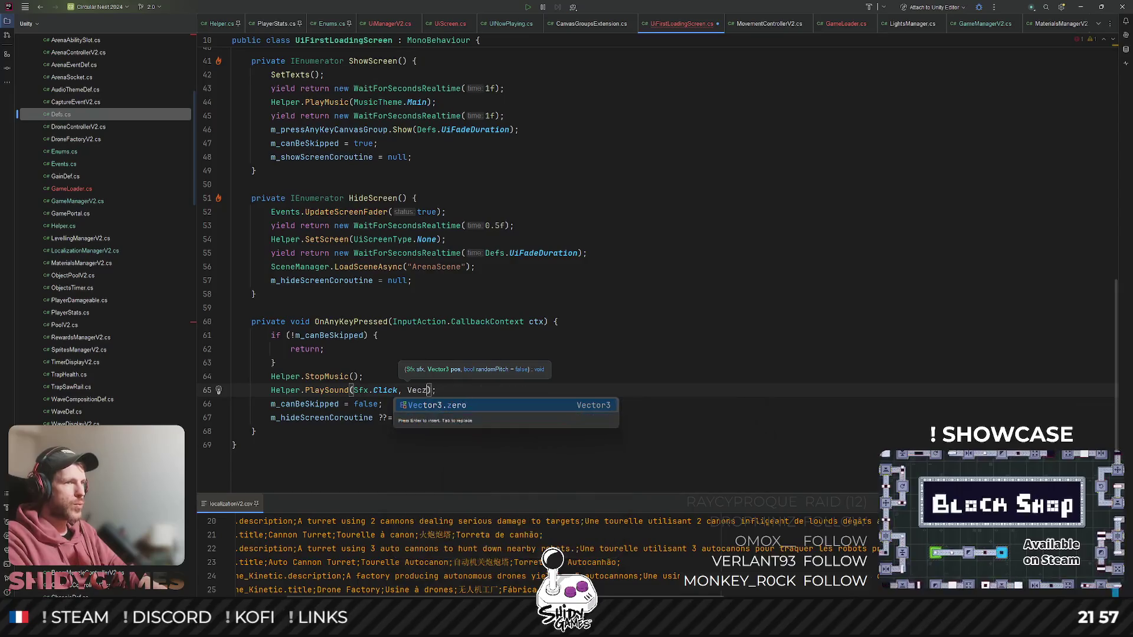
pyautogui.press('Return')
# - Remove the extra false argument from the sound call and return to Unity to recompile
pyautogui.write(', false')
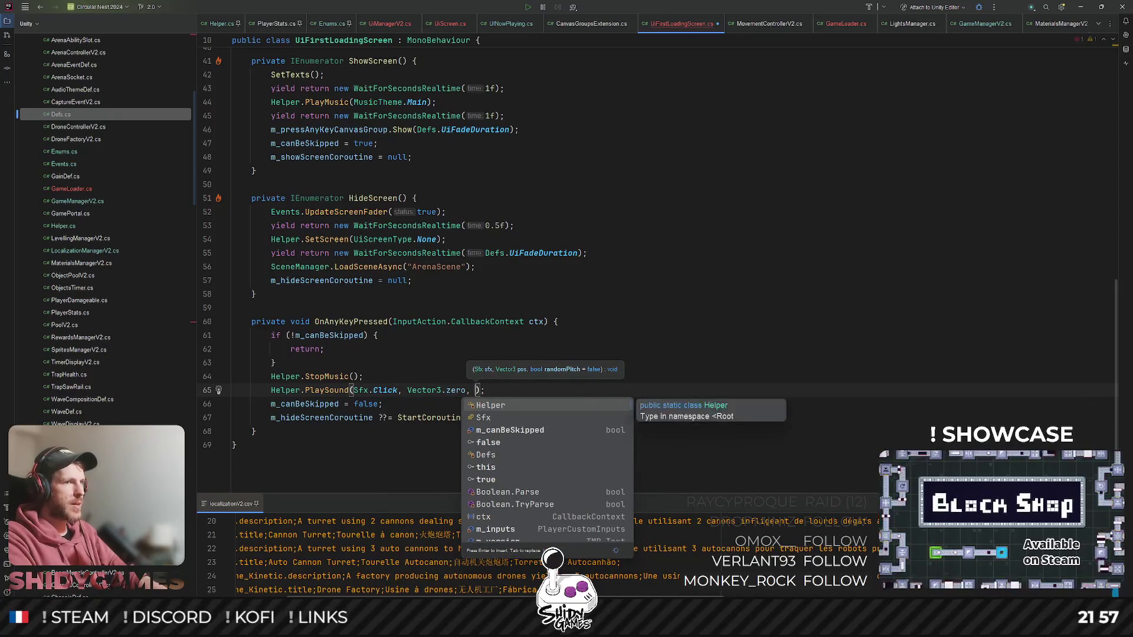
pyautogui.press('Return')
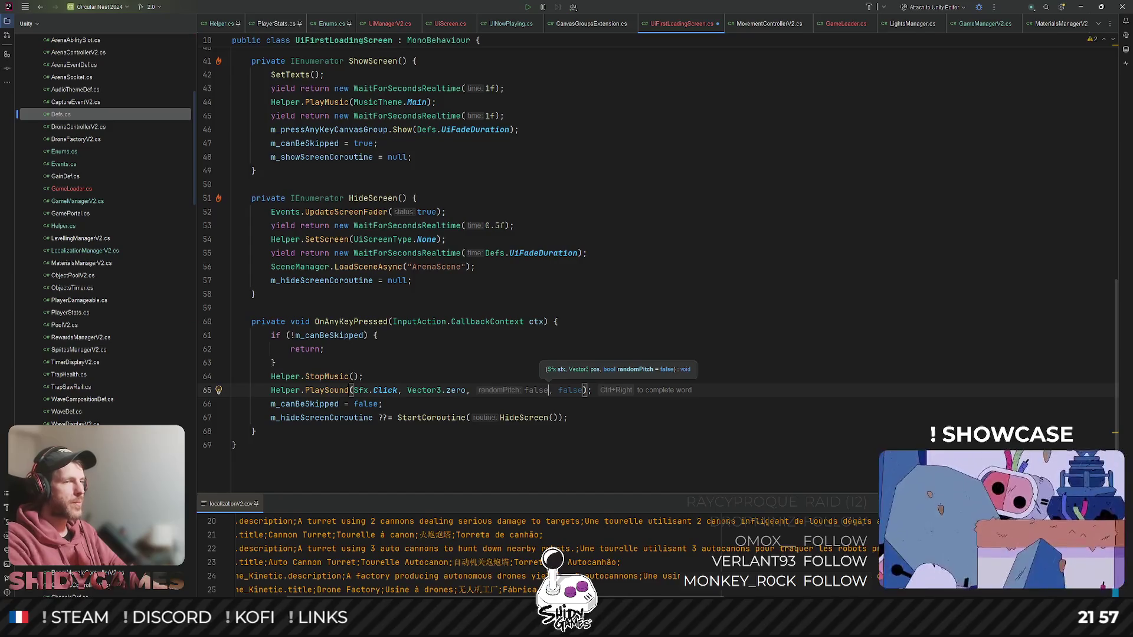
pyautogui.press('BackSpace')
pyautogui.press('BackSpace')
pyautogui.press('BackSpace')
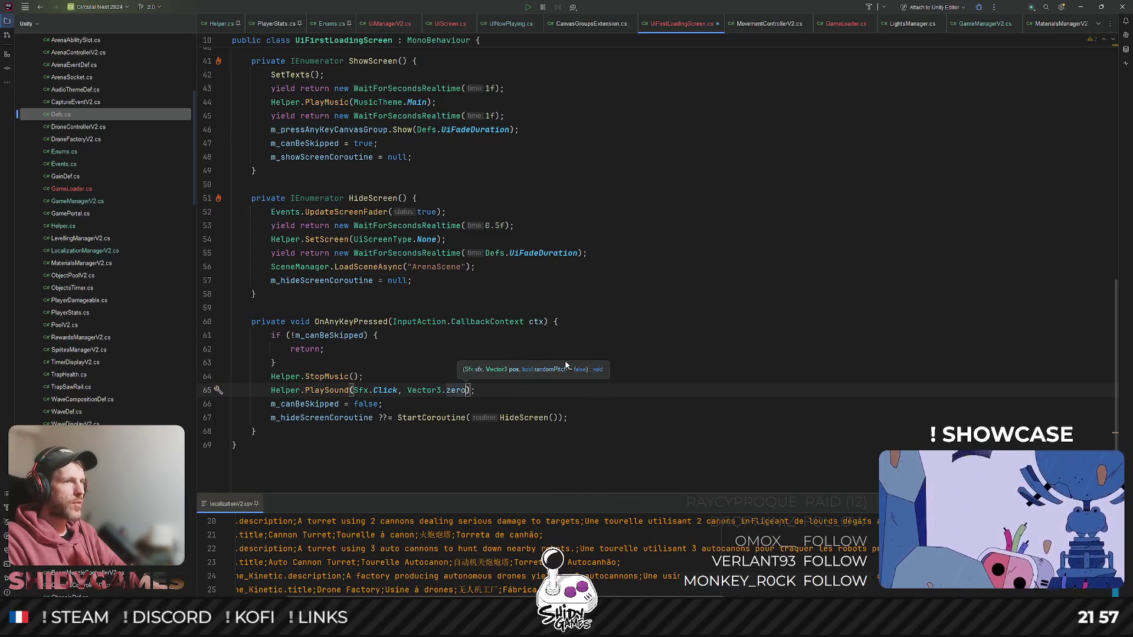
pyautogui.click(723, 302)
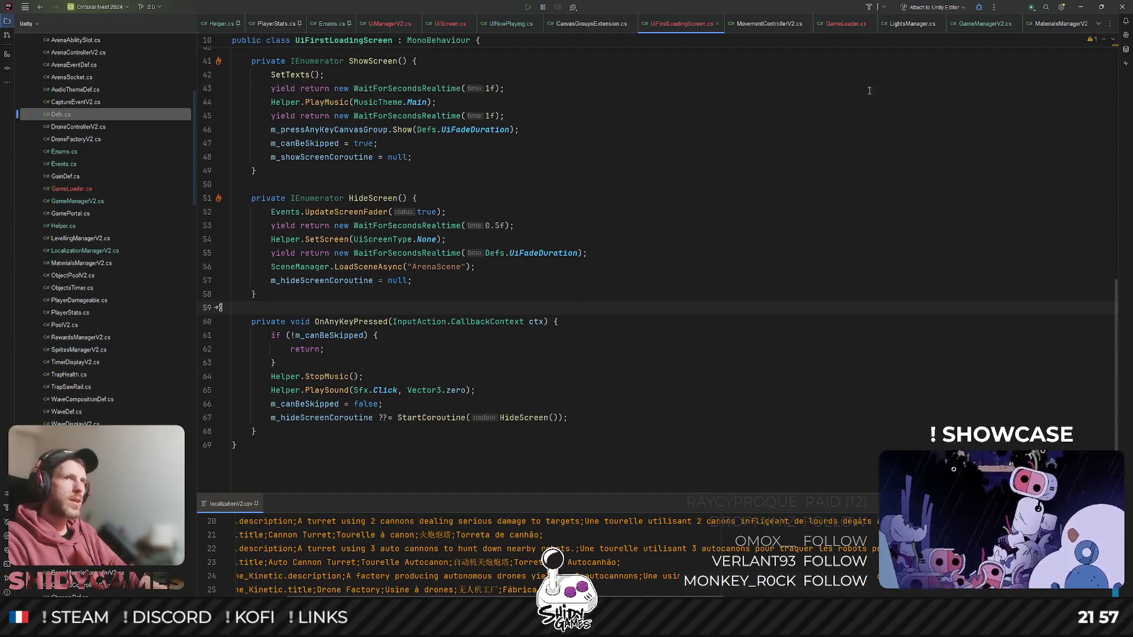
pyautogui.click(1081, 6)
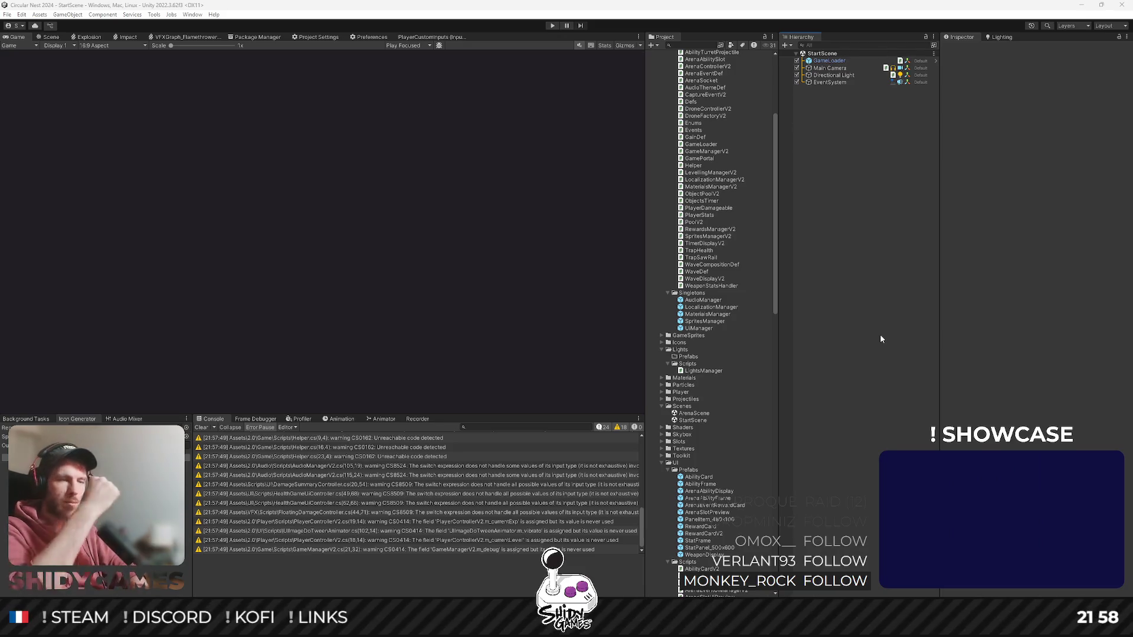
# - Open the Singletons AudioManager prefab and its AudioManagerV2 script in Rider
pyautogui.click(867, 248)
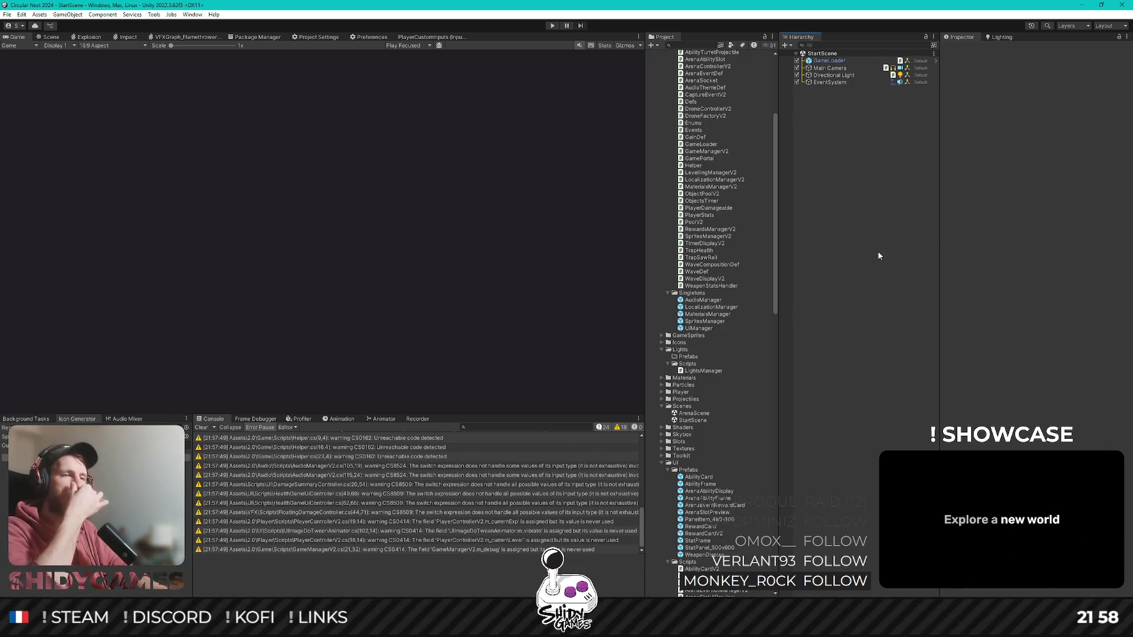
pyautogui.scroll(8, 702, 271)
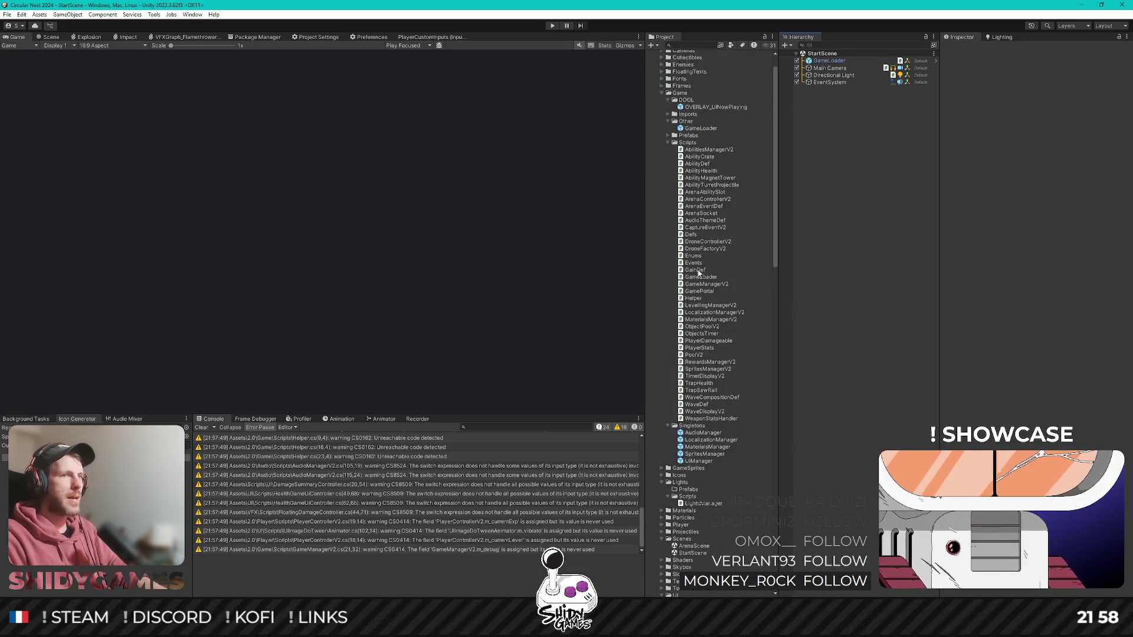
pyautogui.scroll(-4, 702, 273)
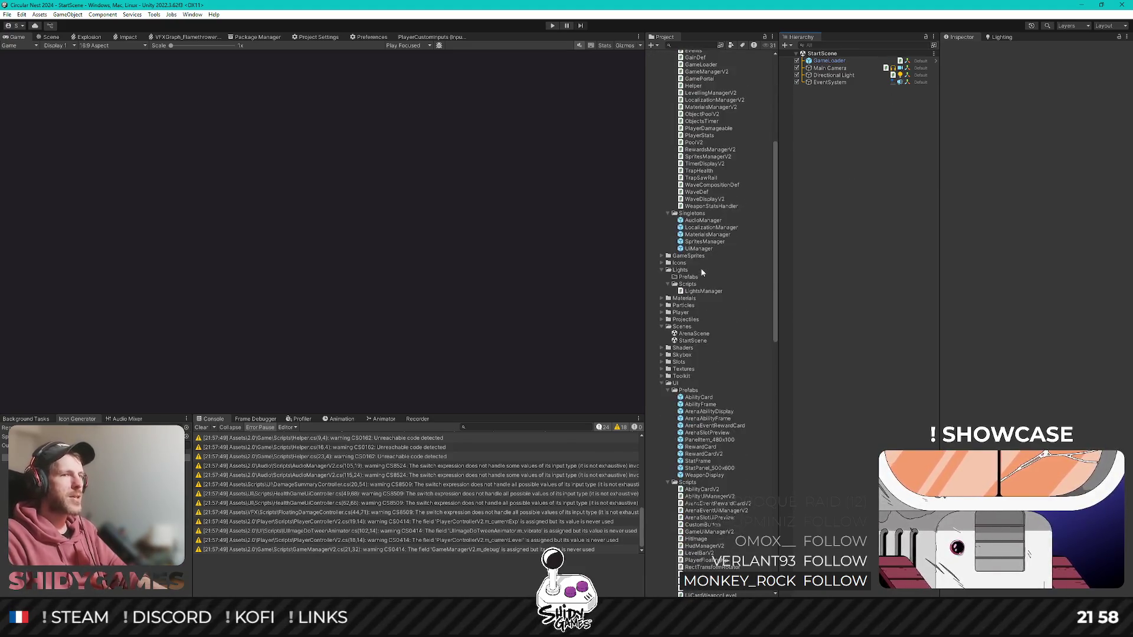
pyautogui.scroll(4, 703, 274)
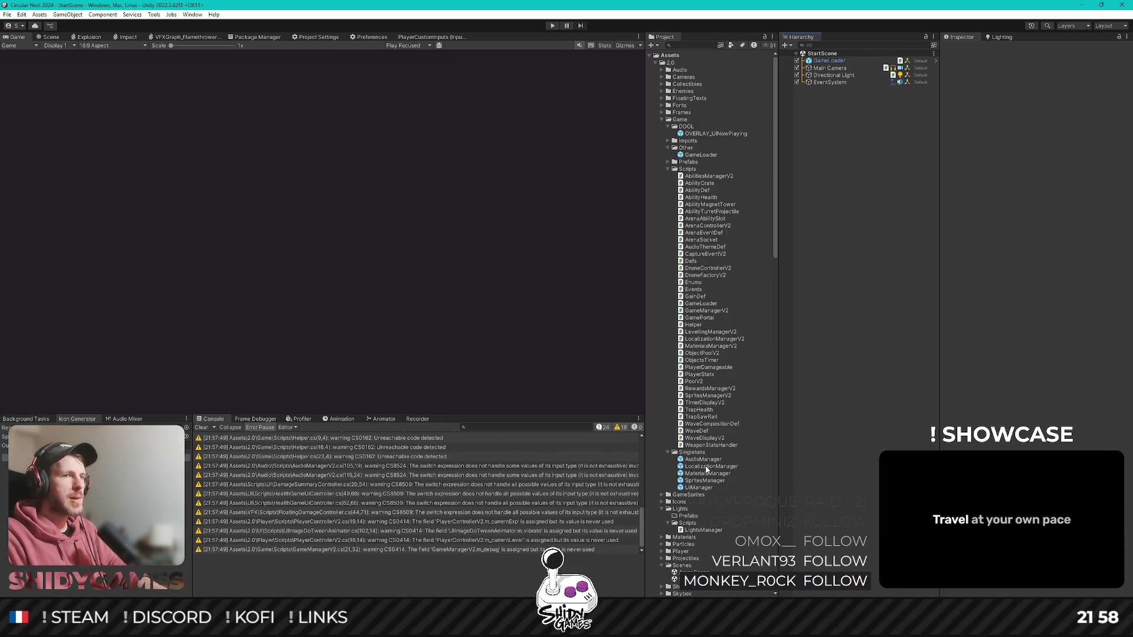
pyautogui.click(706, 460)
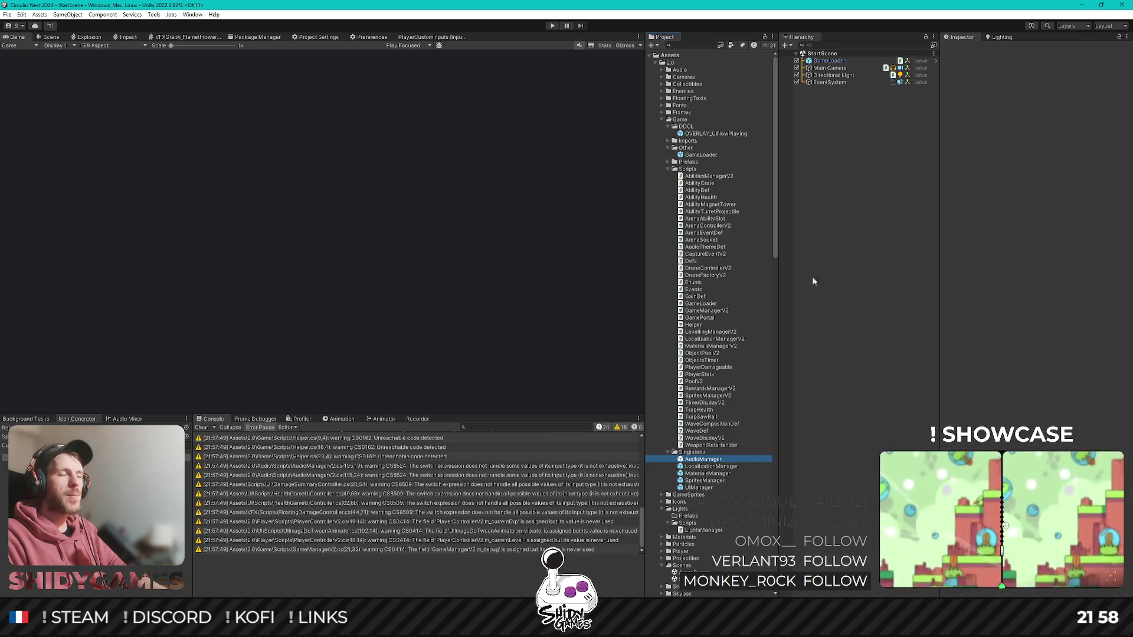
pyautogui.press('Return')
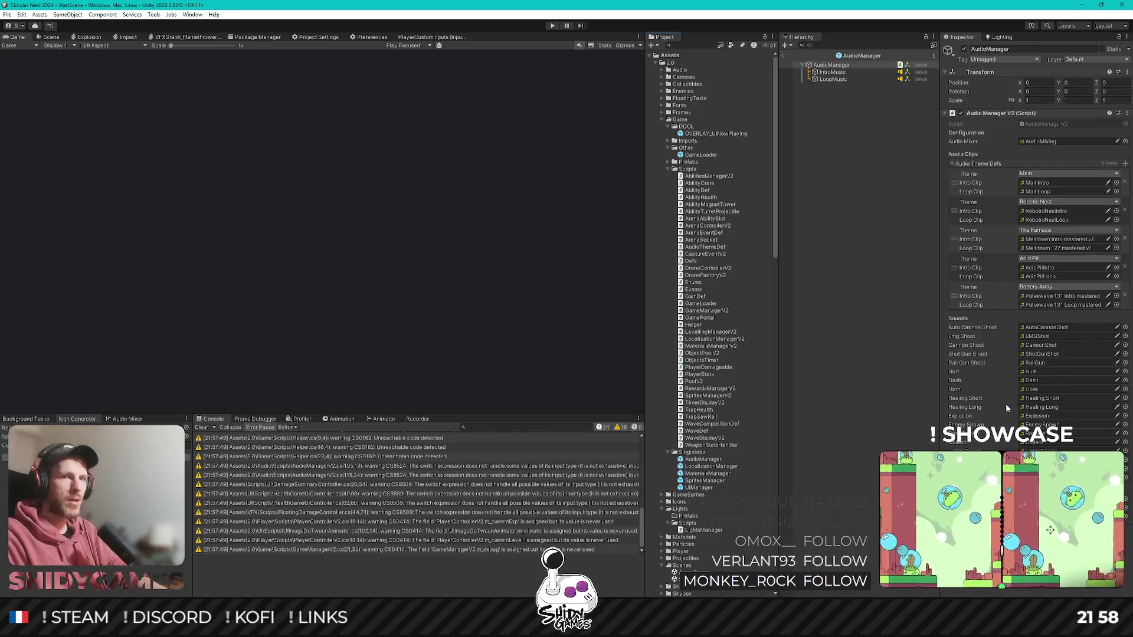
pyautogui.doubleClick(1041, 124)
# - Add an m_click audio clip field by duplicating the m_orbitalHit field line
pyautogui.scroll(-8, 507, 214)
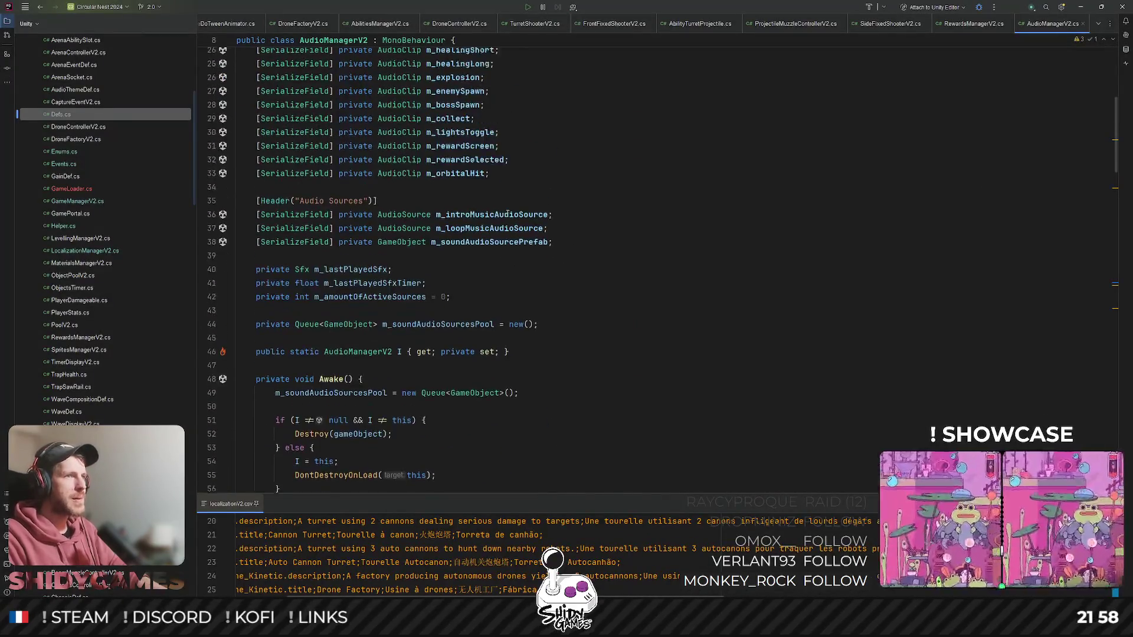
pyautogui.scroll(2, 507, 214)
pyautogui.click(436, 232)
pyautogui.hotkey('ctrl', 'd')
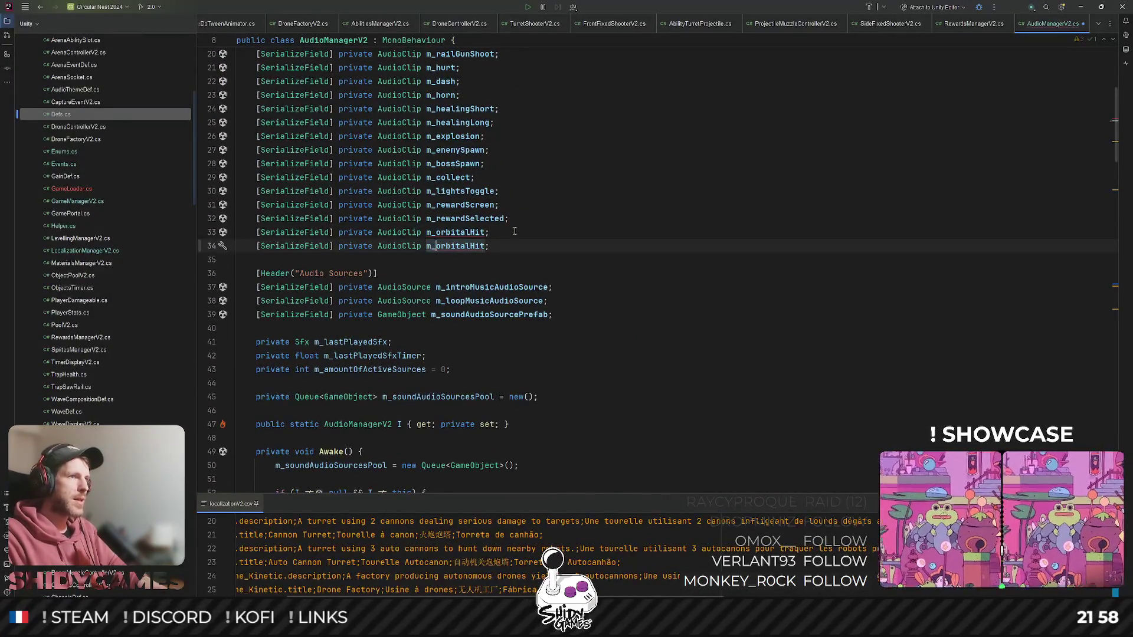
pyautogui.write('click')
# - Add a Sfx.Click => m_click case to GetAudioClip, then return to Unity
pyautogui.hotkey('ctrl', 'd')
pyautogui.write('mcl')
pyautogui.press('Return')
pyautogui.doubleClick(338, 376)
pyautogui.write('c')
pyautogui.press('Down')
pyautogui.press('Down')
pyautogui.press('Return')
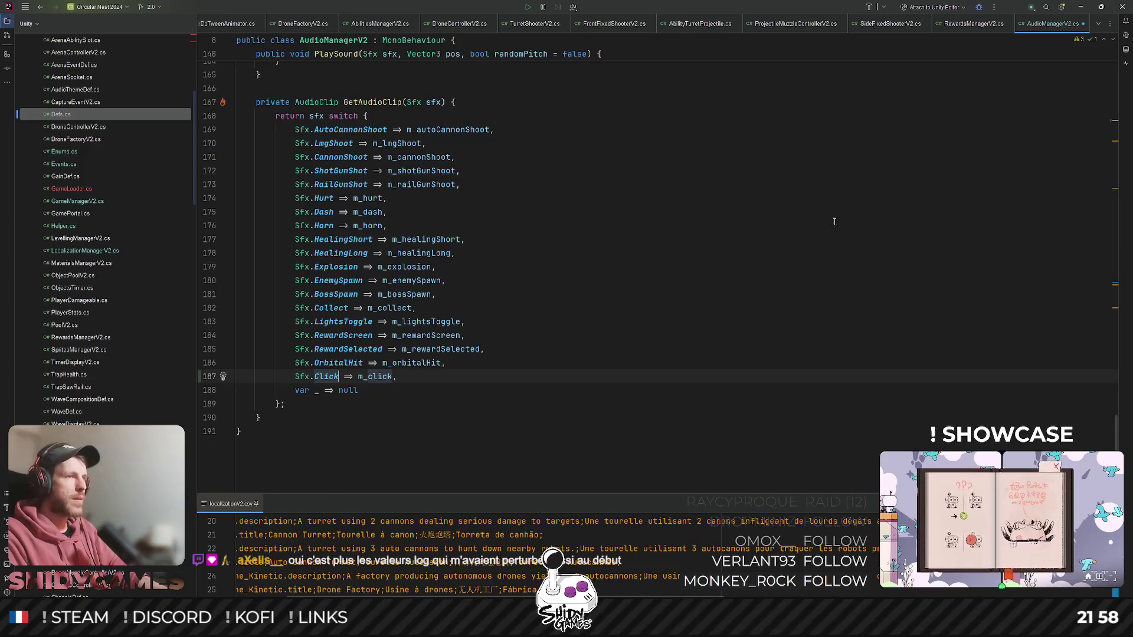
pyautogui.click(1080, 6)
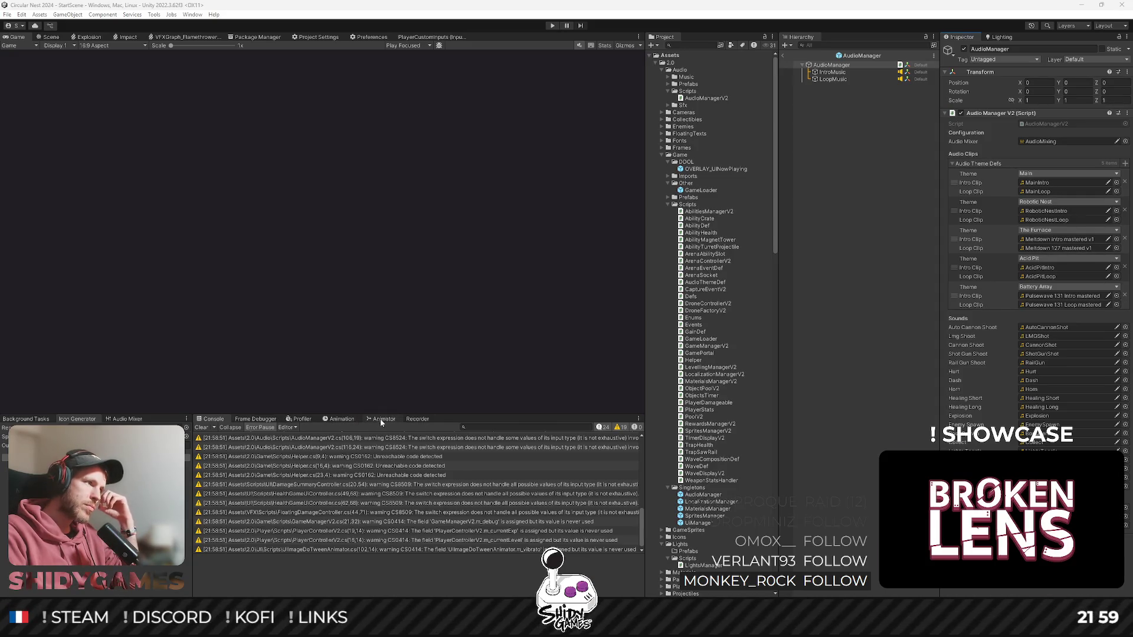
# - Dock the Audio Mixer panel beside the console and inspect the AudioMixing mixer's groups
pyautogui.click(135, 420)
pyautogui.moveTo(140, 423)
pyautogui.mouseDown()
pyautogui.moveTo(474, 434)
pyautogui.moveTo(472, 420)
pyautogui.mouseUp()
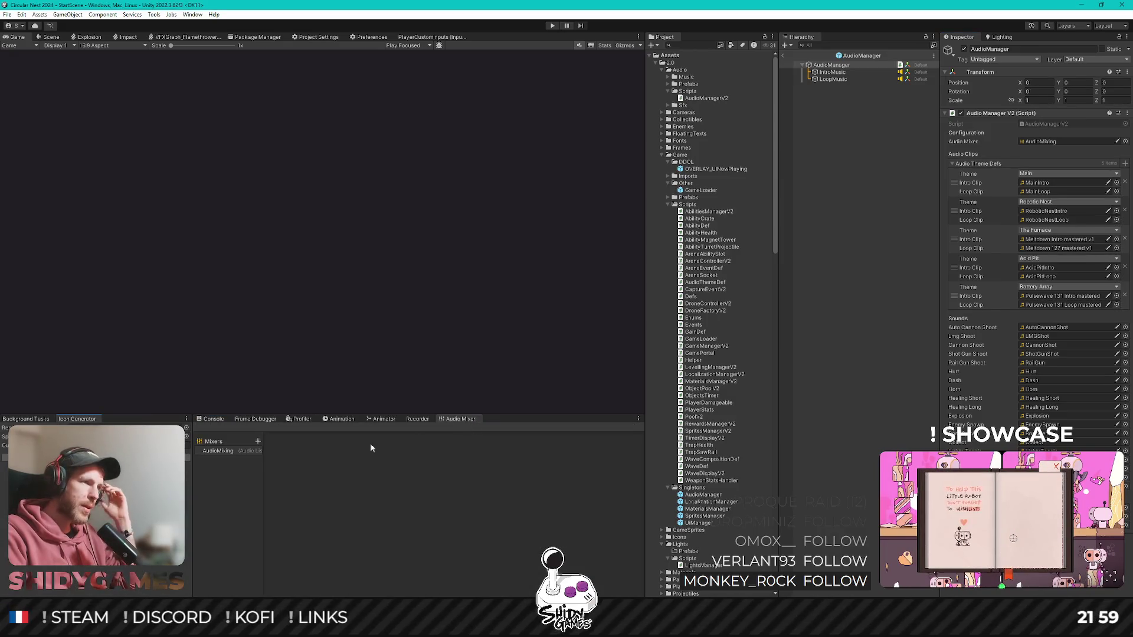
pyautogui.click(219, 451)
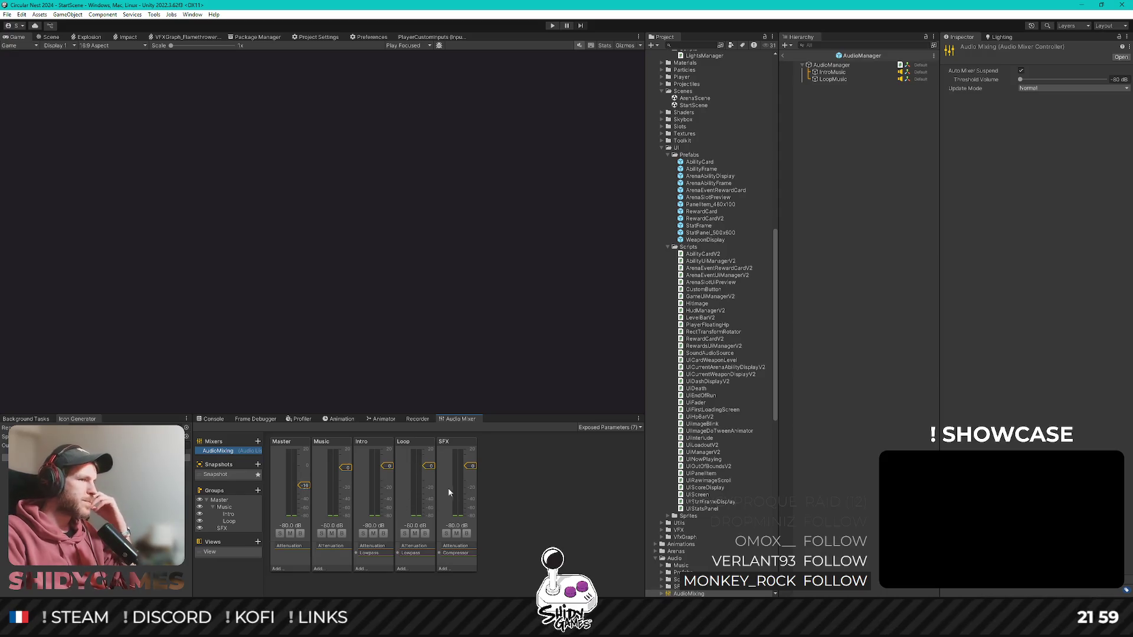
pyautogui.click(220, 418)
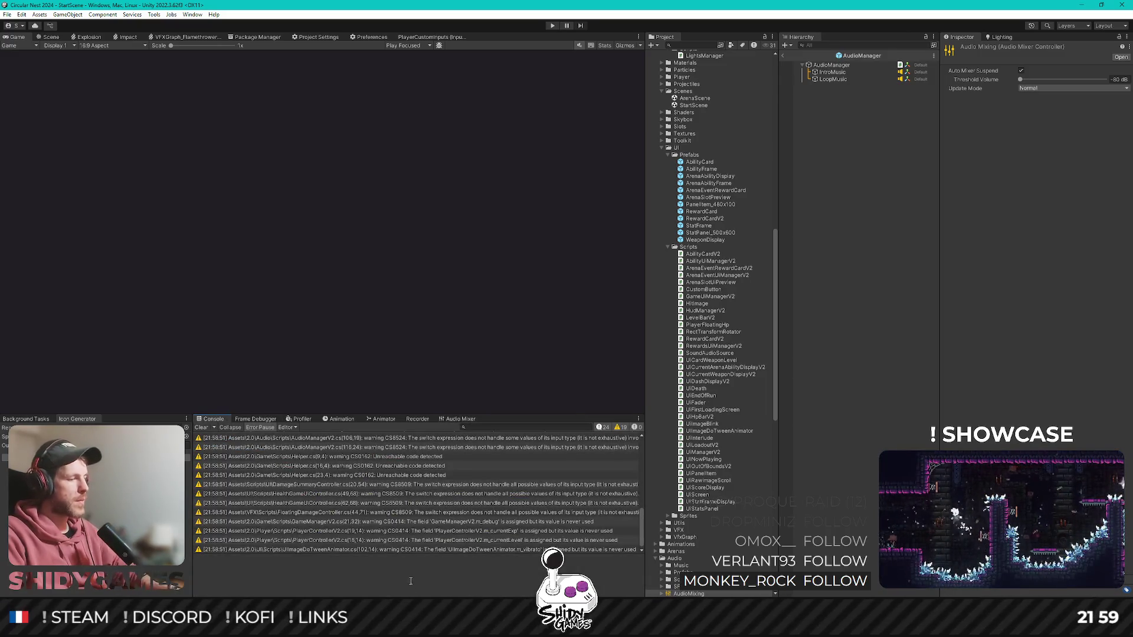
# - Assign the Audio/Sfx/Click clip to the AudioManager's Click slot and leave the prefab
pyautogui.click(832, 65)
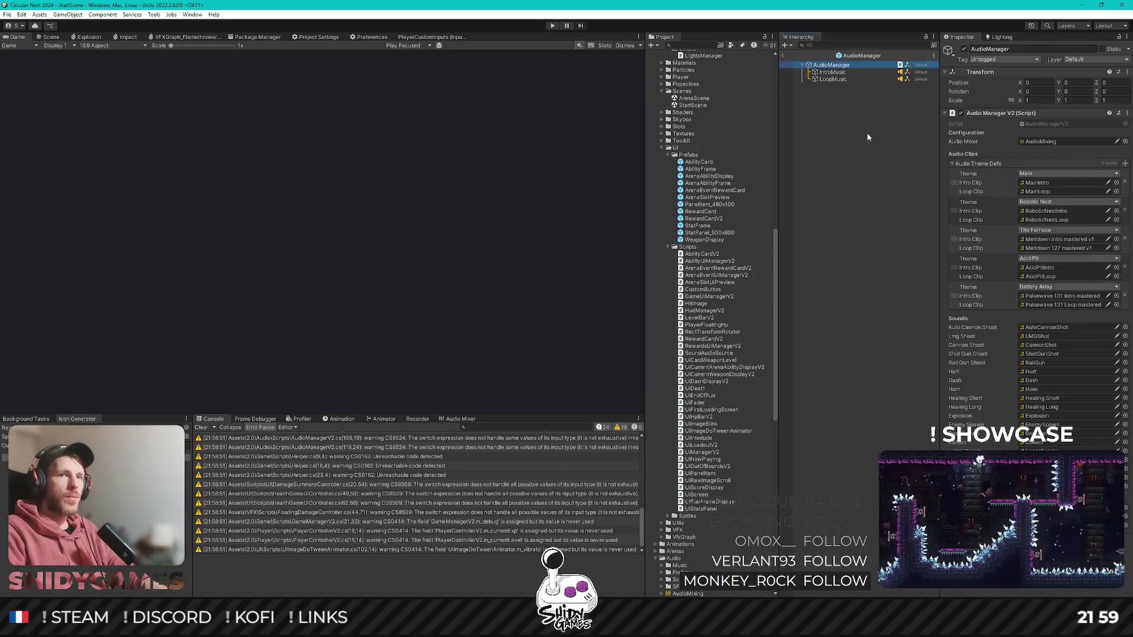
pyautogui.scroll(15, 711, 324)
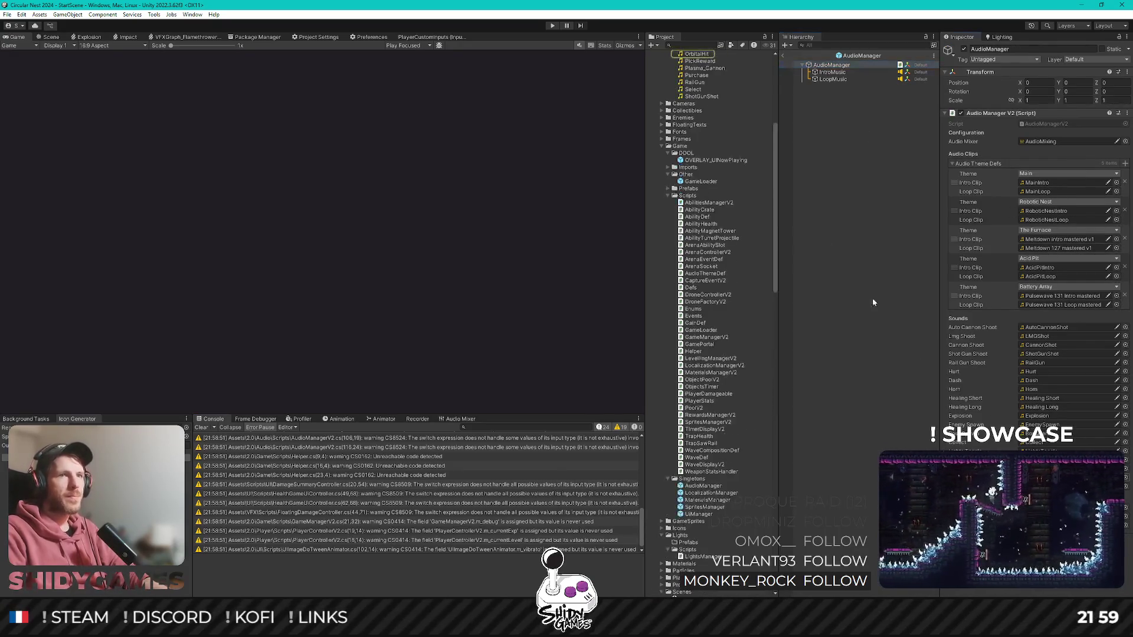
pyautogui.click(693, 155)
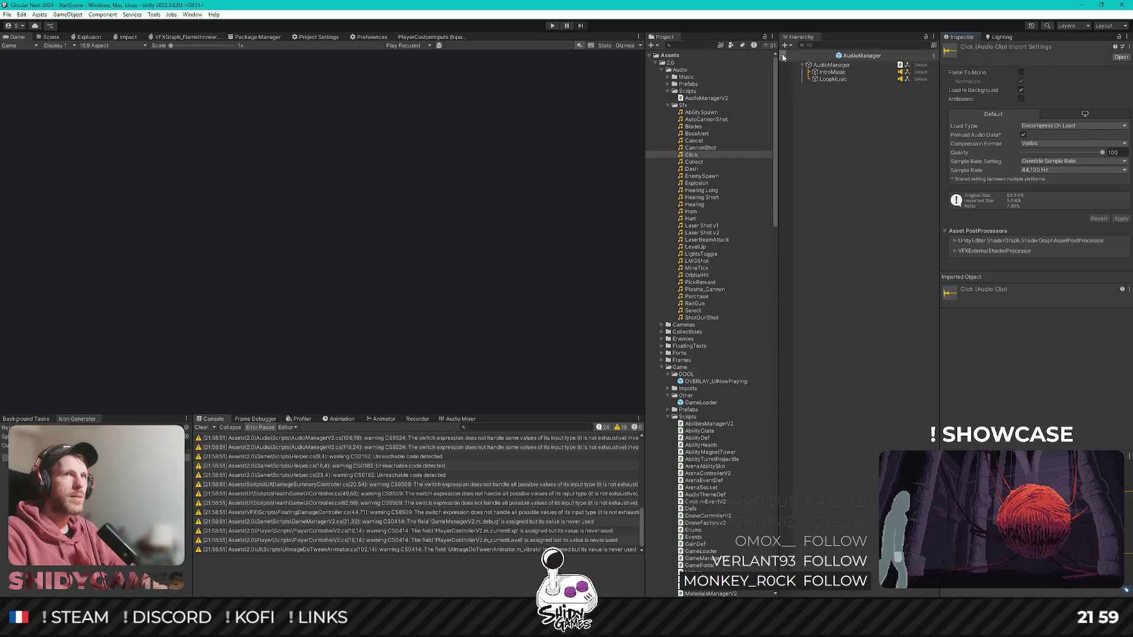
pyautogui.click(889, 65)
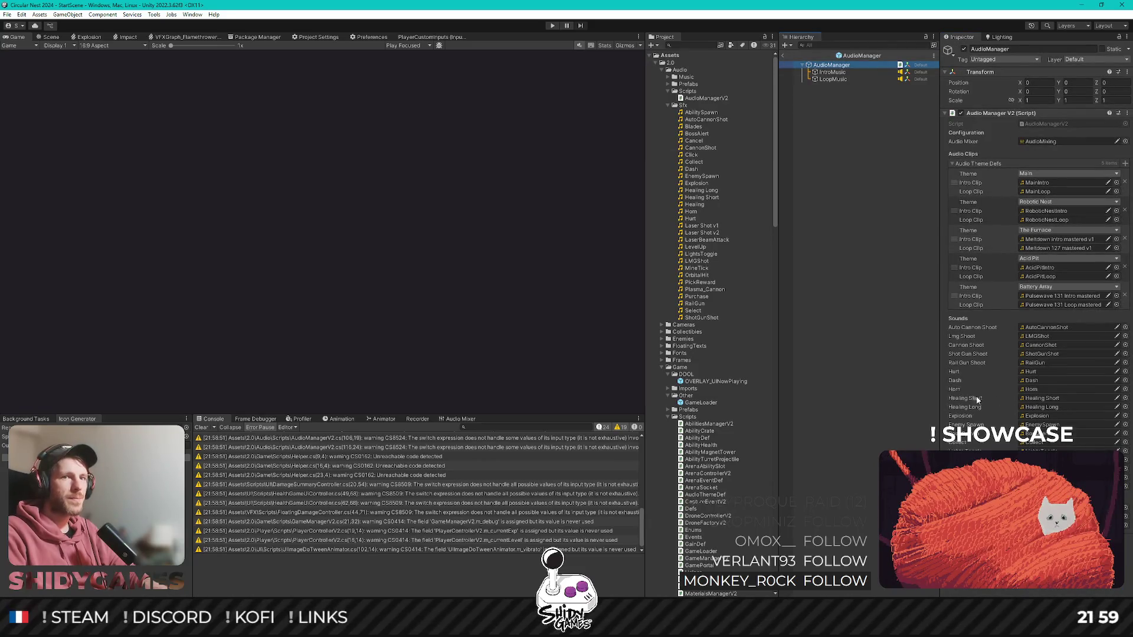
pyautogui.moveTo(694, 157); pyautogui.dragTo(727, 196)
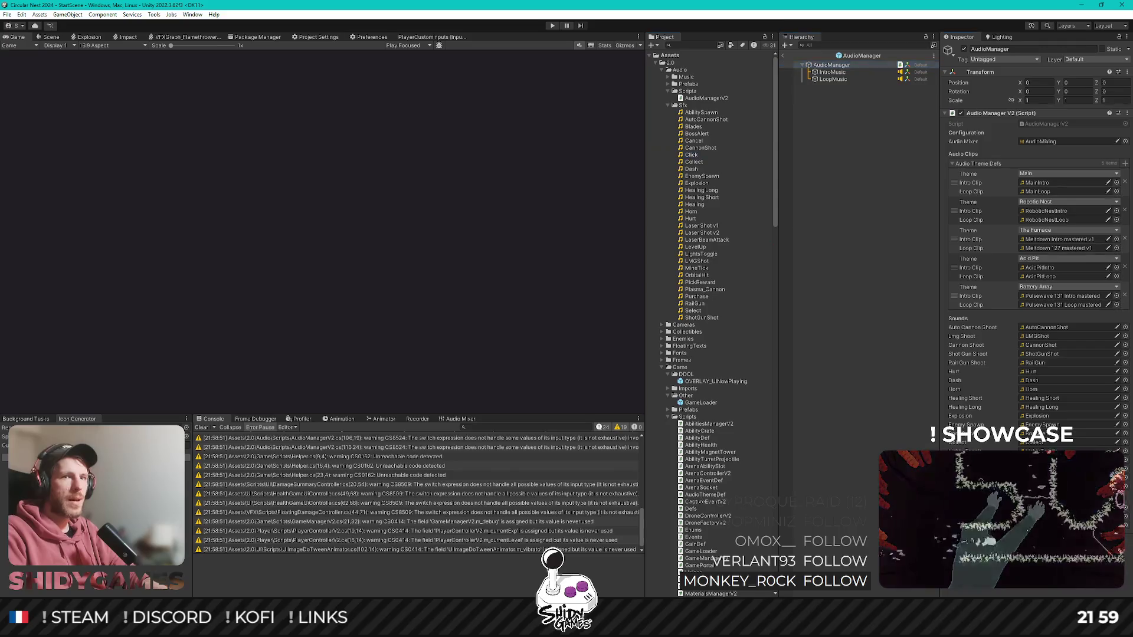
pyautogui.click(861, 375)
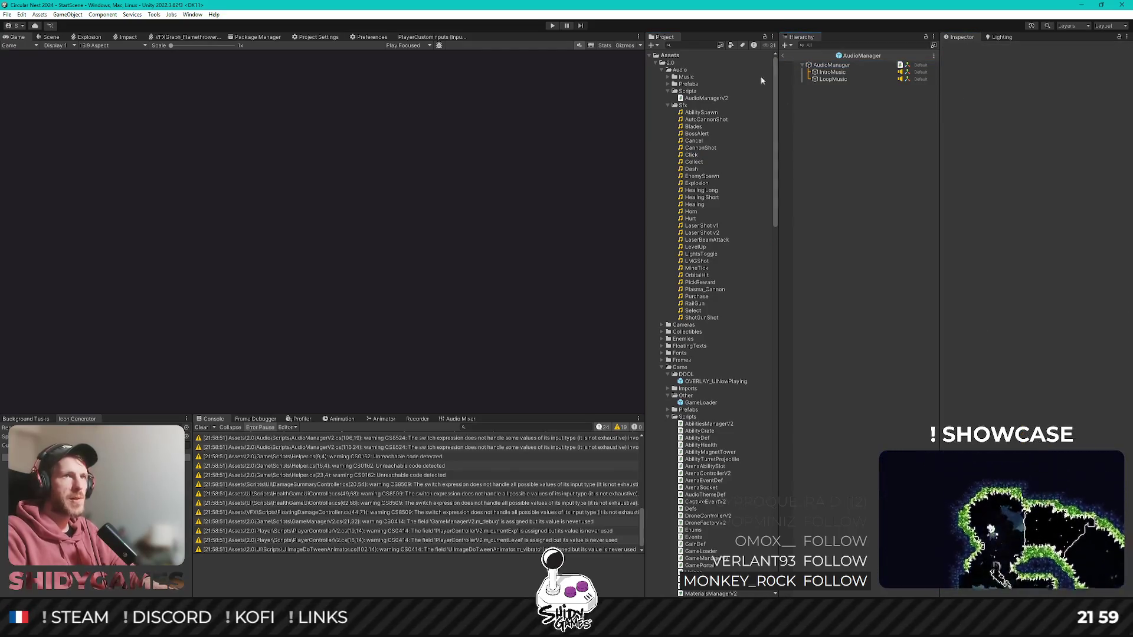
pyautogui.click(784, 56)
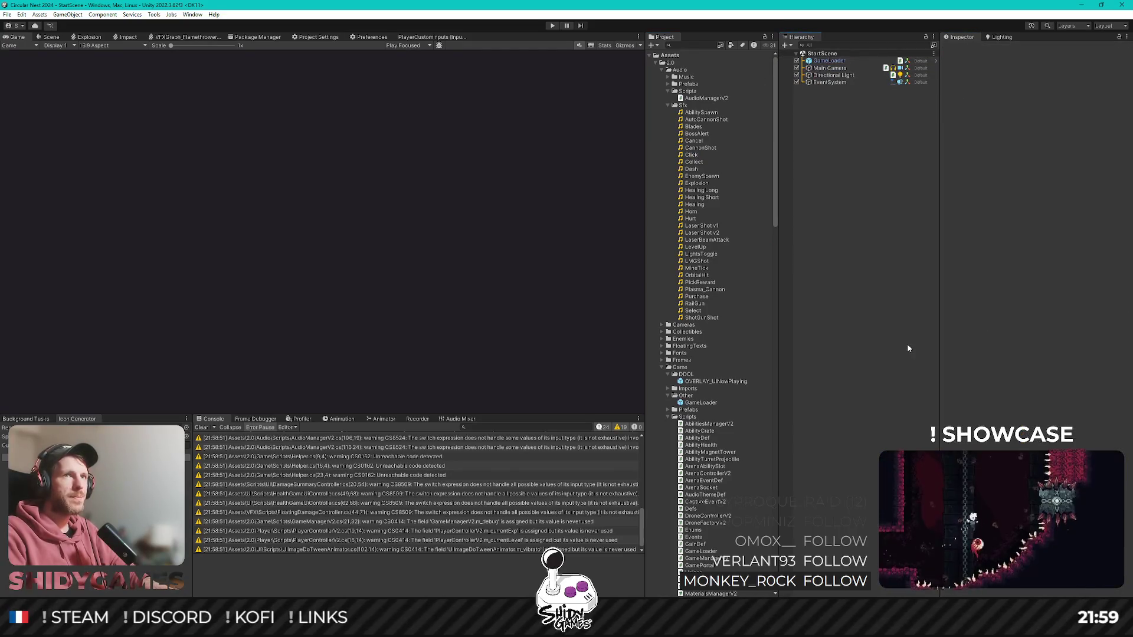
# - Playtest from the title screen into the arena, toggling the frame stats overlay, then stop playing
pyautogui.click(551, 26)
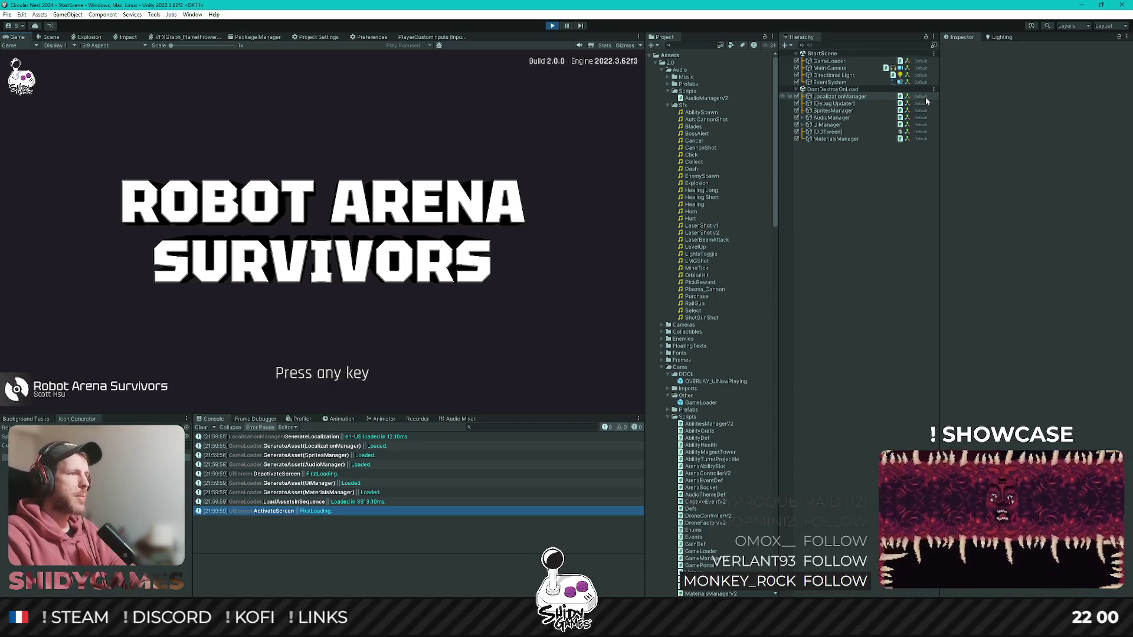
pyautogui.press('space')
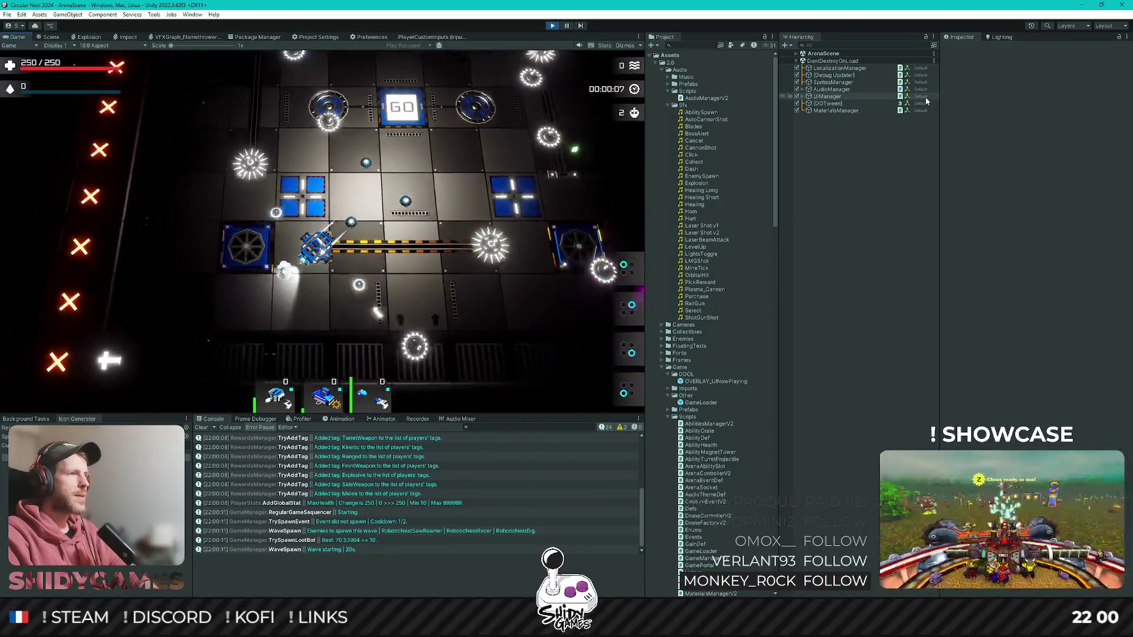
pyautogui.hotkey('ctrl', 'BackSpace')
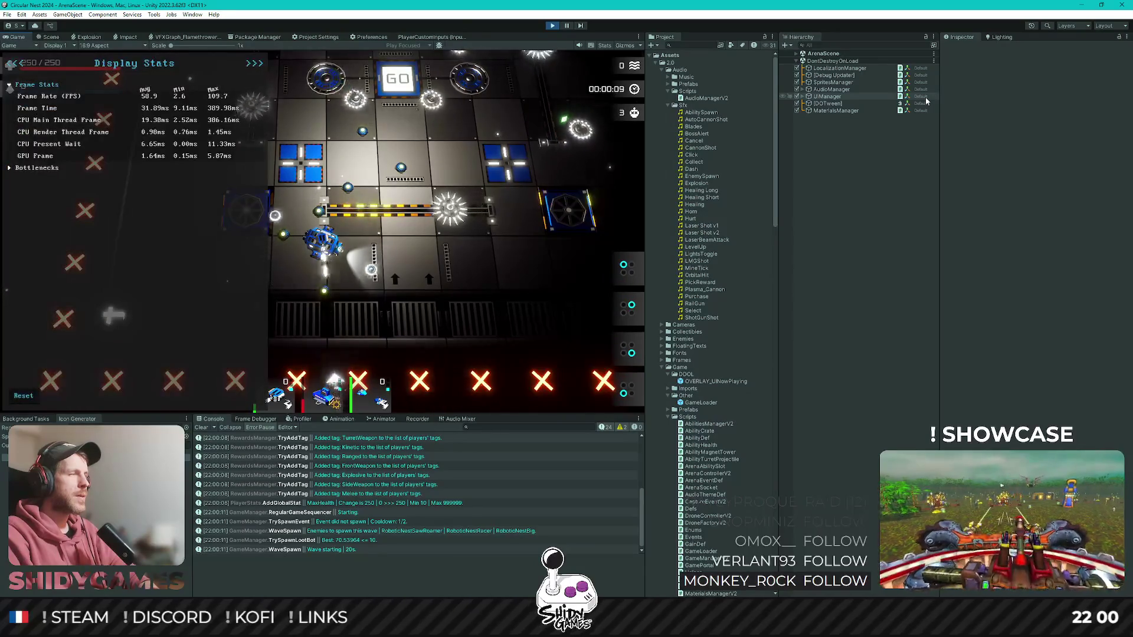
pyautogui.hotkey('ctrl', 'BackSpace')
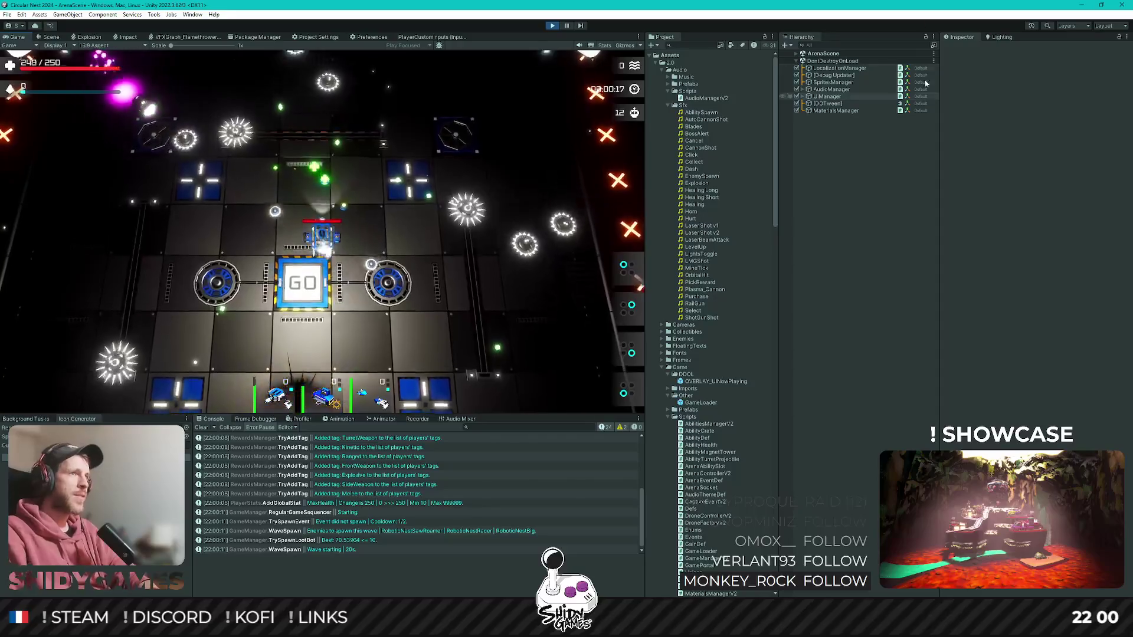
pyautogui.click(552, 26)
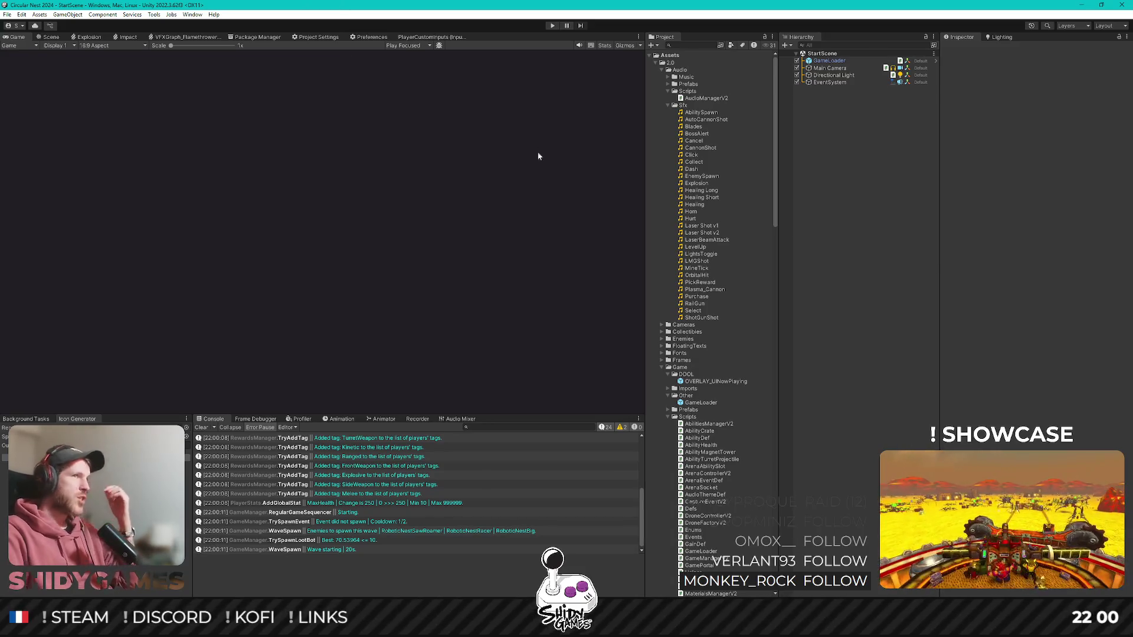
pyautogui.click(421, 46)
# - Make the game fill the editor in Play mode, skip the title, and start driving the robot
pyautogui.click(413, 62)
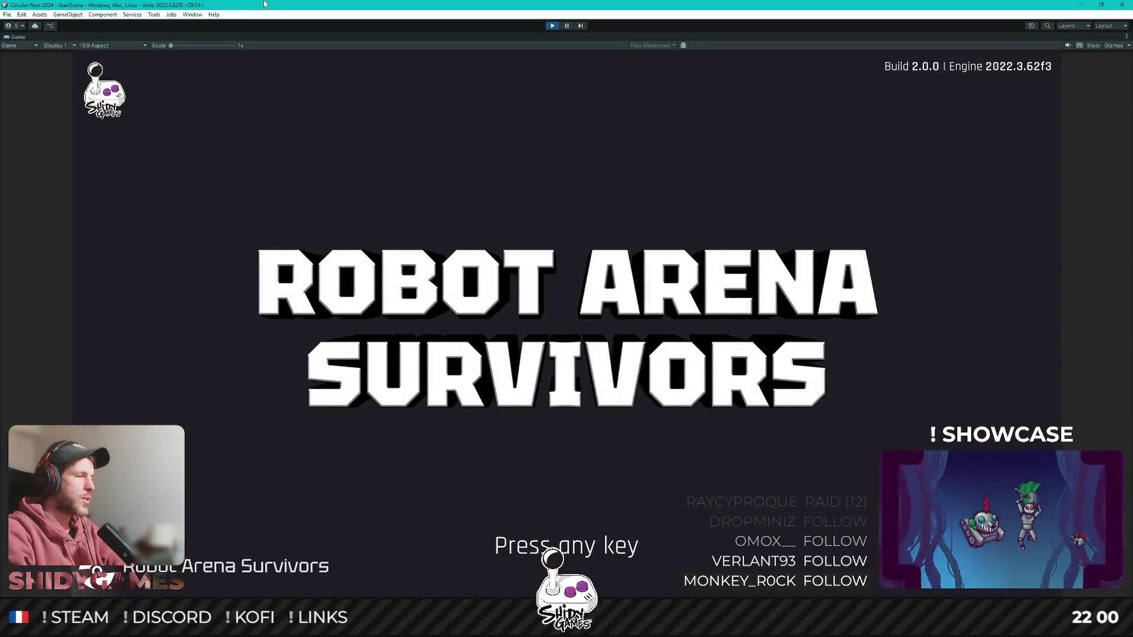
pyautogui.press('space')
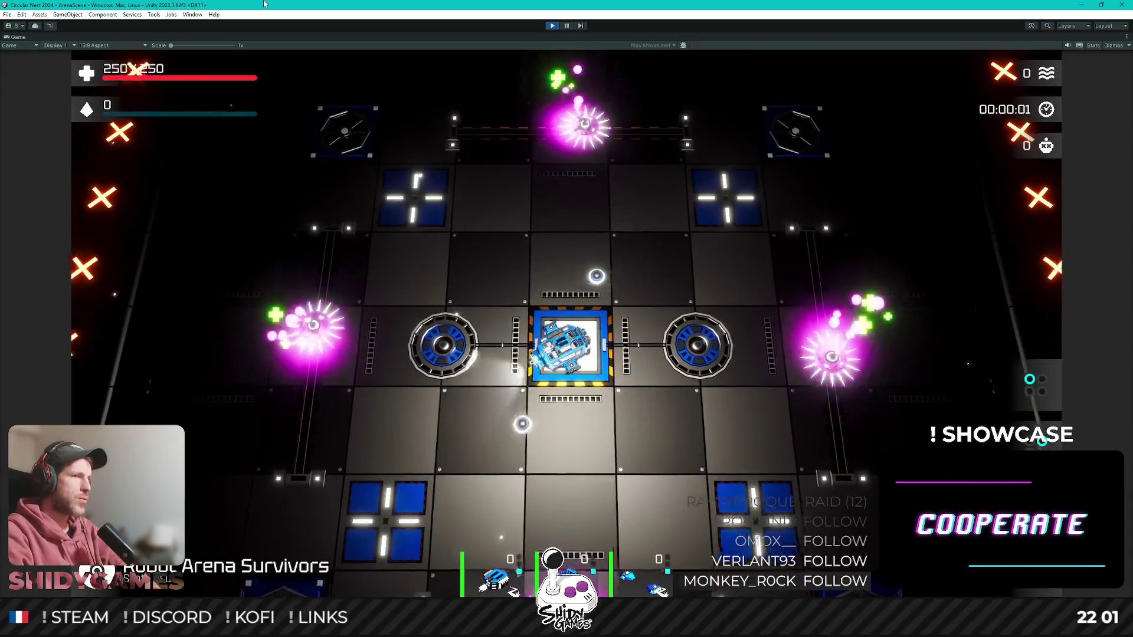
pyautogui.press('s')
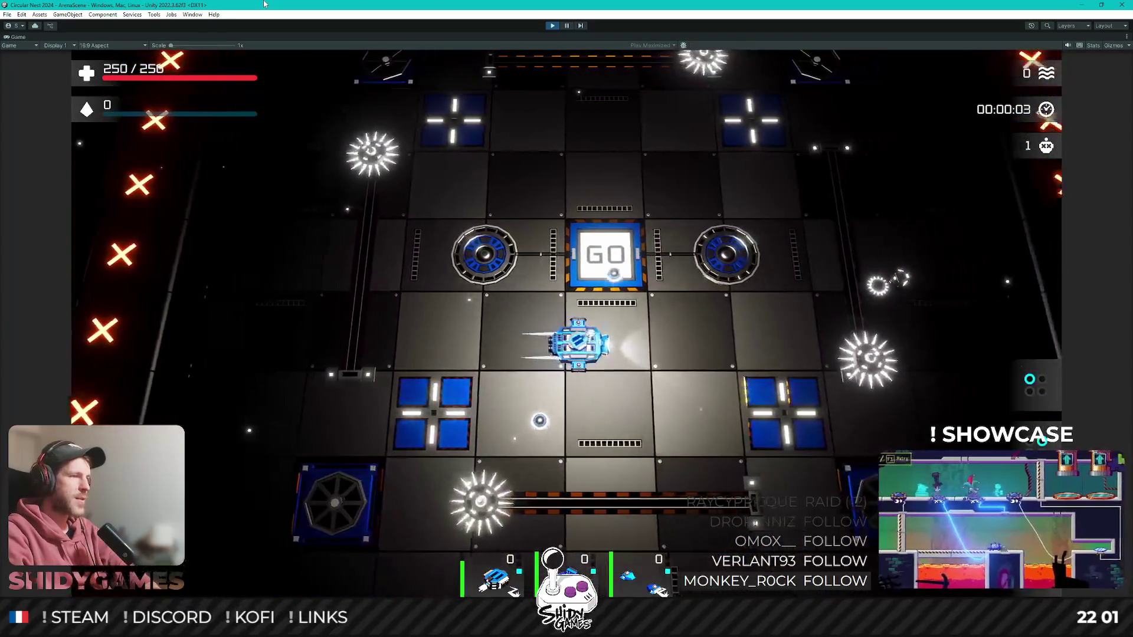
pyautogui.press('w')
pyautogui.press('d')
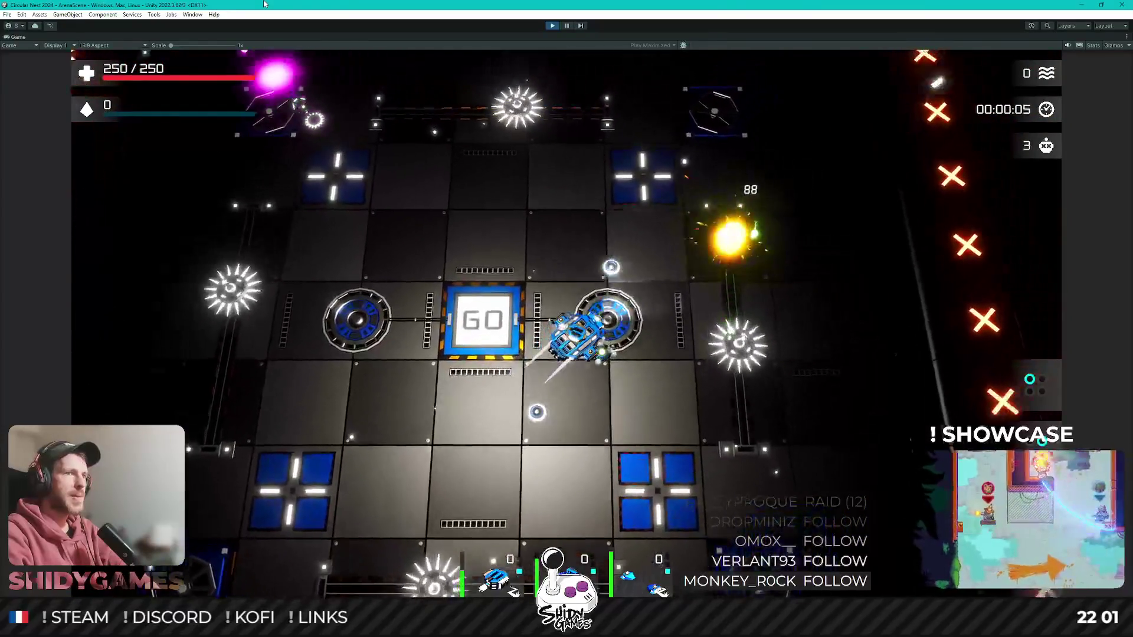
pyautogui.press('d')
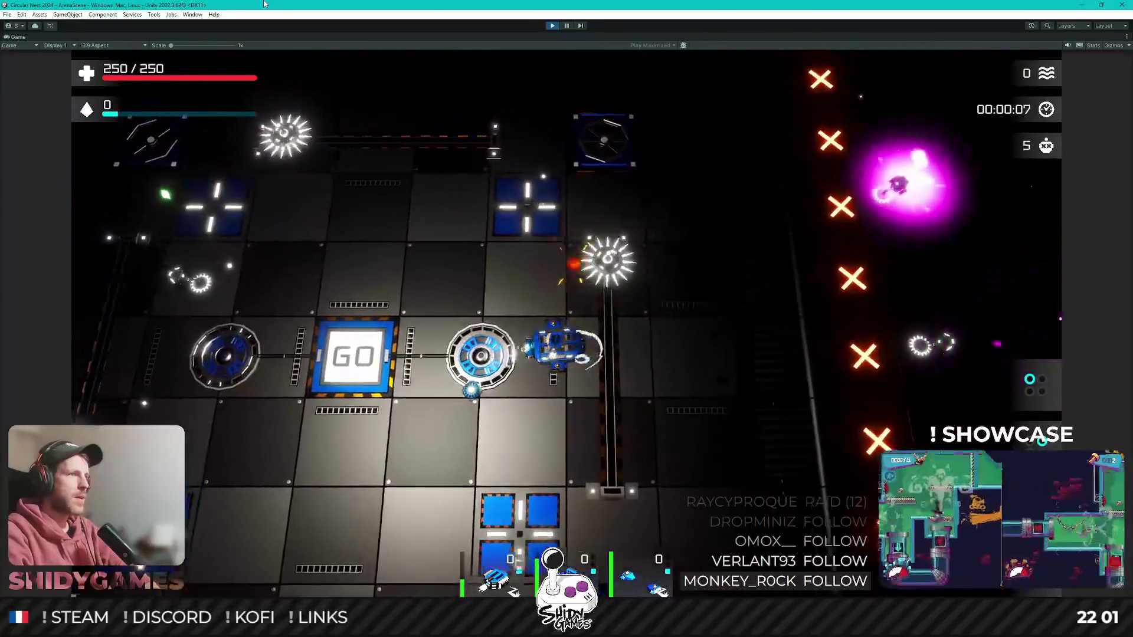
# - Steer the robot around the GO pad until HP Regen, Damage and Reload Speed cards appear
pyautogui.press('a')
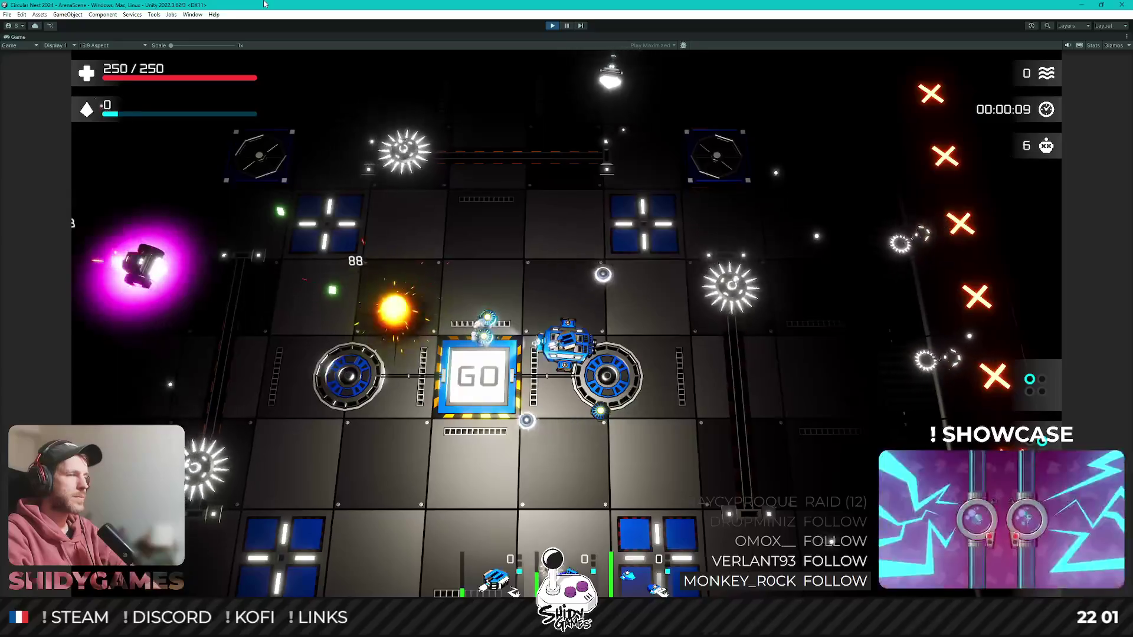
pyautogui.press('w')
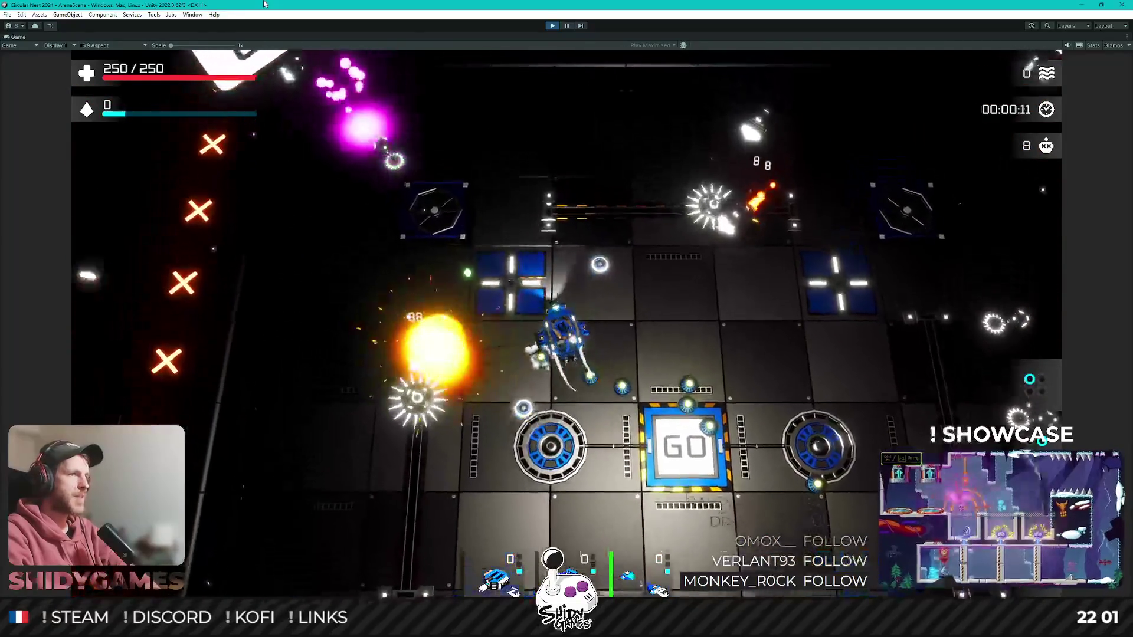
pyautogui.press('w')
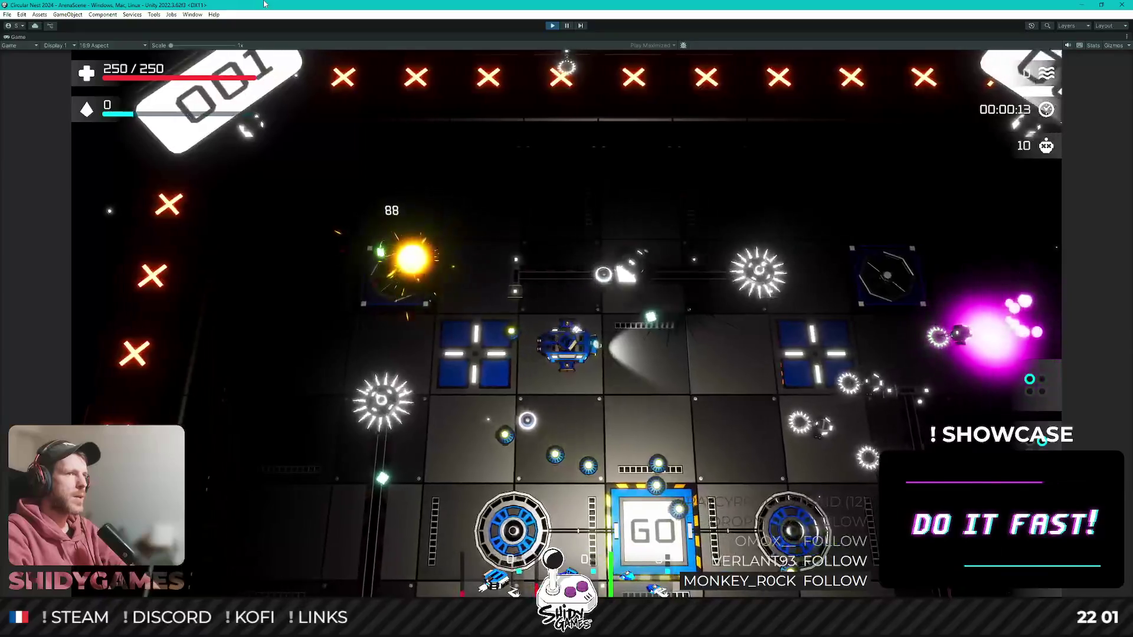
pyautogui.press('s')
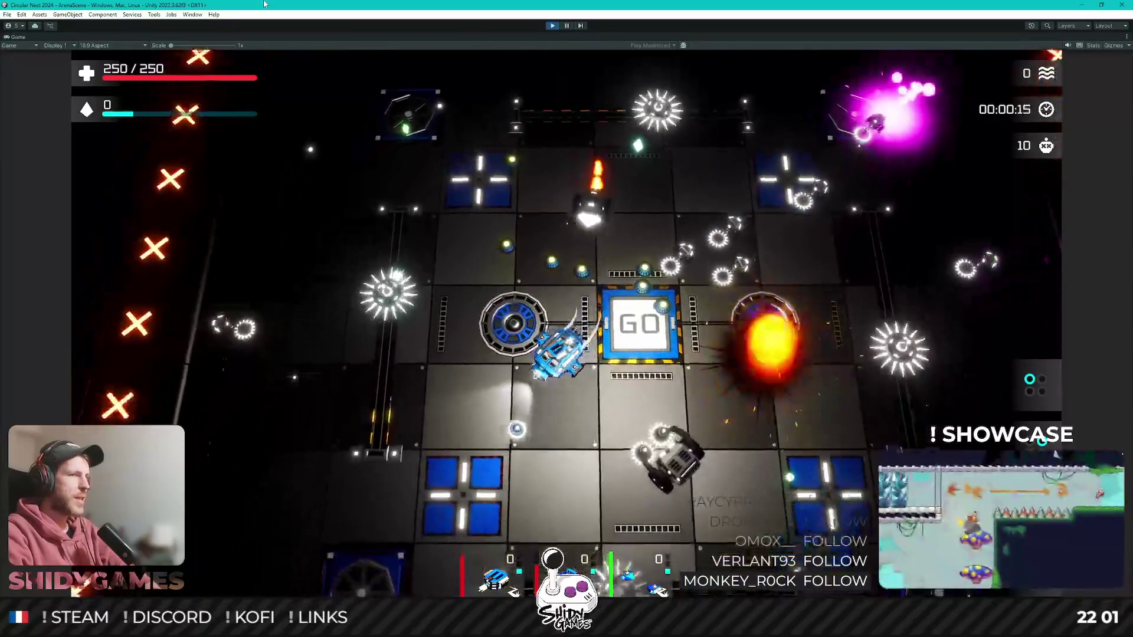
pyautogui.press('s')
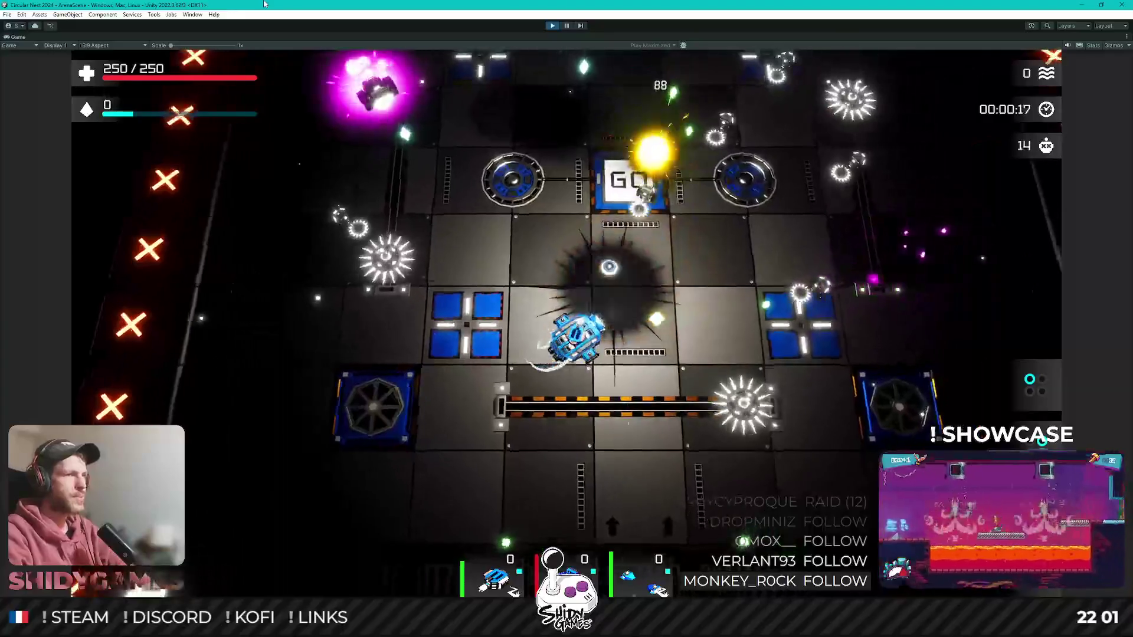
pyautogui.press('d')
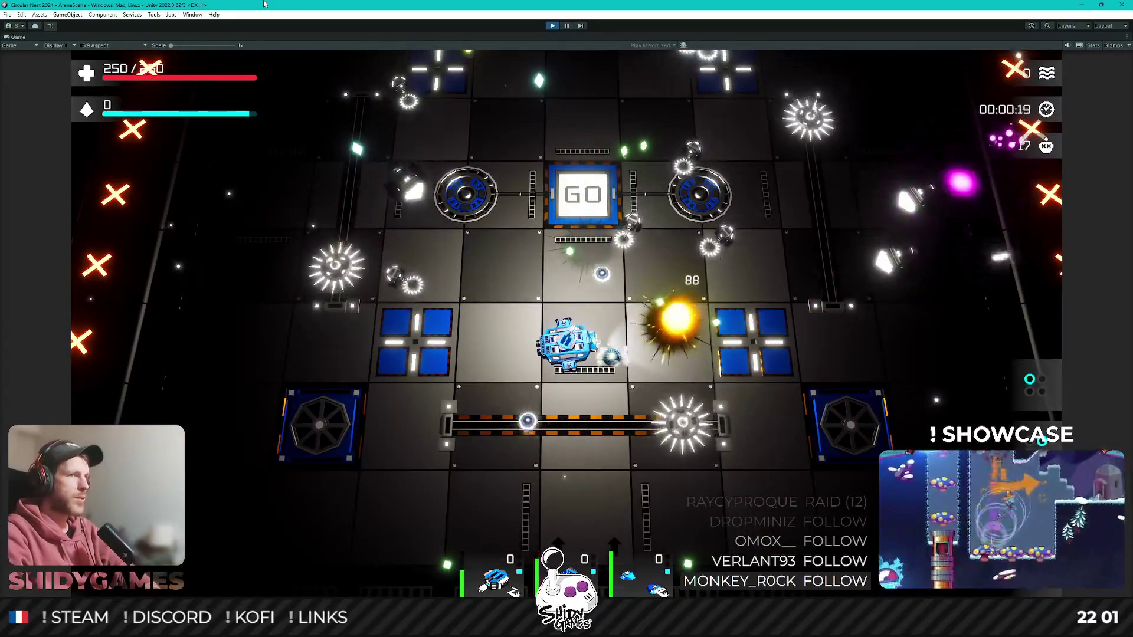
pyautogui.press('a')
pyautogui.press('s')
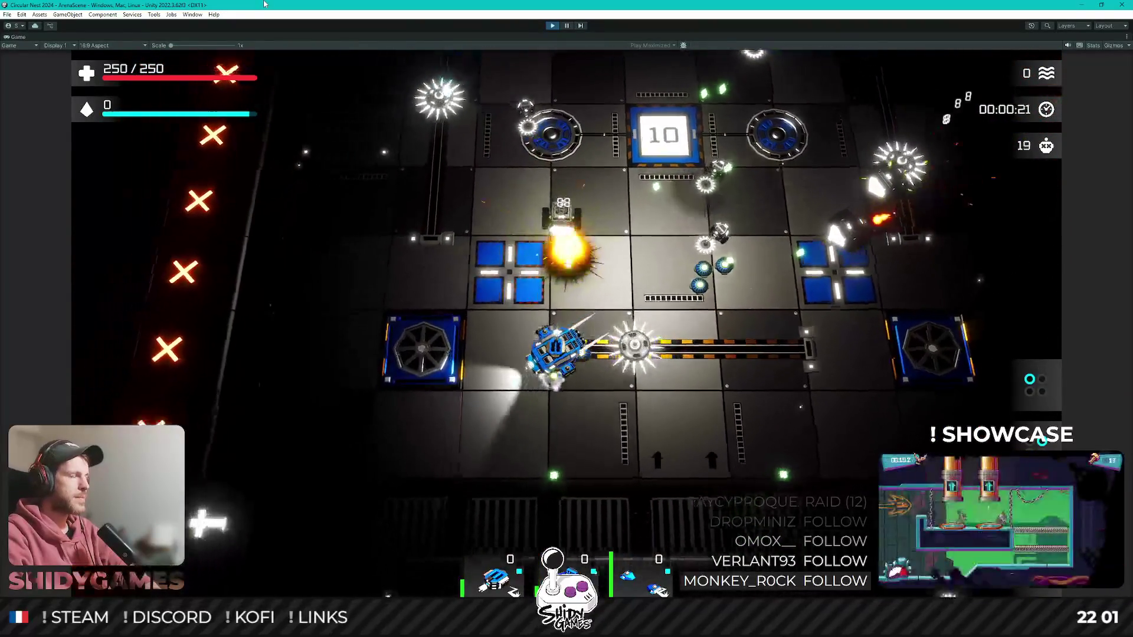
pyautogui.press('w')
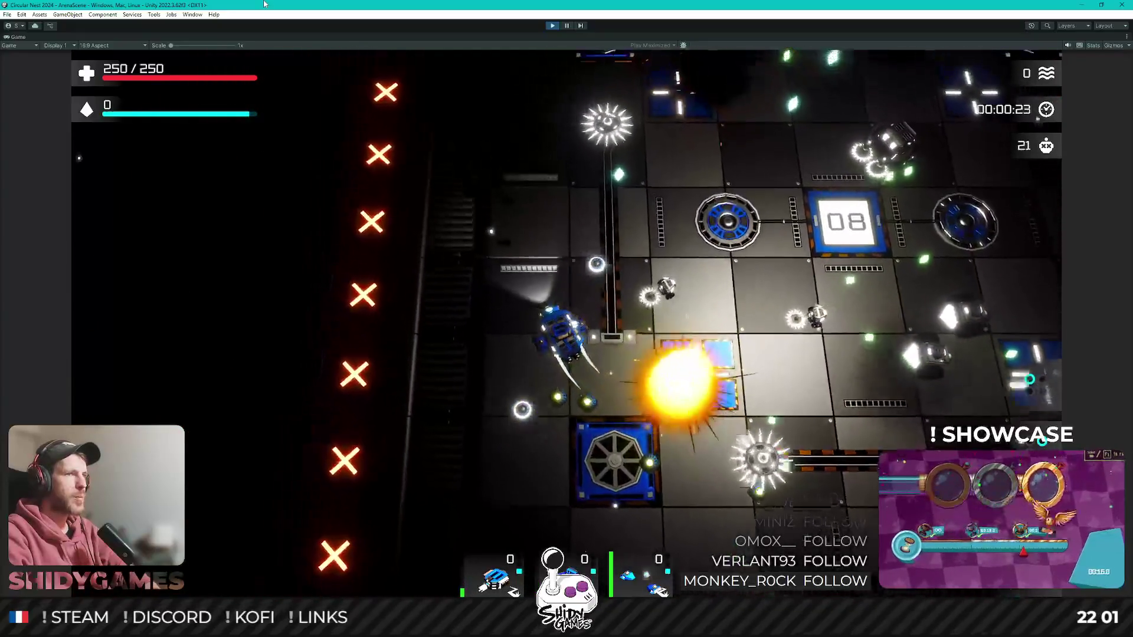
pyautogui.press('w')
pyautogui.press('d')
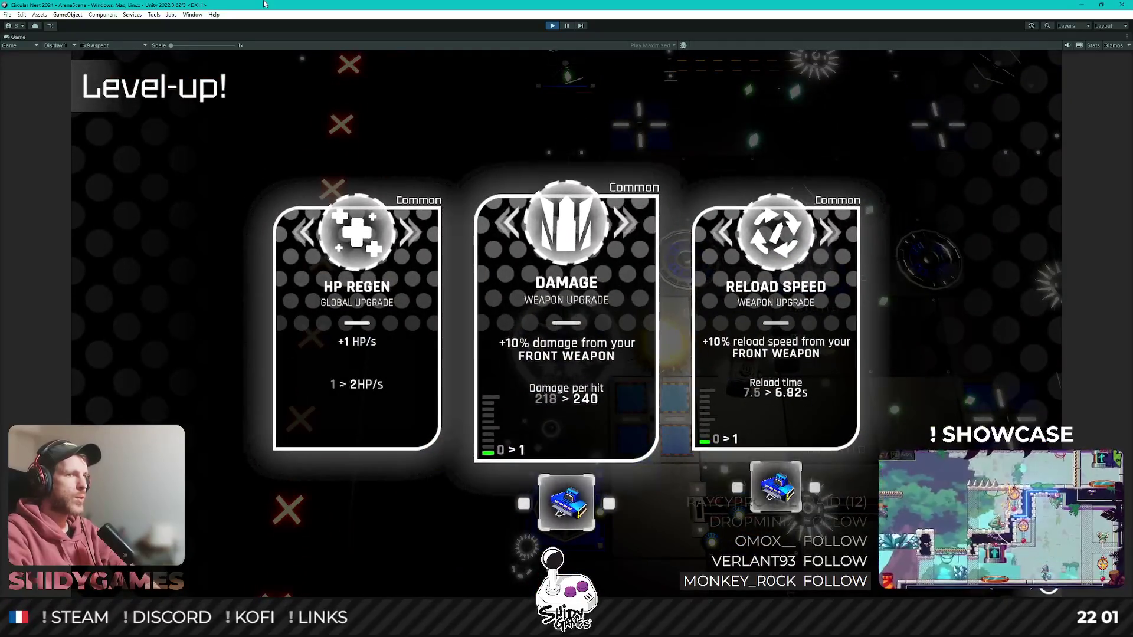
# - Take the Damage upgrade and another level-up card while driving the robot around the arena
pyautogui.press('space')
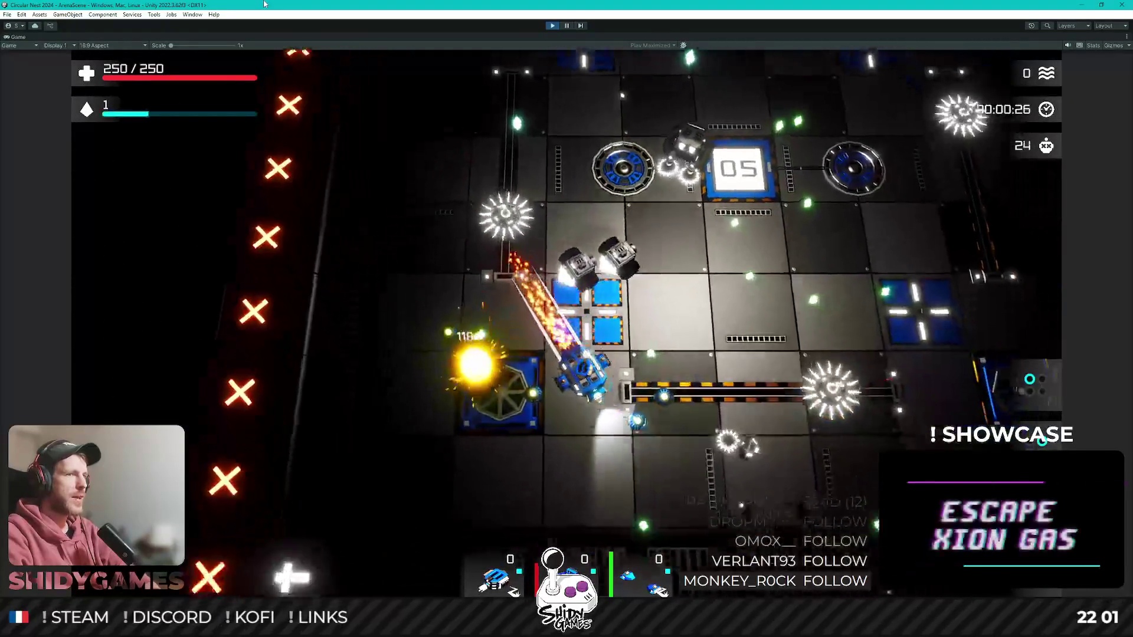
pyautogui.press('s')
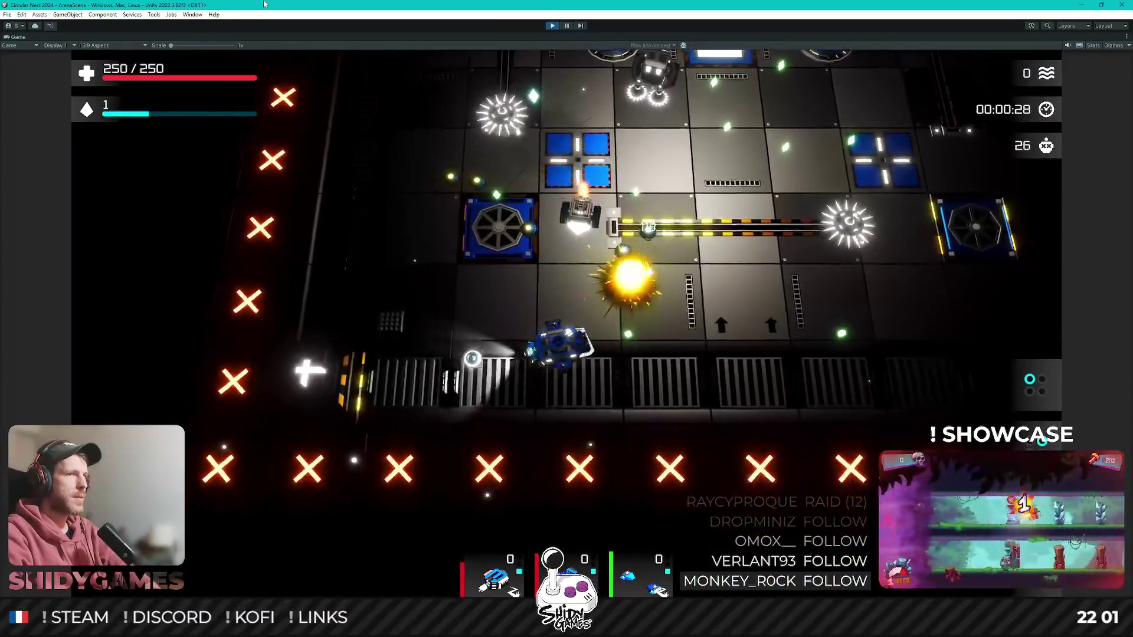
pyautogui.press('a')
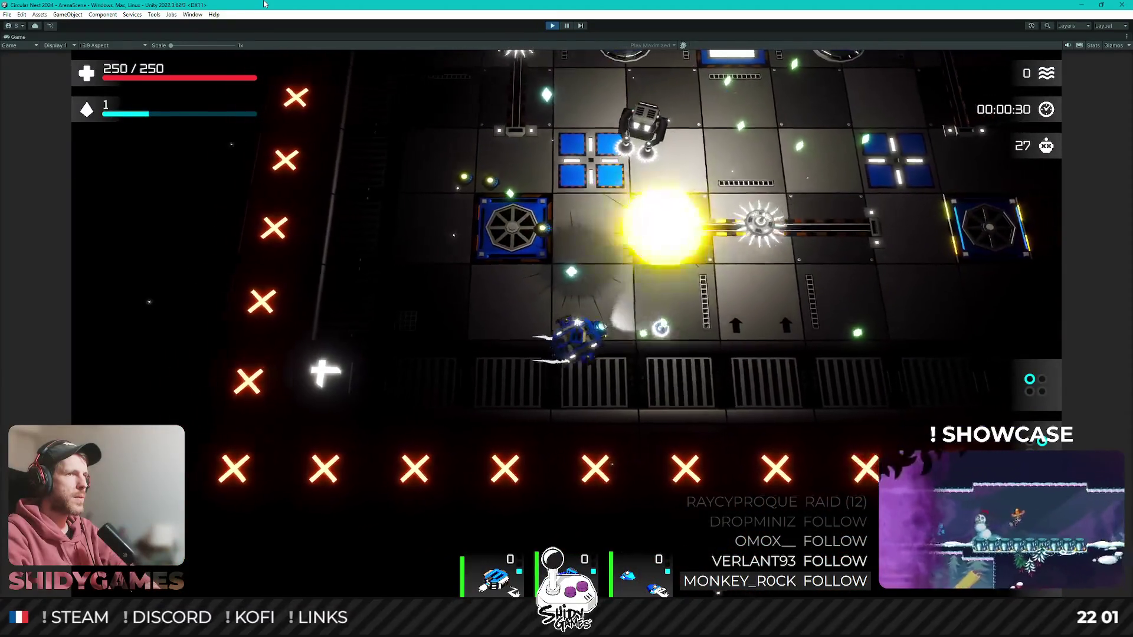
pyautogui.press('w')
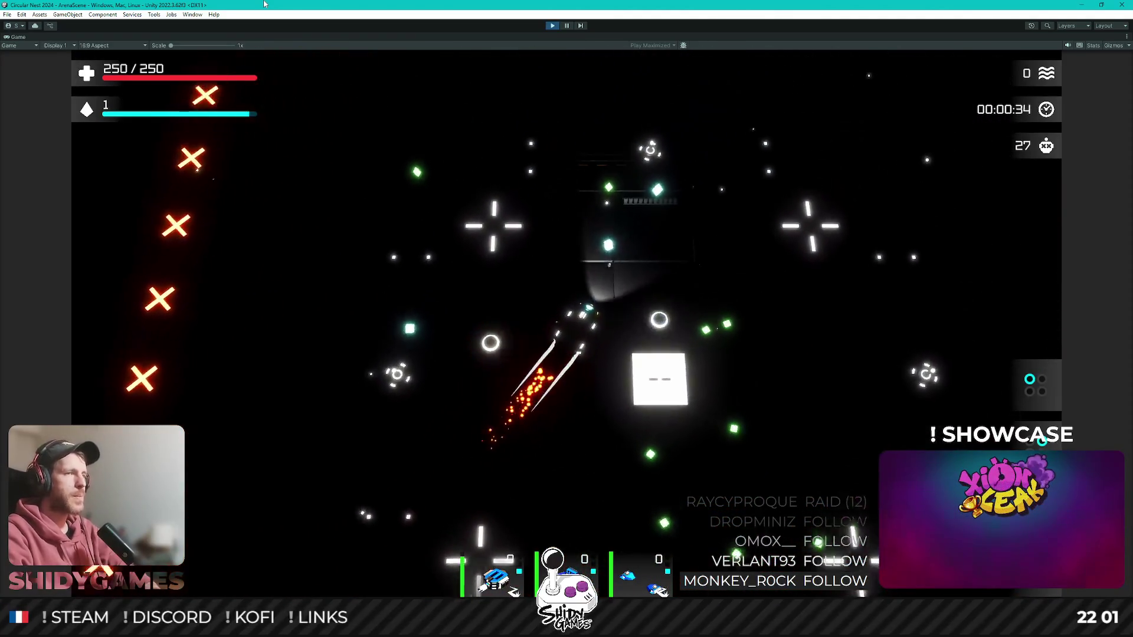
pyautogui.press('Return')
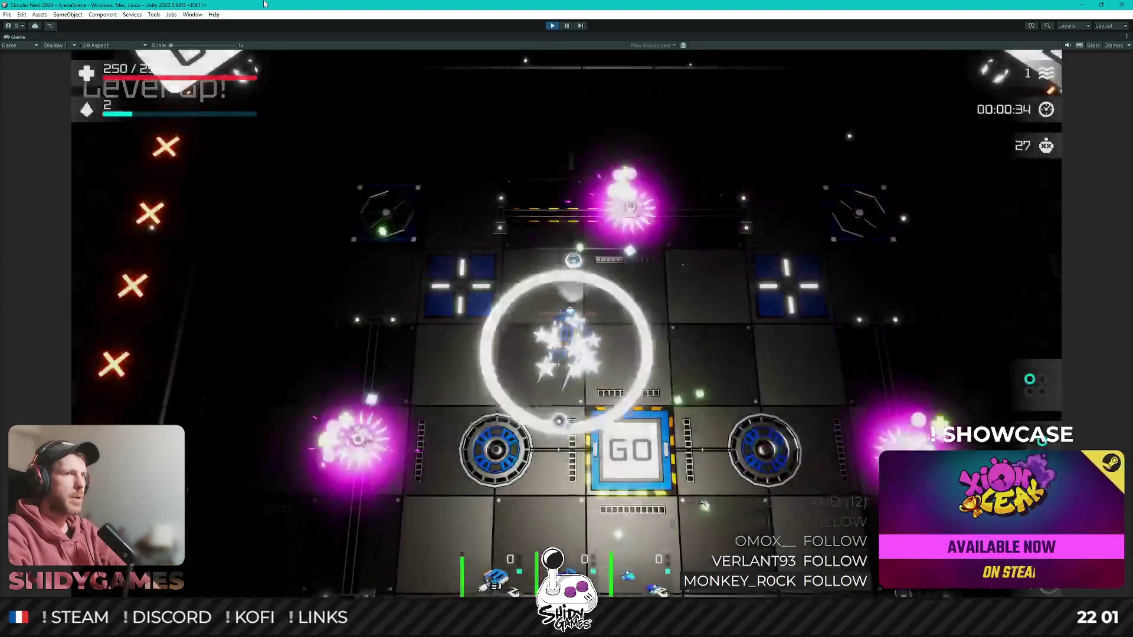
pyautogui.press('s')
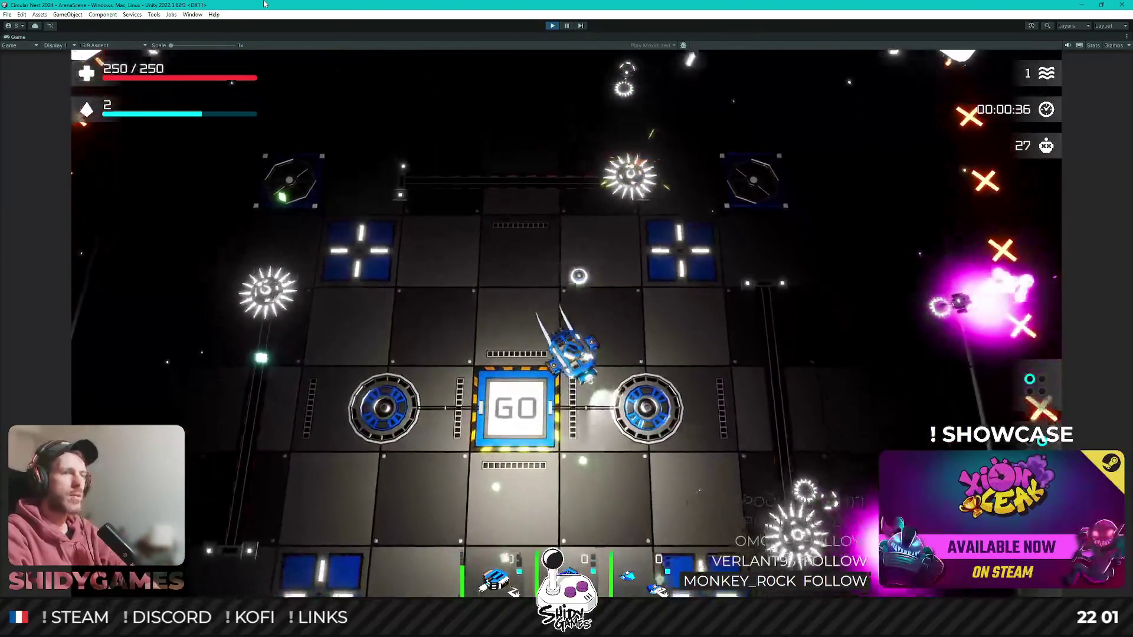
pyautogui.press('a')
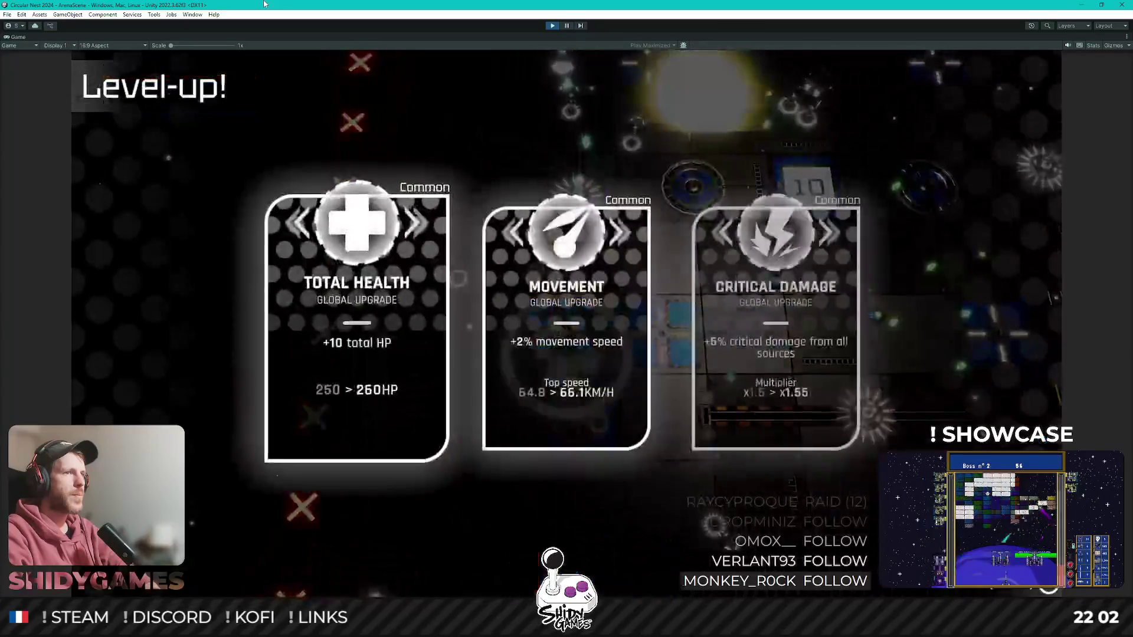
# - Take the Total Health, turret Damage, Explosive Damage and Pickup Range upgrades
pyautogui.press('Return')
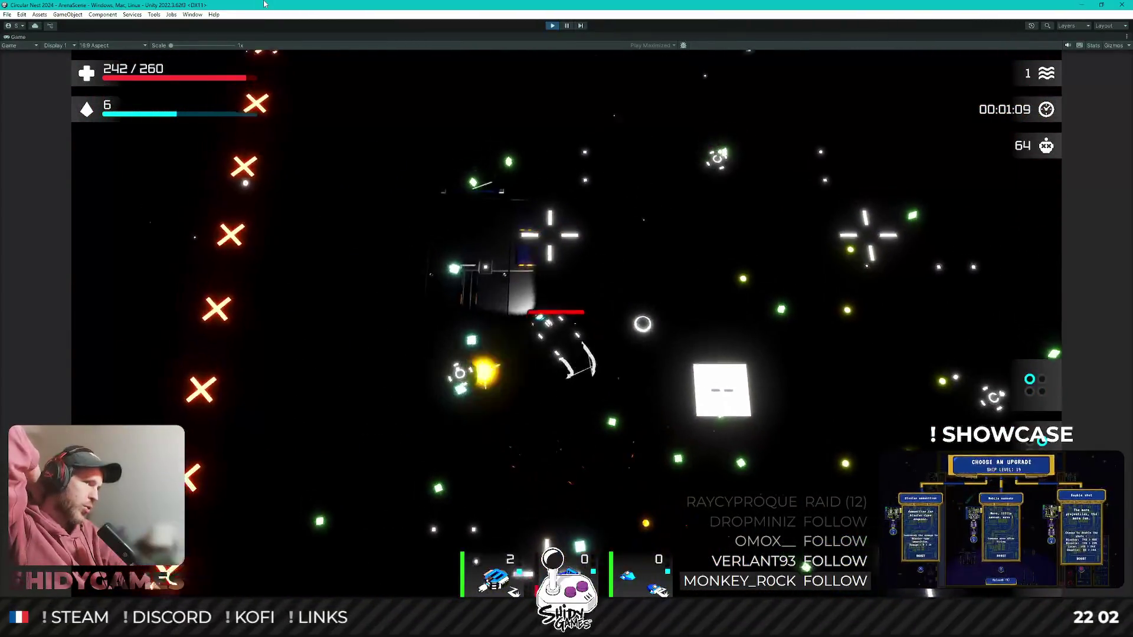
pyautogui.press('Right')
pyautogui.press('Right')
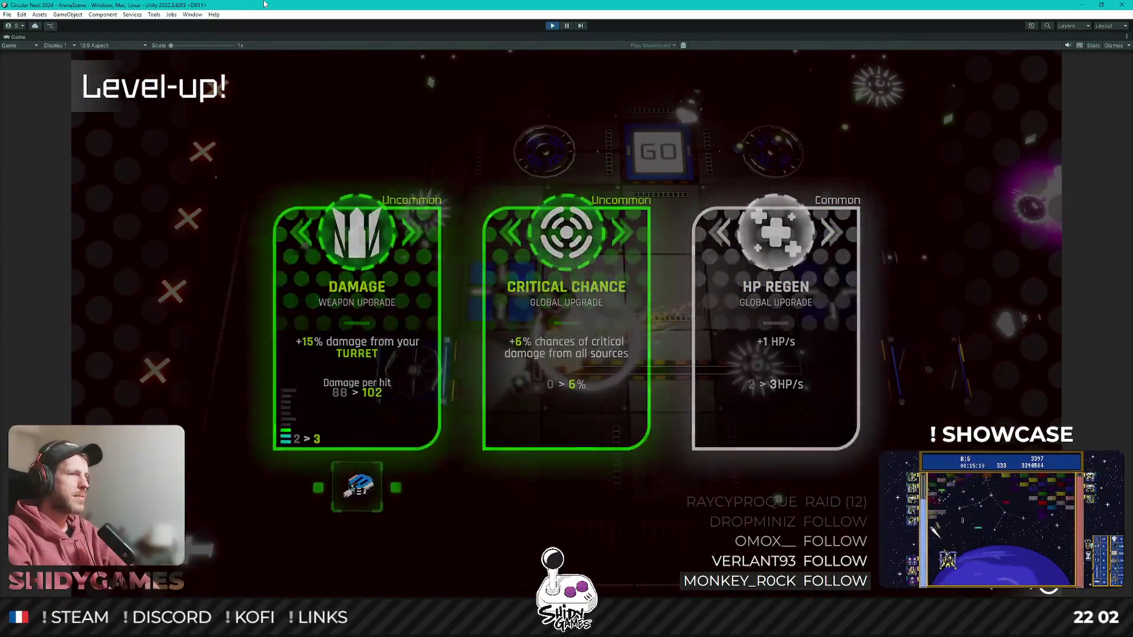
pyautogui.press('Return')
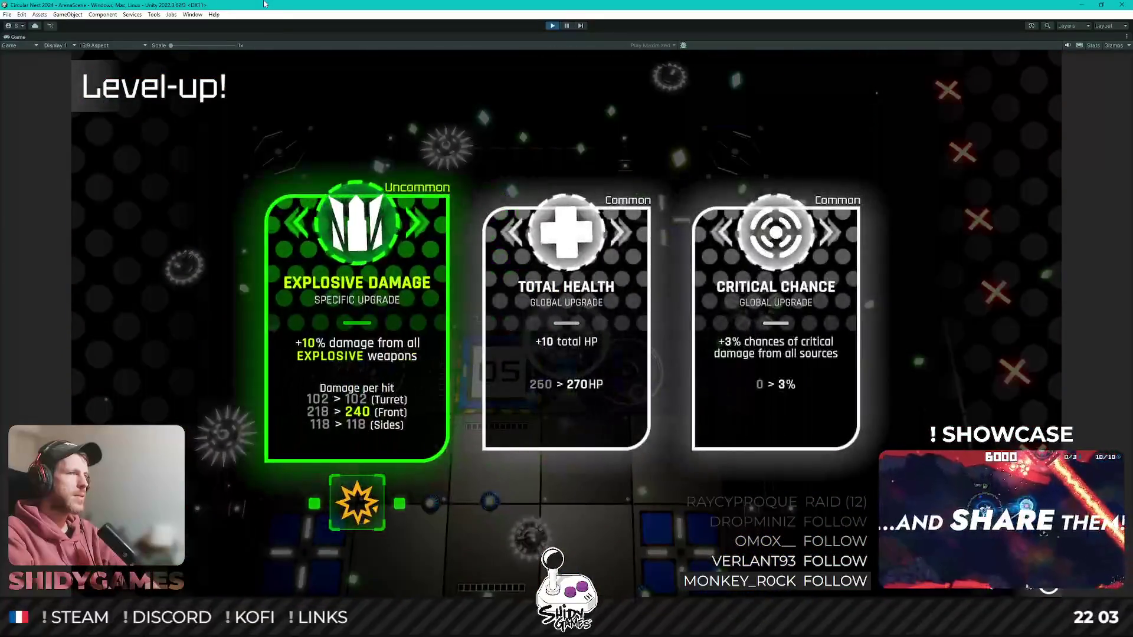
pyautogui.press('Return')
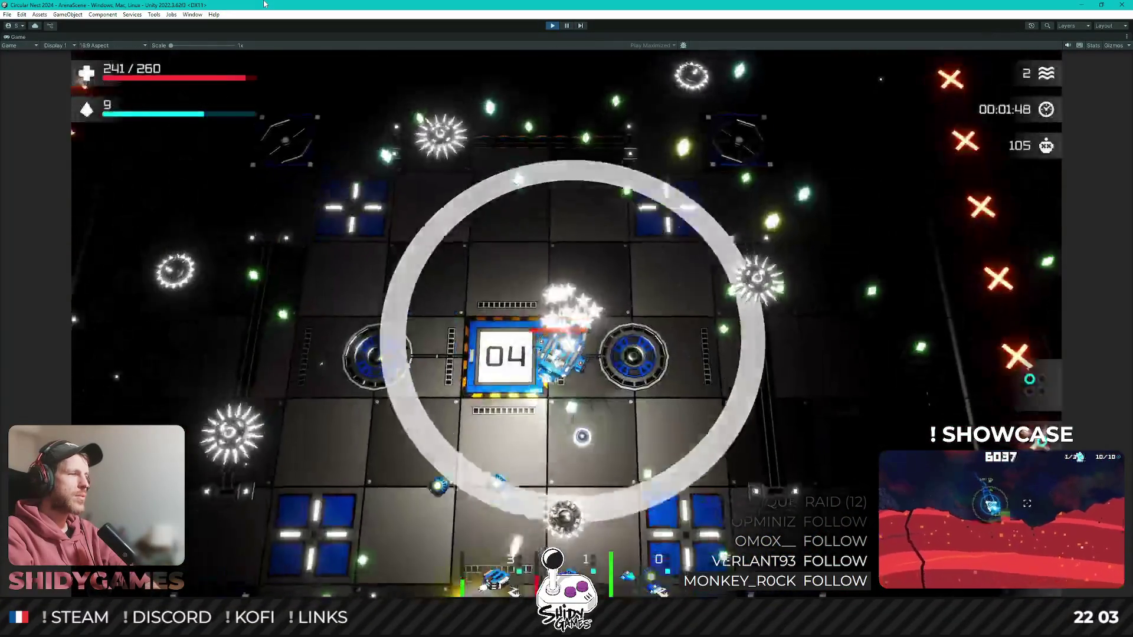
pyautogui.press('Return')
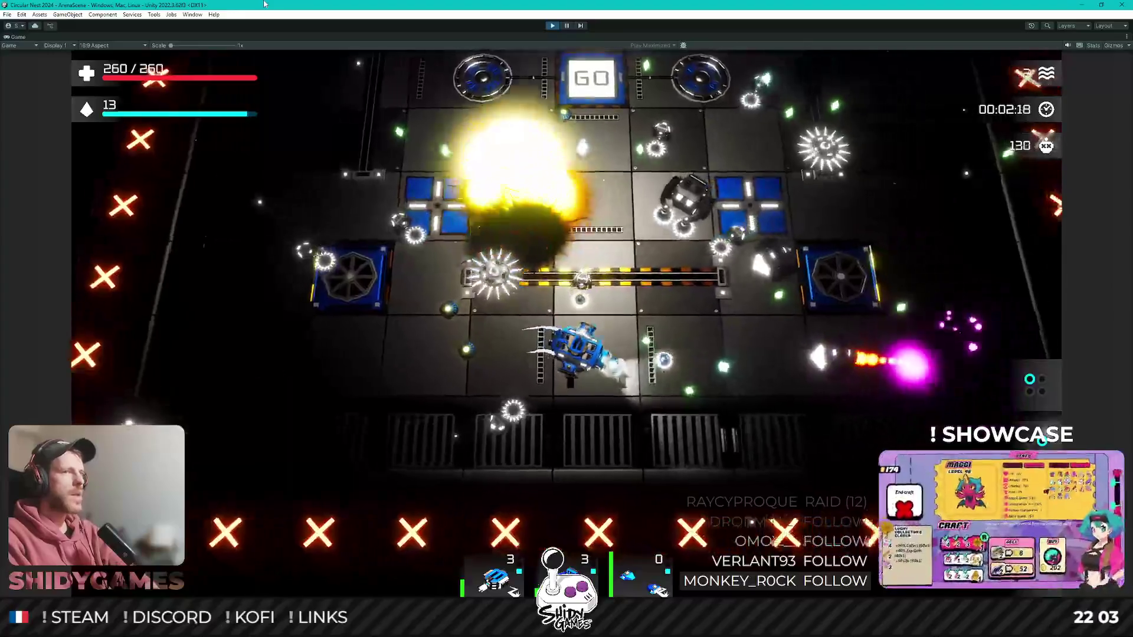
# - Take Magazine Size and Reload Speed upgrades, then confirm the Railgun Turret evolution
pyautogui.press('Return')
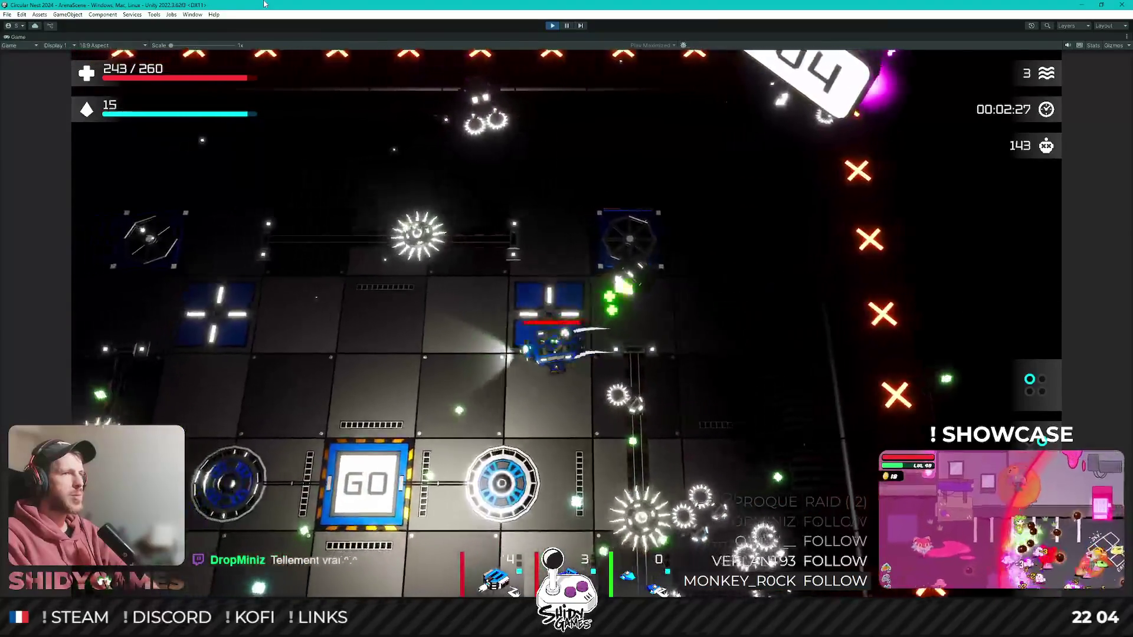
pyautogui.press('Right')
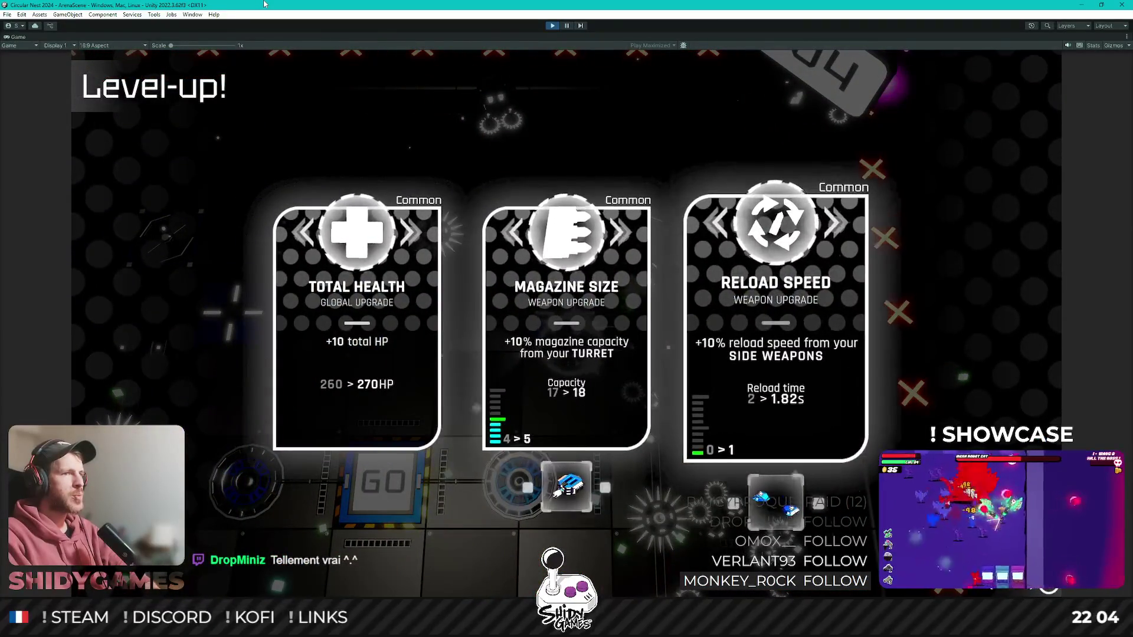
pyautogui.press('Return')
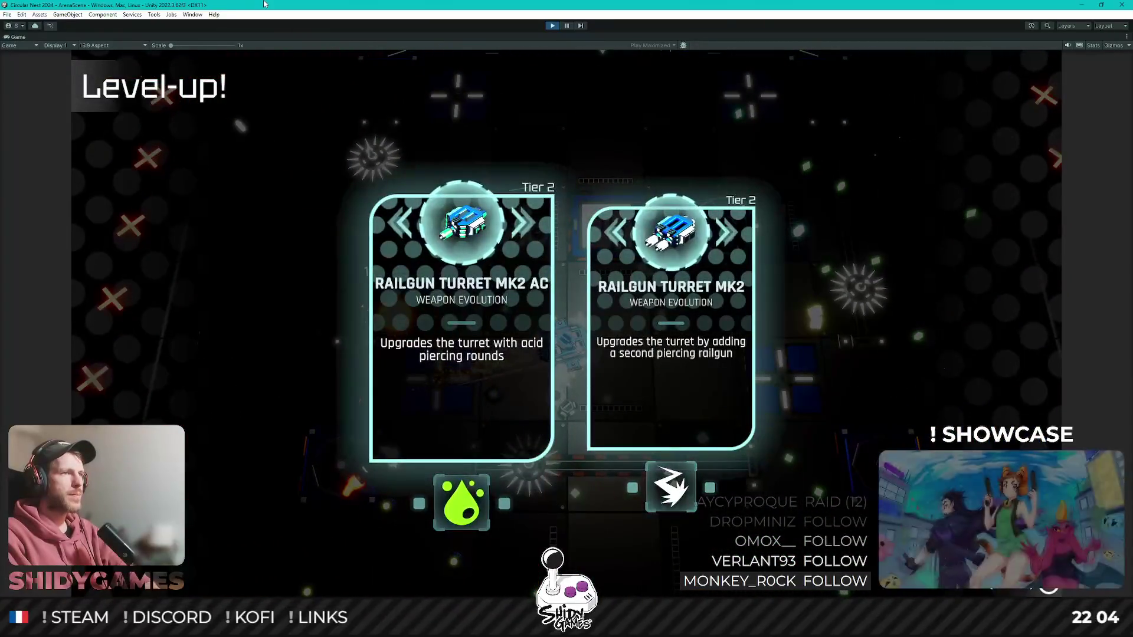
pyautogui.press('Return')
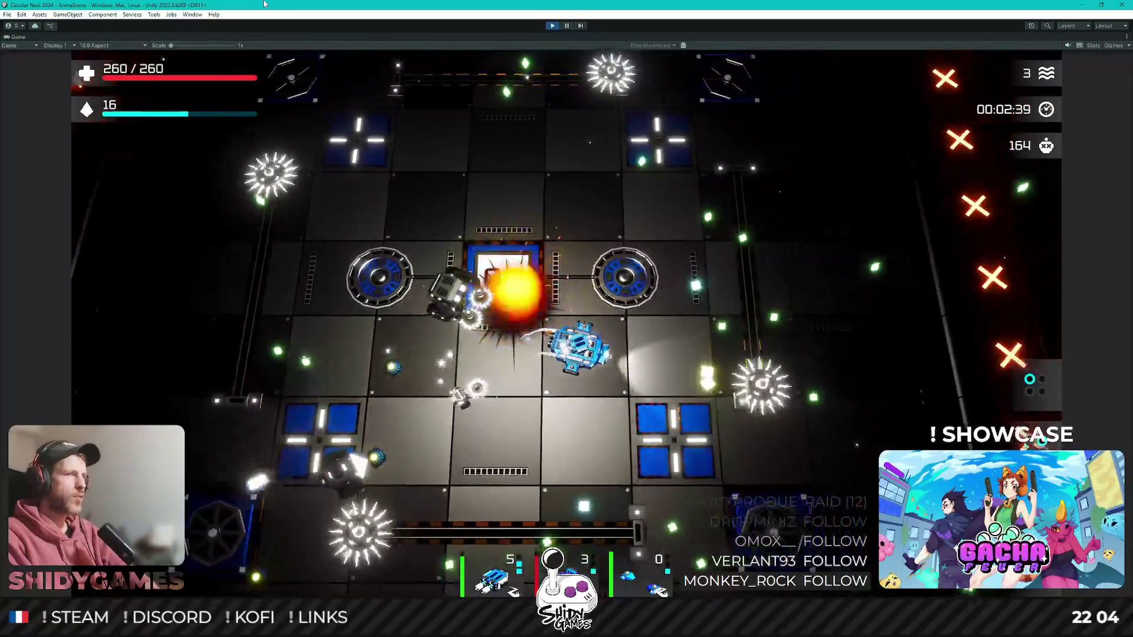
# - Take the next level-up card, then the turret Reload Speed and Explosive Damage upgrades
pyautogui.press('Return')
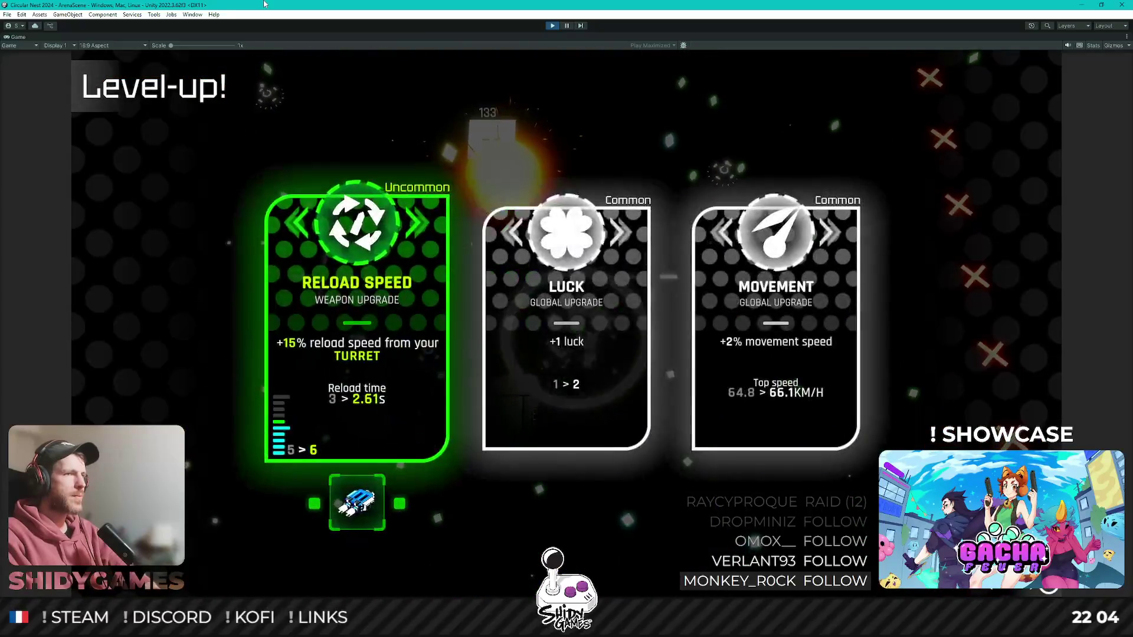
pyautogui.press('Return')
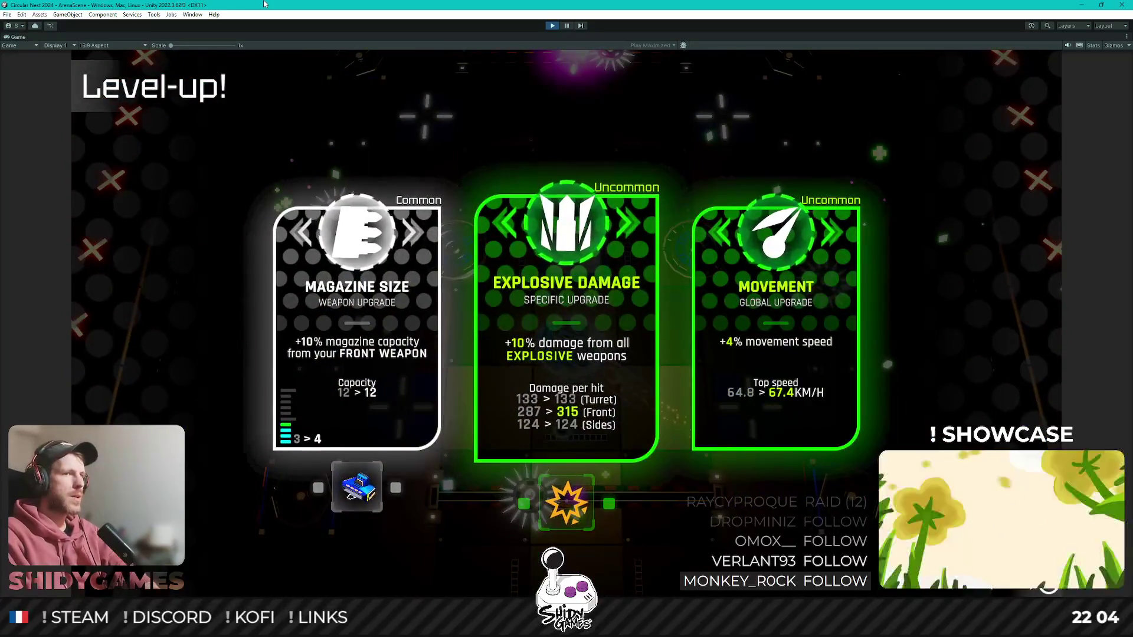
pyautogui.press('Return')
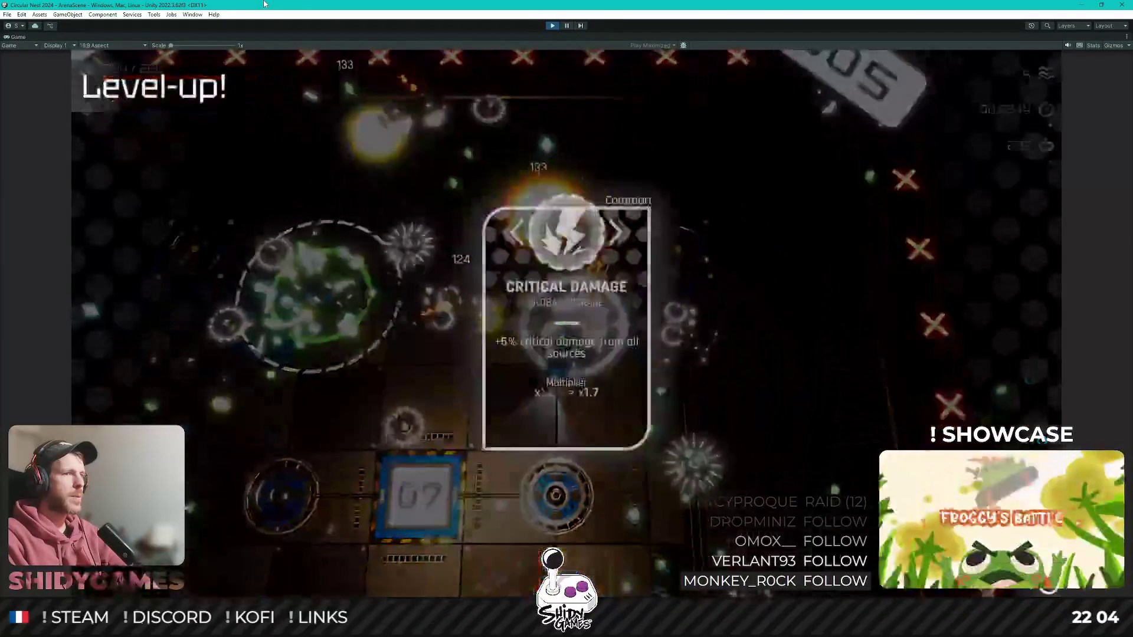
# - Accept two more upgrades, take Total Health (max HP 280), then highlight Drone Factory on the crate
pyautogui.press('Return')
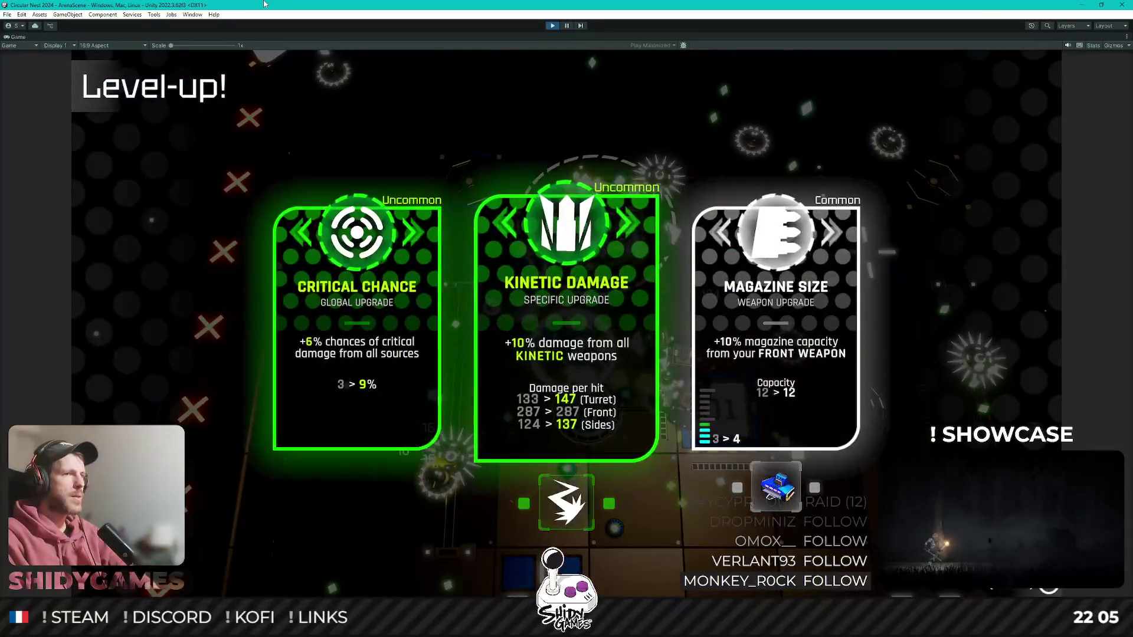
pyautogui.press('Return')
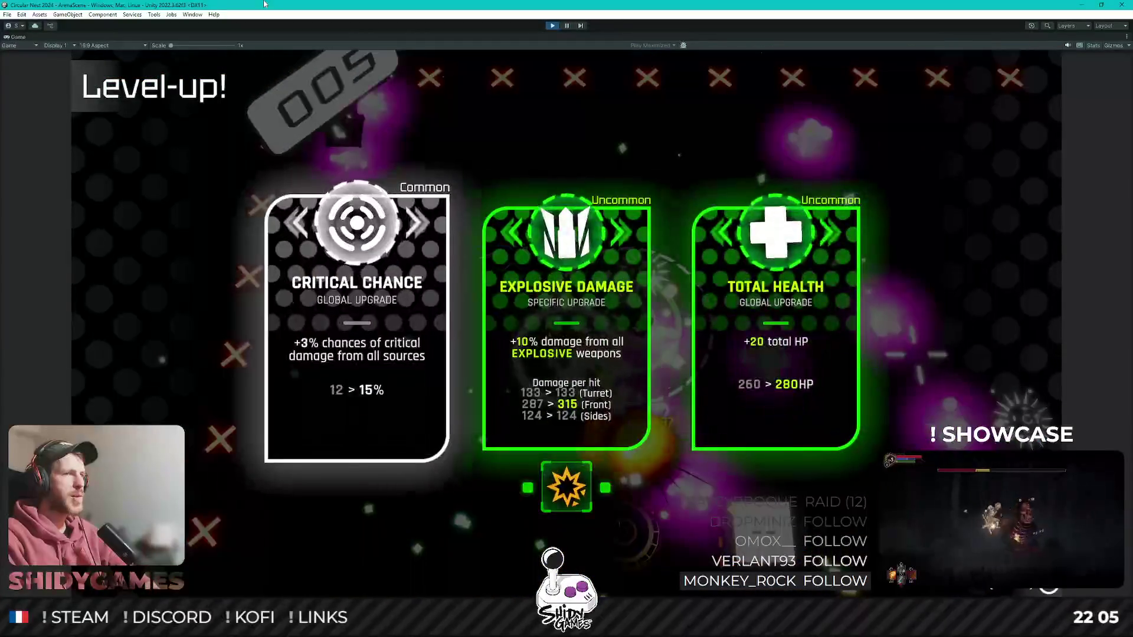
pyautogui.press('Return')
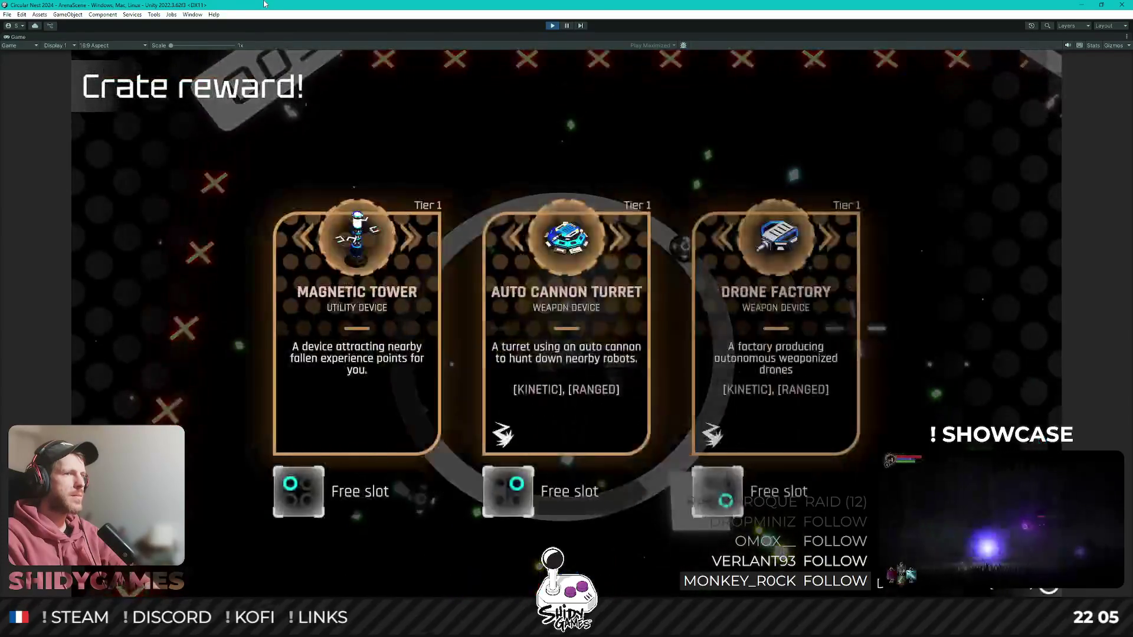
pyautogui.press('Right')
pyautogui.press('Right')
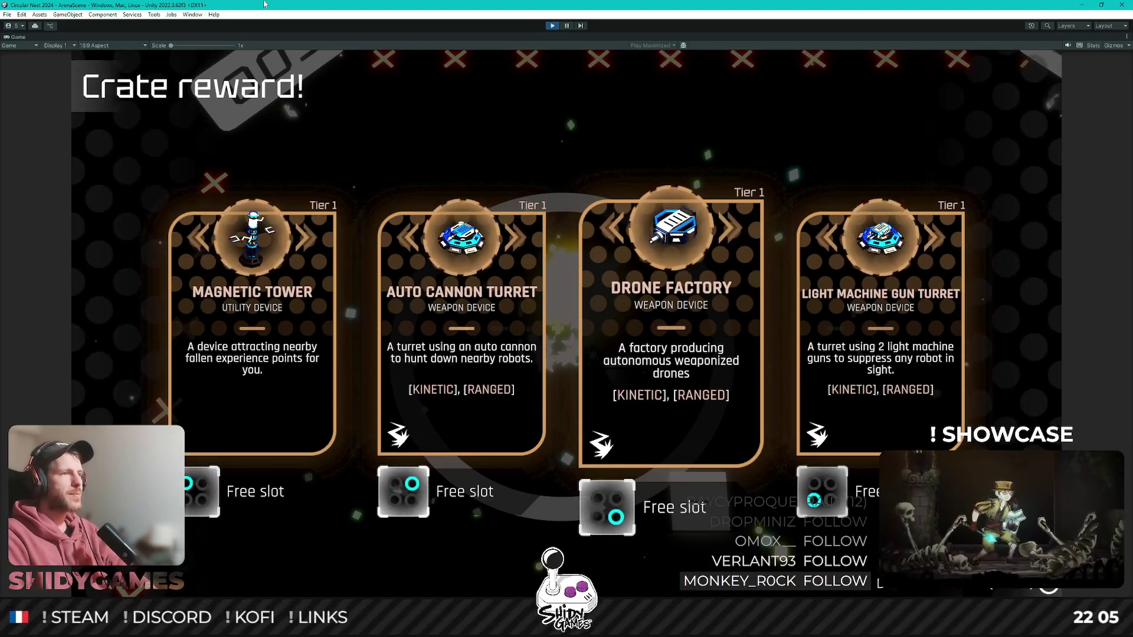
# - Claim Drone Factory from the crate and take the Total Health upgrade
pyautogui.press('Return')
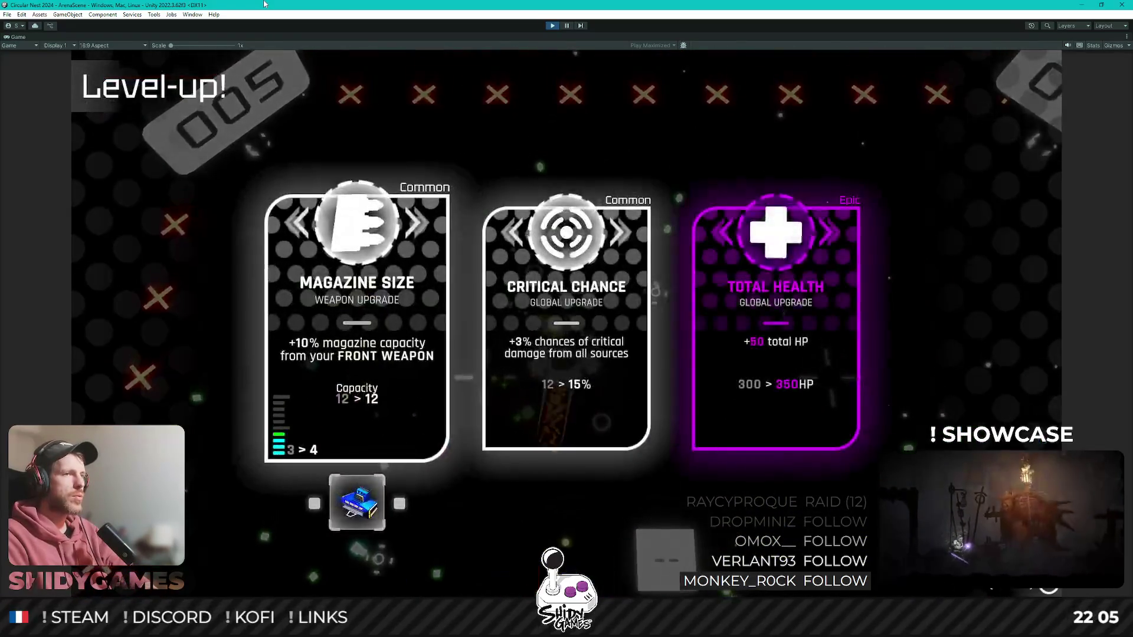
pyautogui.press('Return')
pyautogui.press('Return')
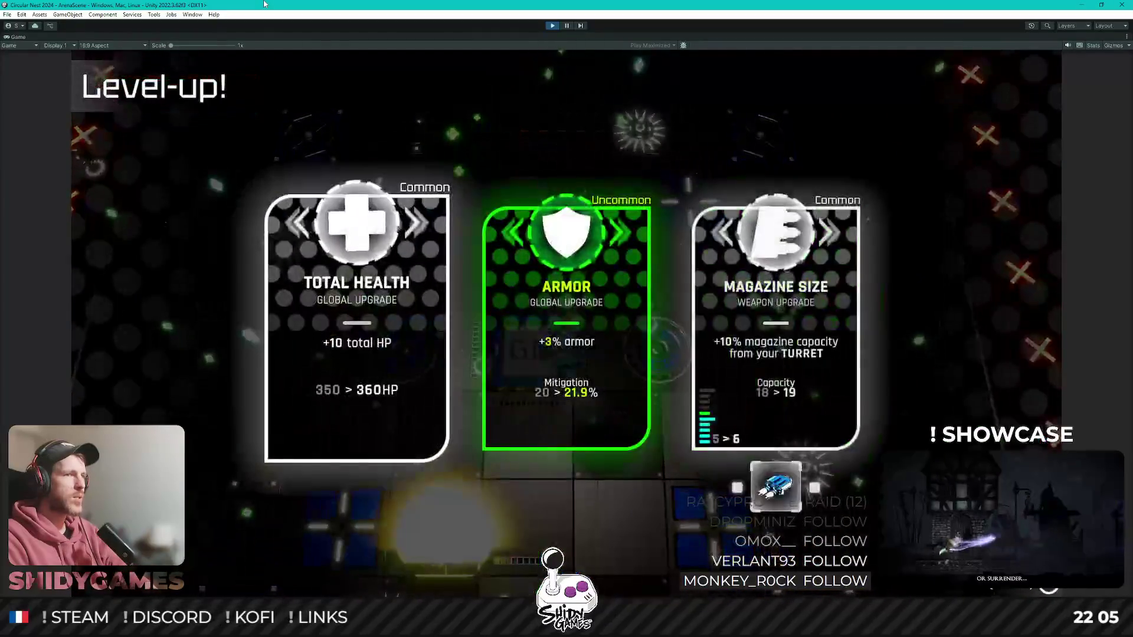
# - Take the Armor upgrade, then the turret Magazine Size upgrade
pyautogui.press('Return')
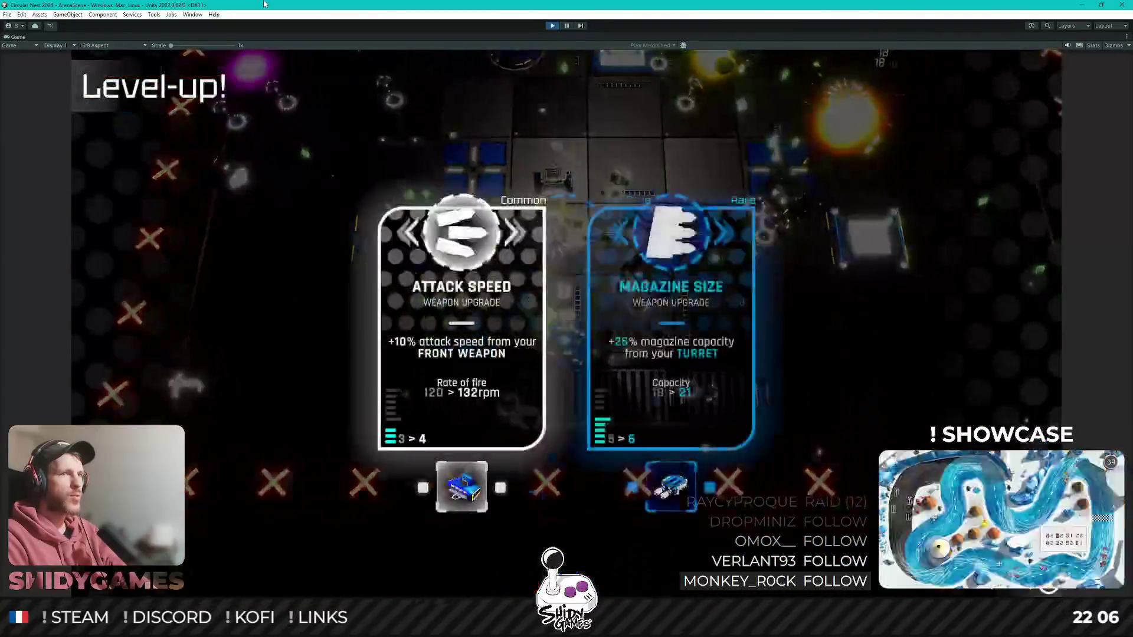
pyautogui.press('Return')
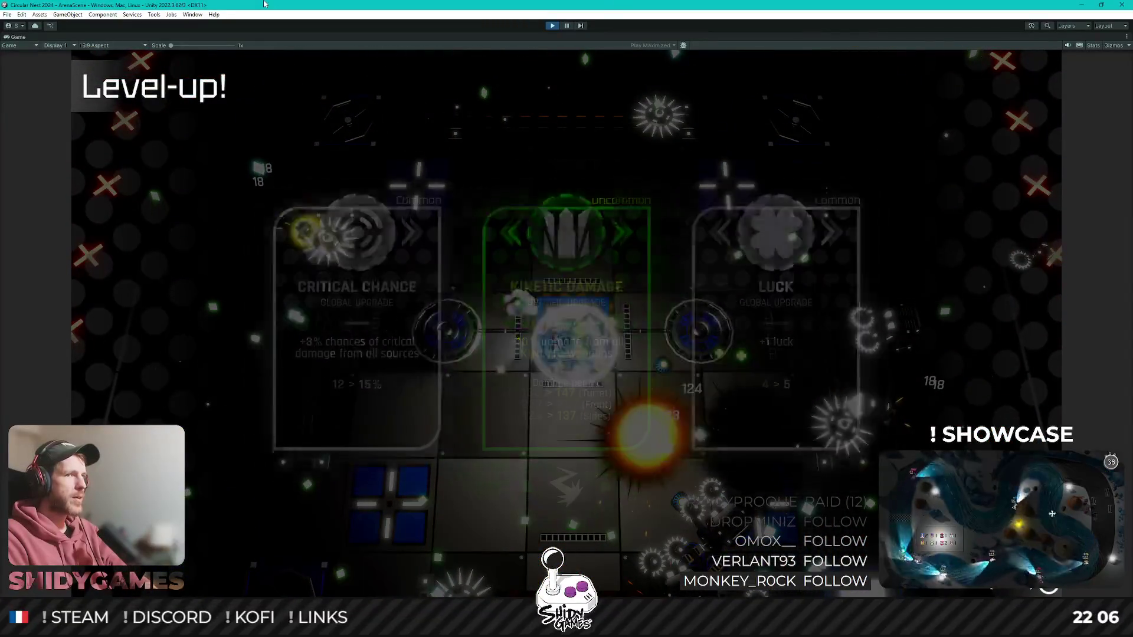
# - Take Kinetic Damage, fight on into wave 6, then take Attack Speed
pyautogui.press('Return')
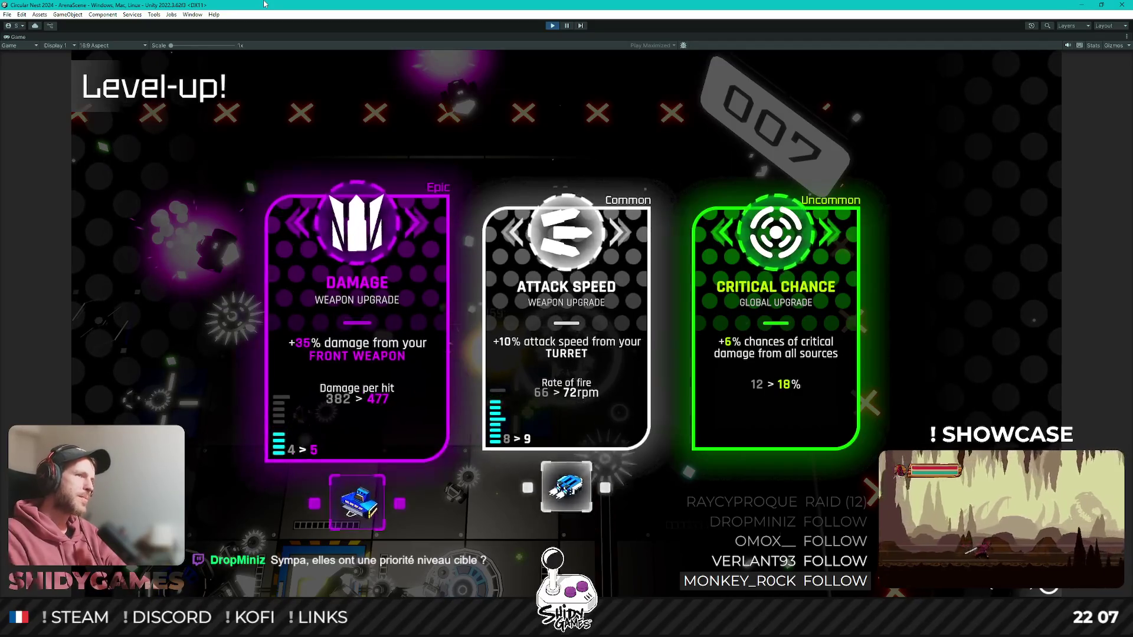
pyautogui.press('Return')
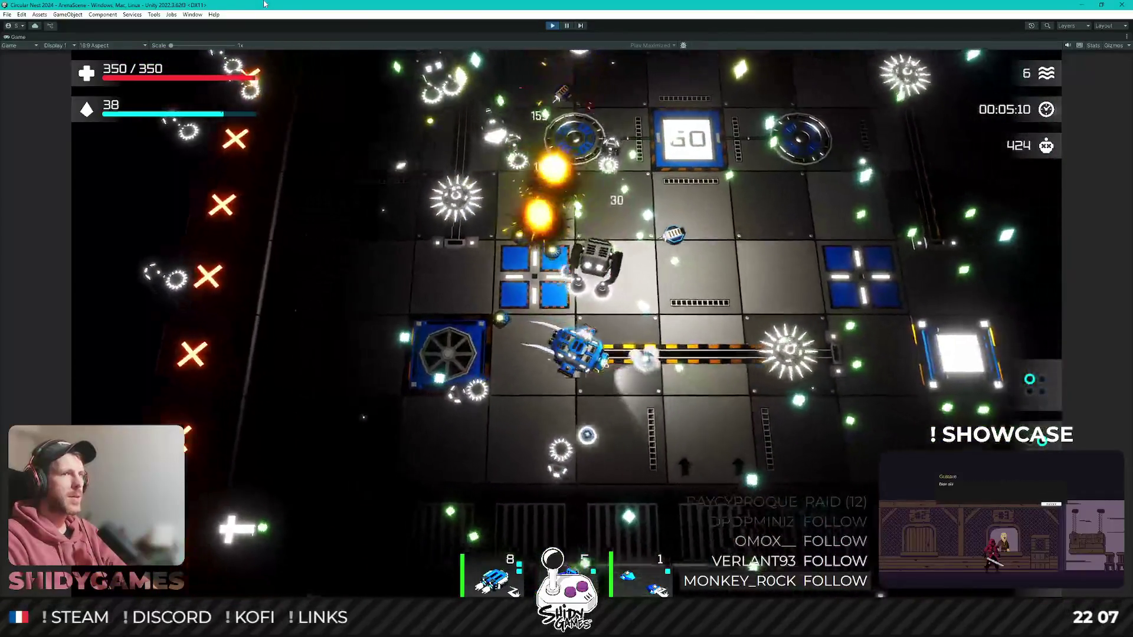
# - Accept a level-up card, then take the Total Health and Global Damage upgrades
pyautogui.press('Return')
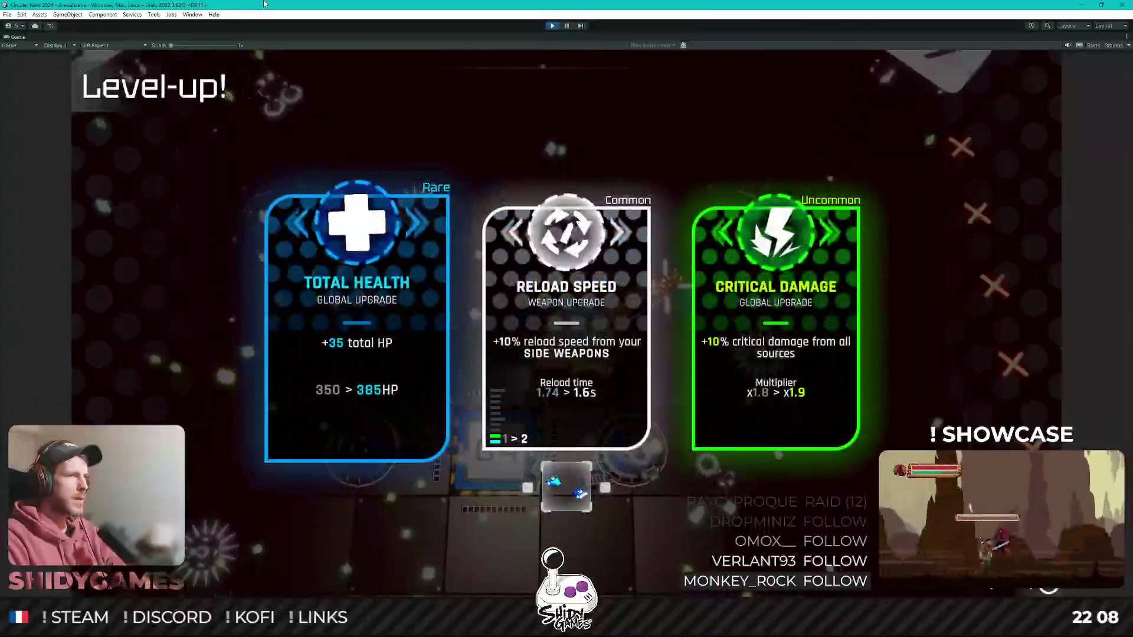
pyautogui.press('Return')
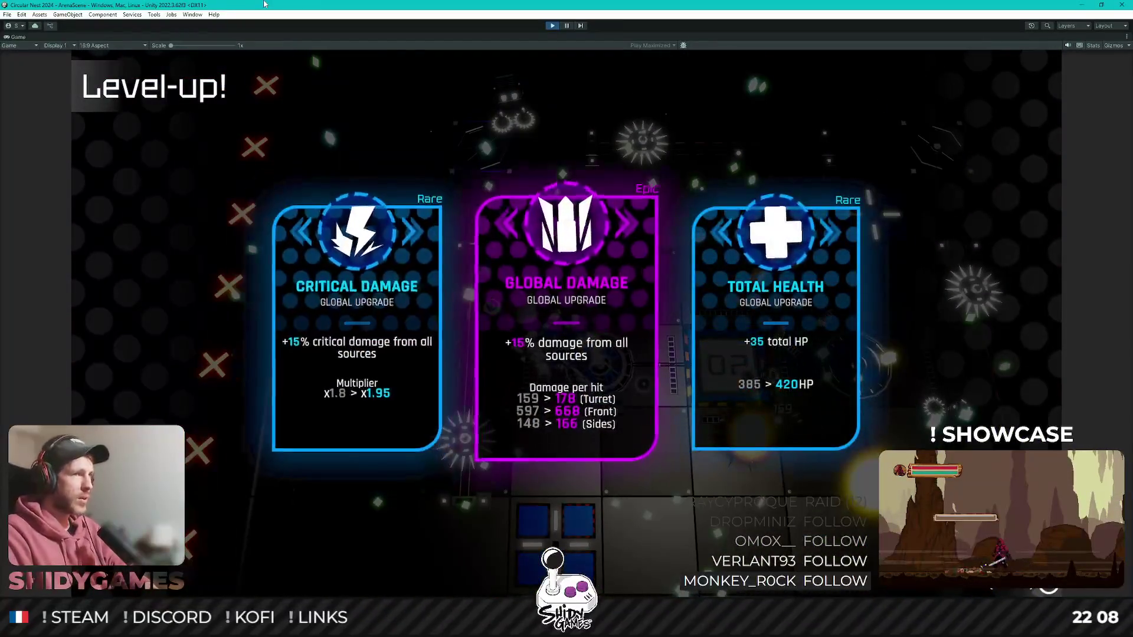
pyautogui.press('Return')
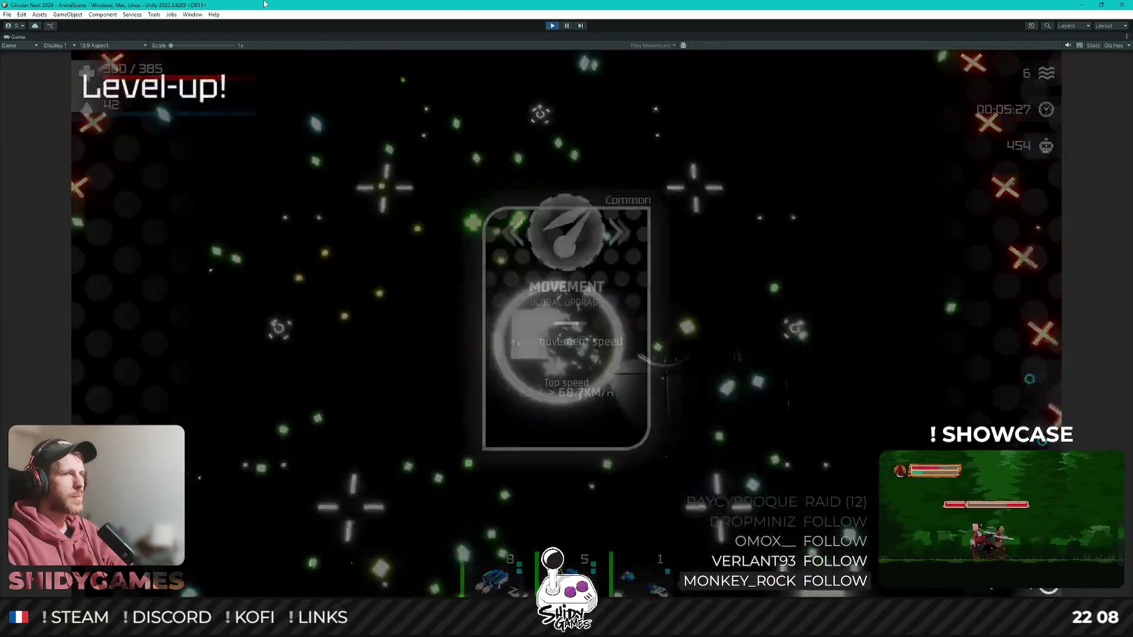
# - Pick Reload Speed, side-weapon Attack Speed and two further level-up upgrades
pyautogui.press('Right')
pyautogui.press('Right')
pyautogui.press('Return')
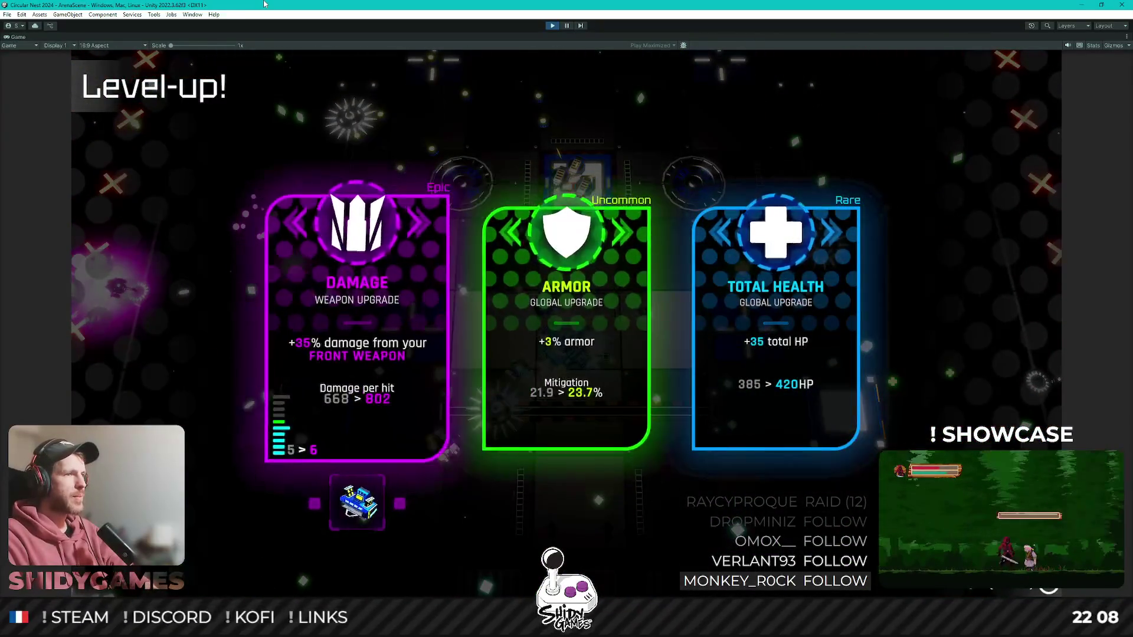
pyautogui.press('Return')
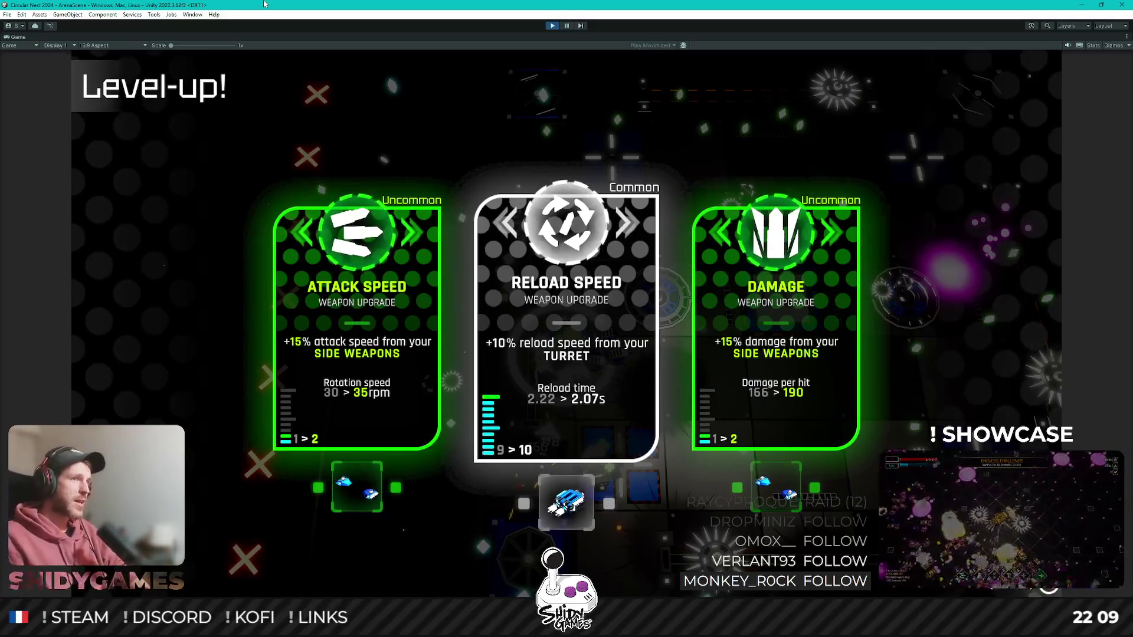
pyautogui.press('Left')
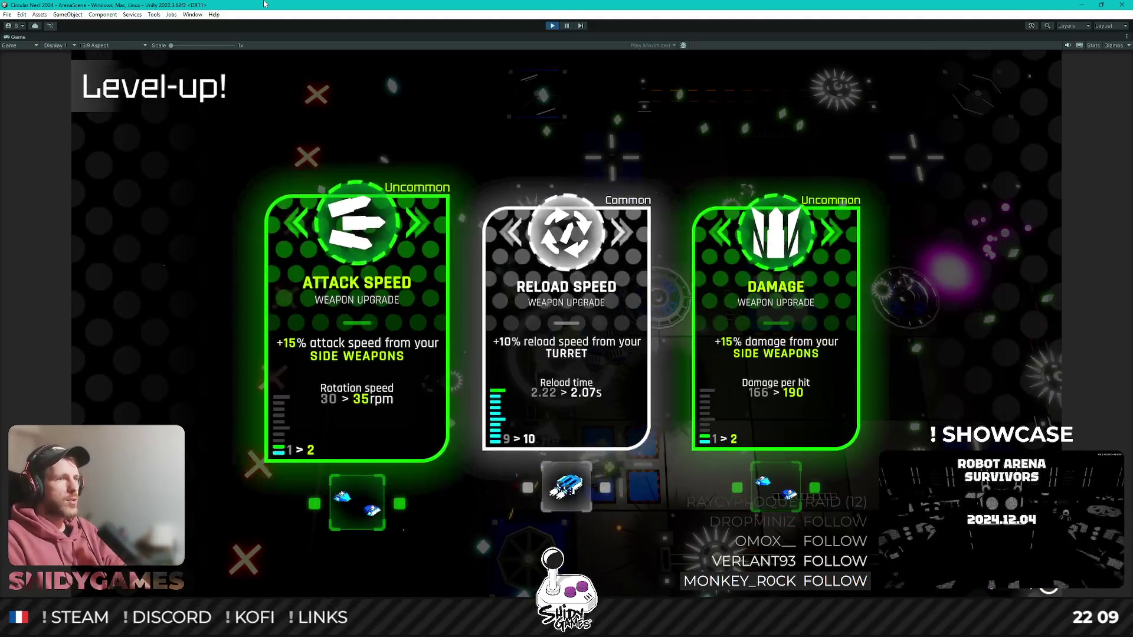
pyautogui.press('Return')
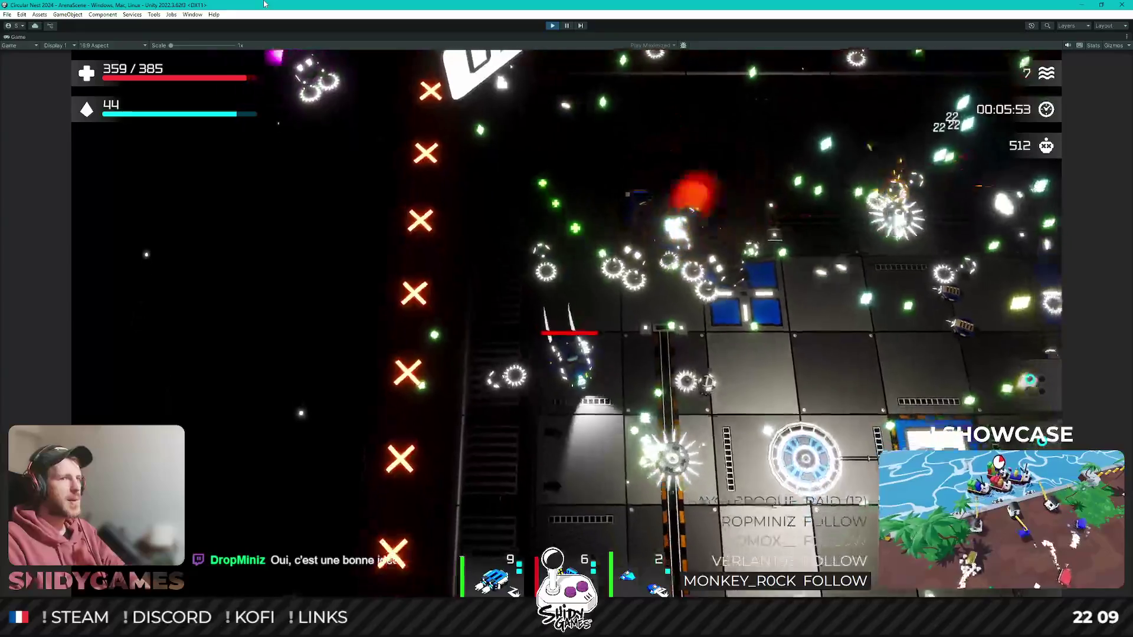
pyautogui.press('Return')
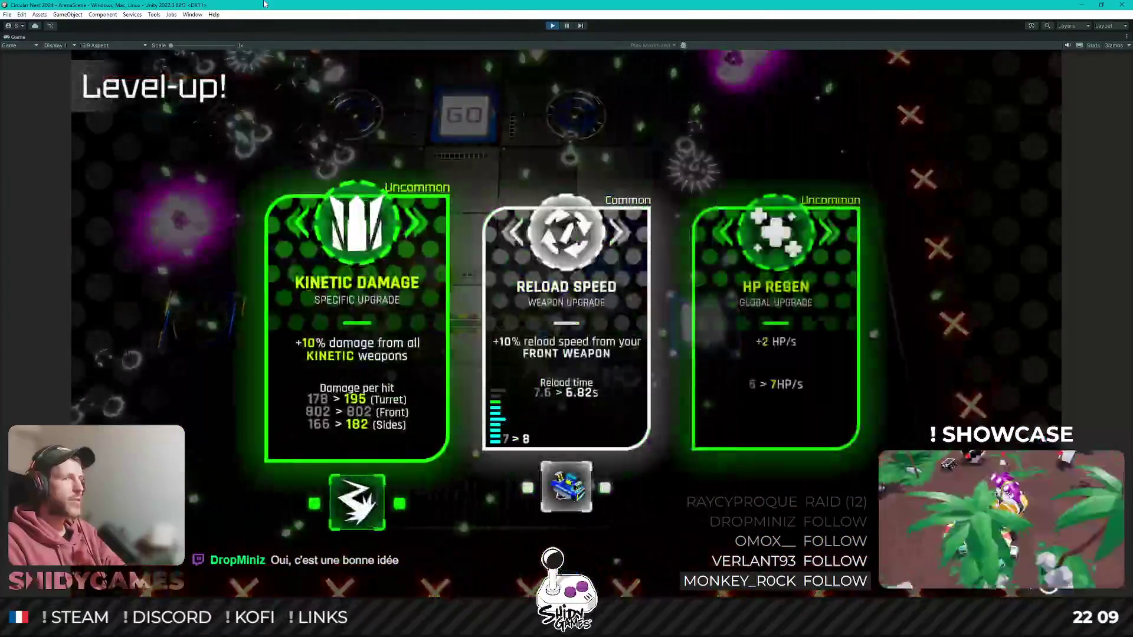
# - Confirm two more level-up upgrades while fighting on to 609 kills
pyautogui.press('Return')
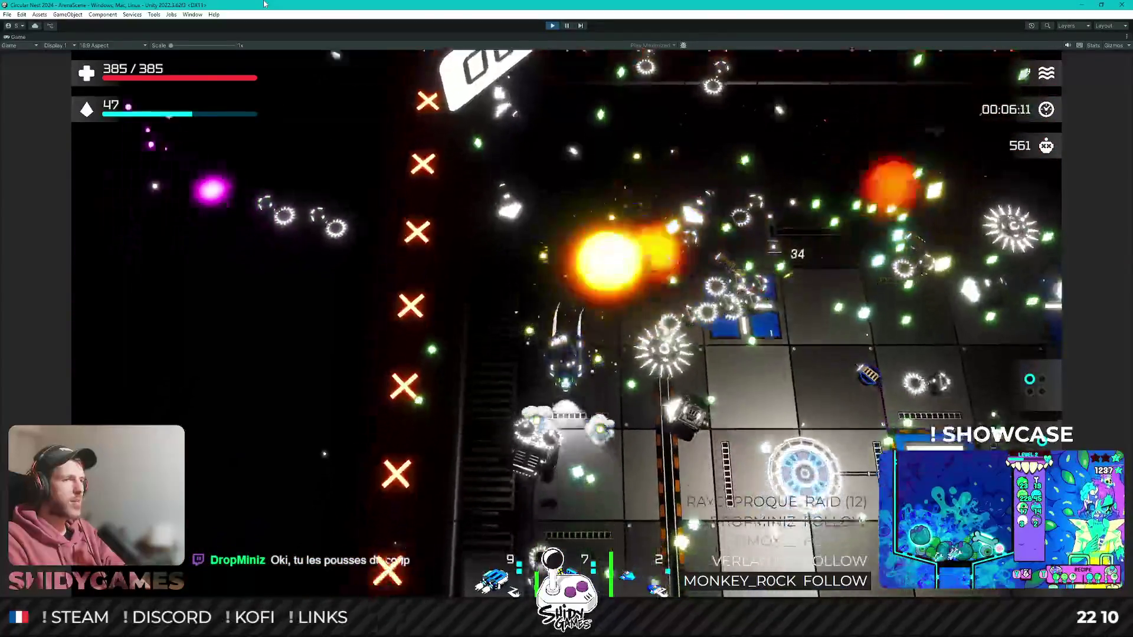
pyautogui.press('Return')
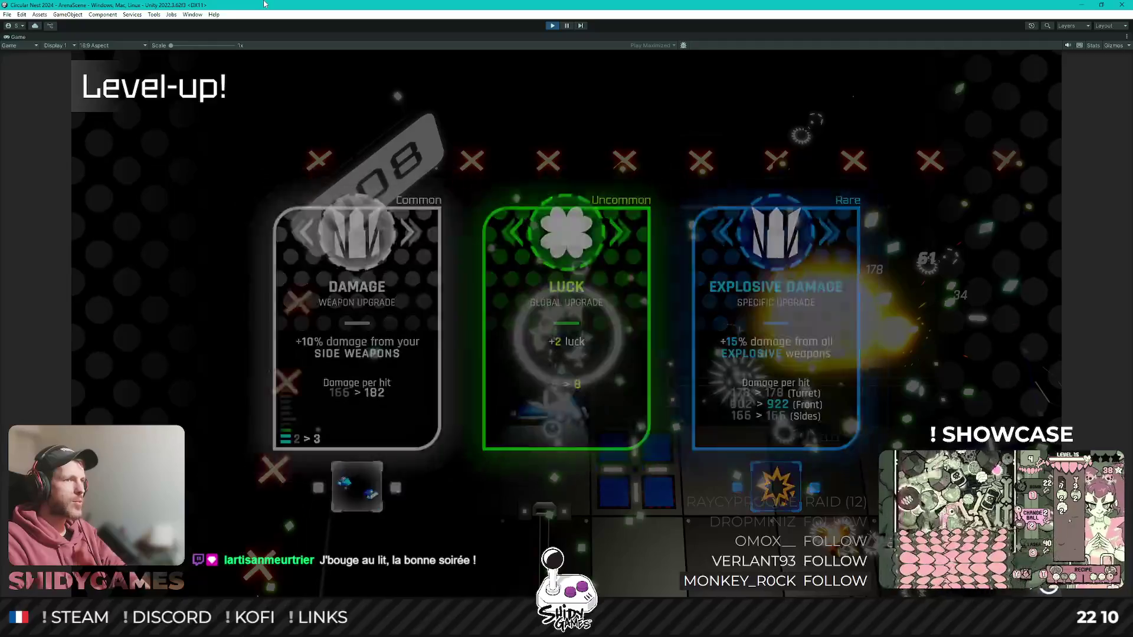
# - Take Luck and Explosive Damage, then confirm two more level-up choices
pyautogui.press('Return')
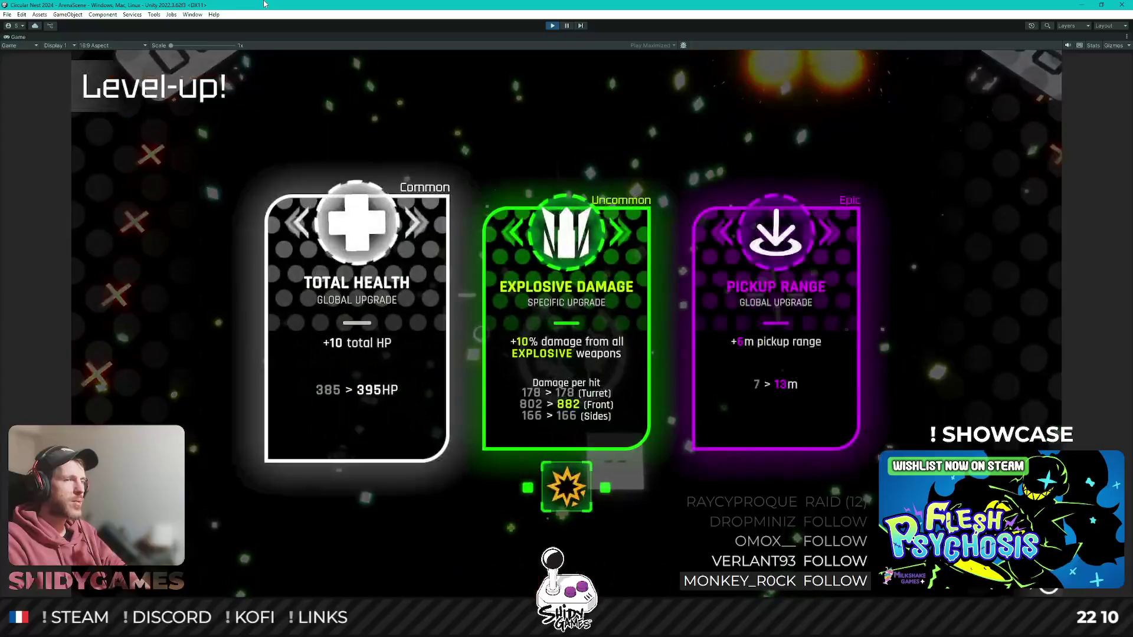
pyautogui.press('Return')
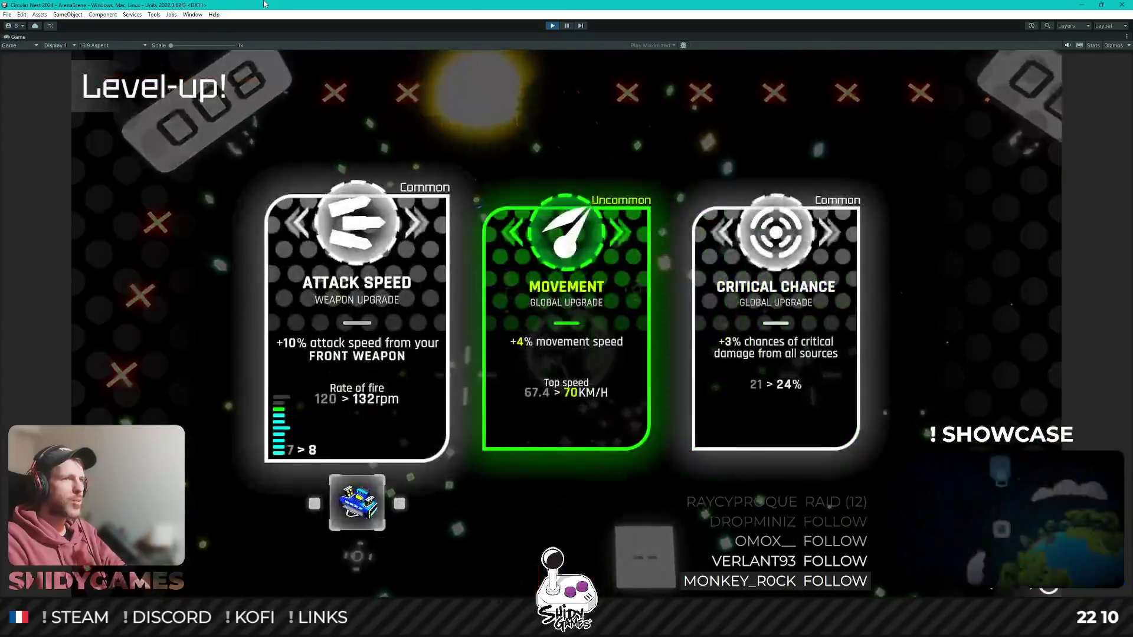
pyautogui.press('Return')
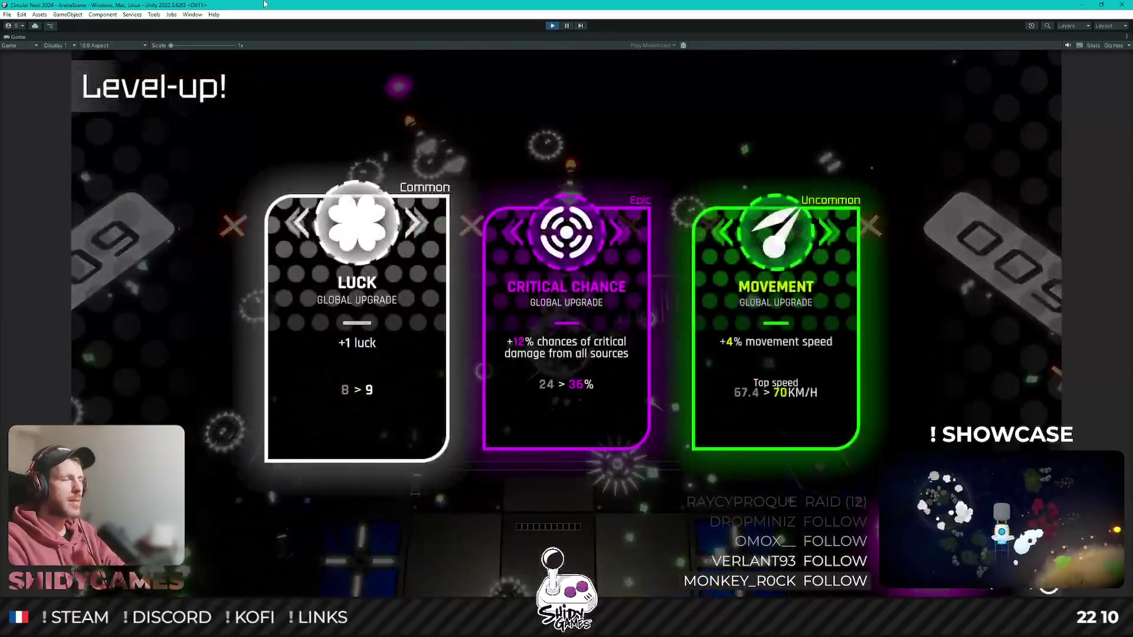
pyautogui.press('Return')
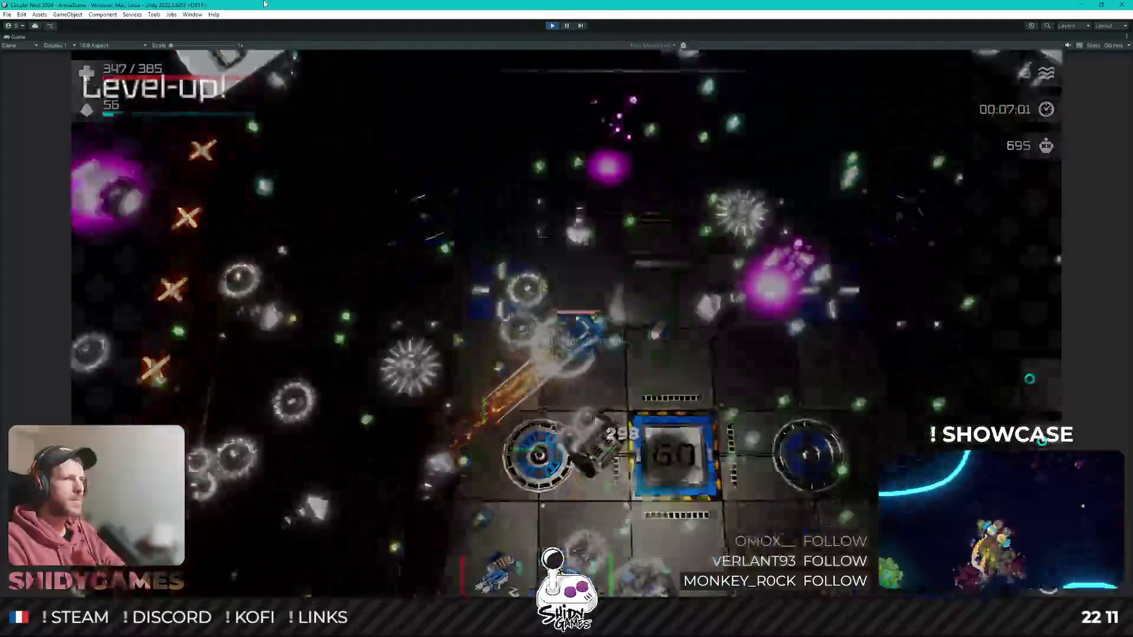
# - Accept two upgrade cards, then take the turret Attack Speed upgrade
pyautogui.press('Return')
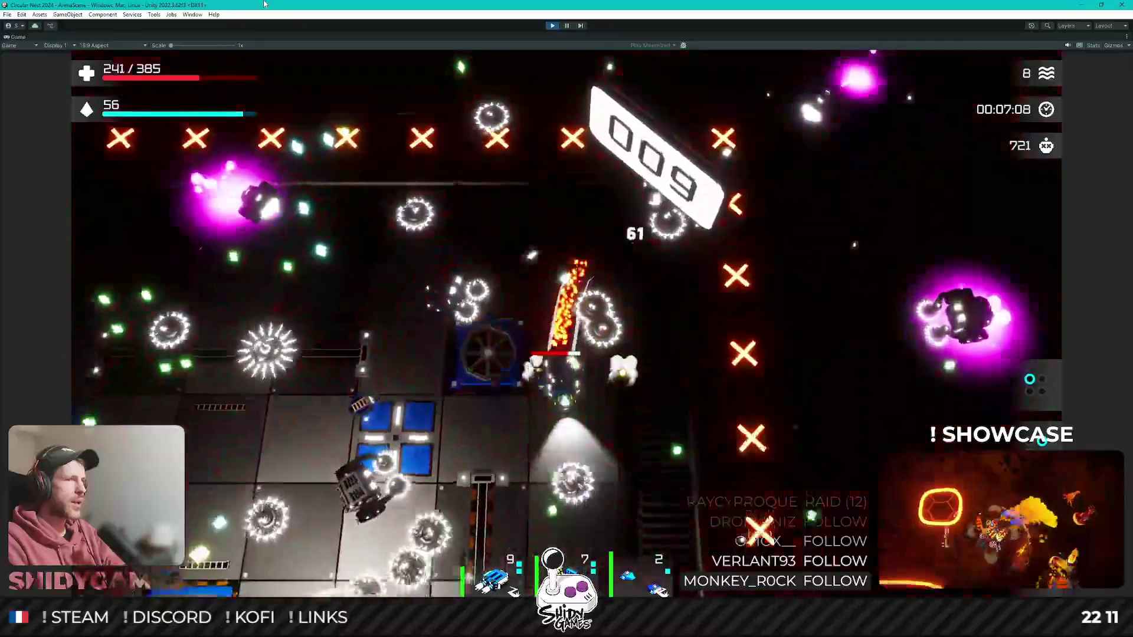
pyautogui.press('Return')
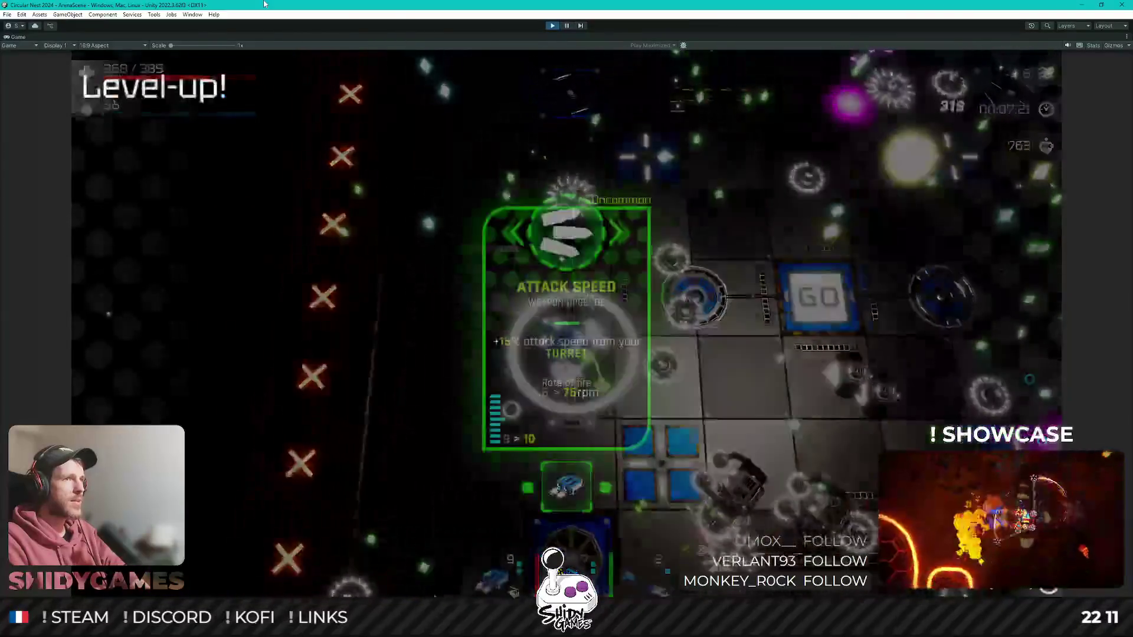
pyautogui.press('space')
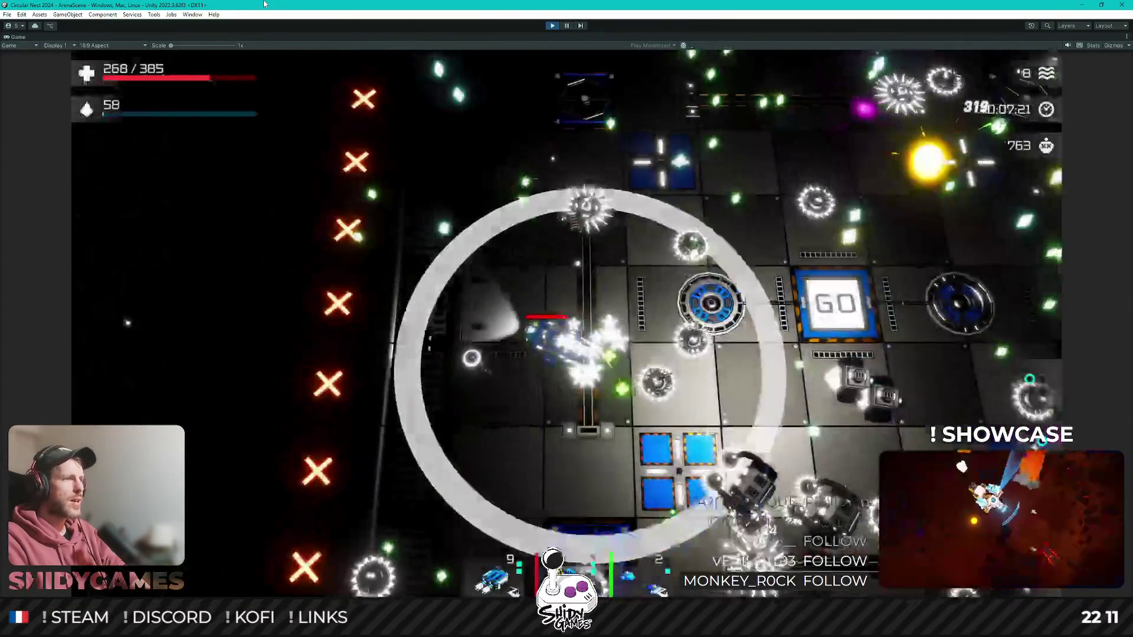